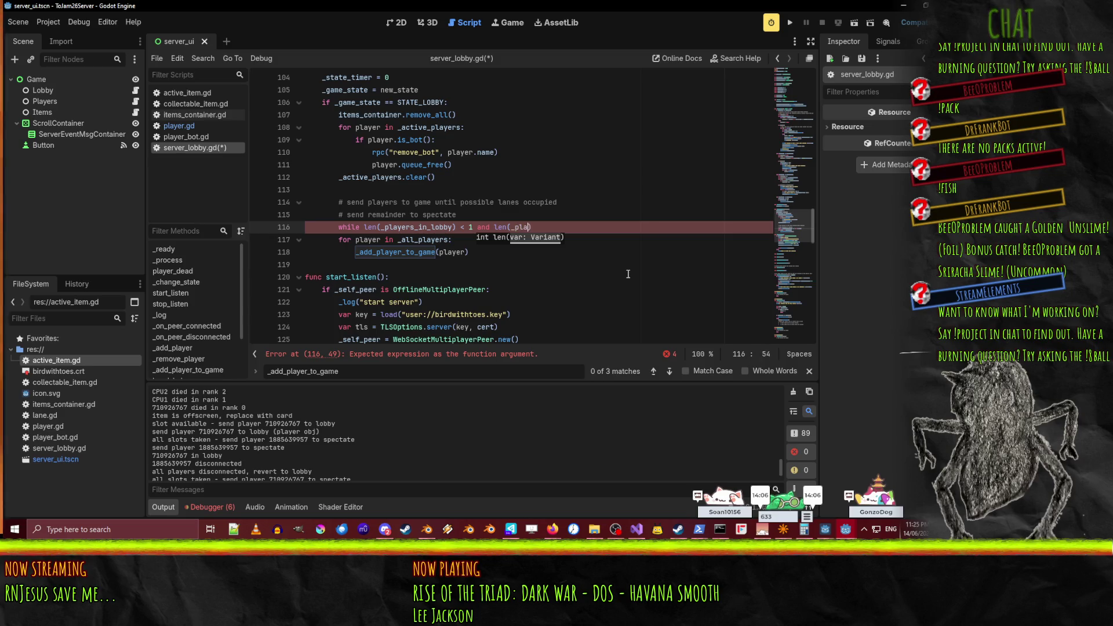
- Complete the while condition with len(_players_in_lobby) and a closing colon
text(lobby) < _all_players)
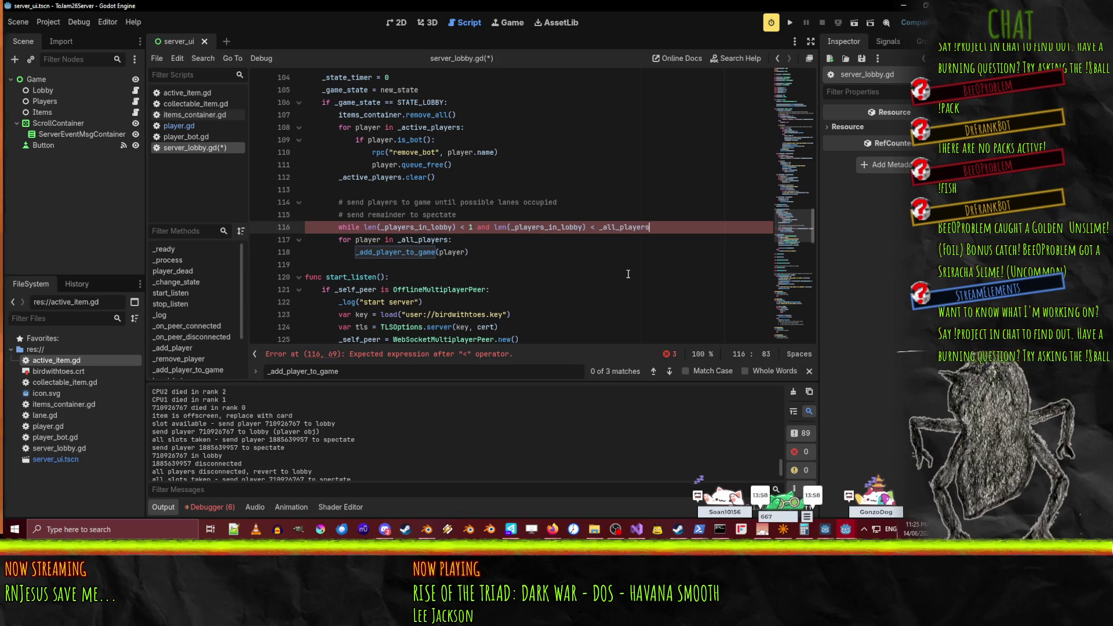
key(Return)
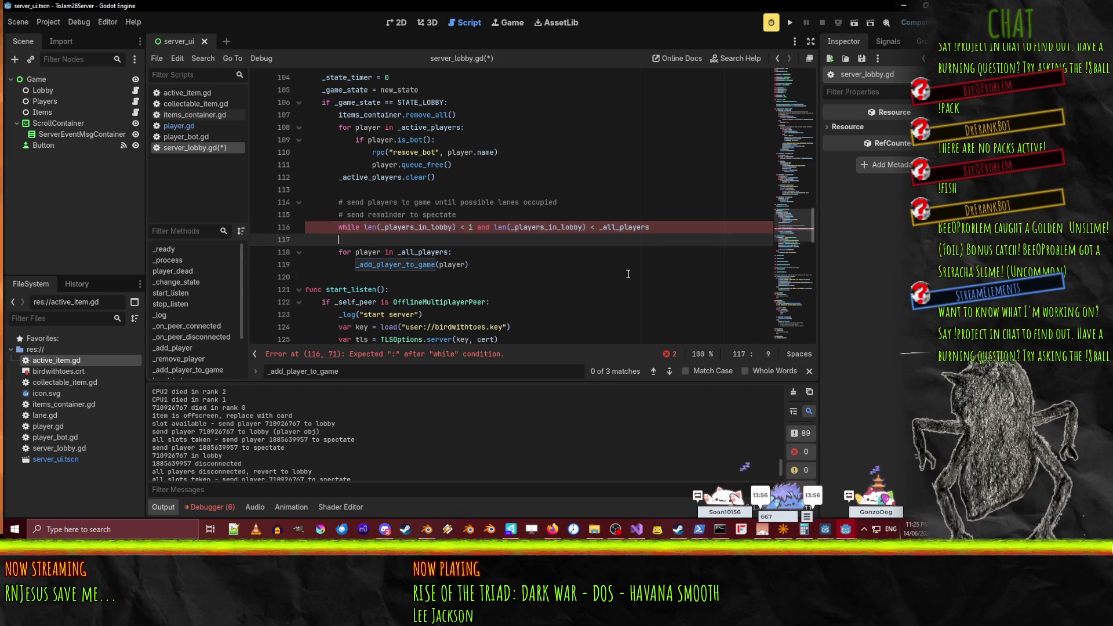
key(BackSpace)
text(:)
key(Return)
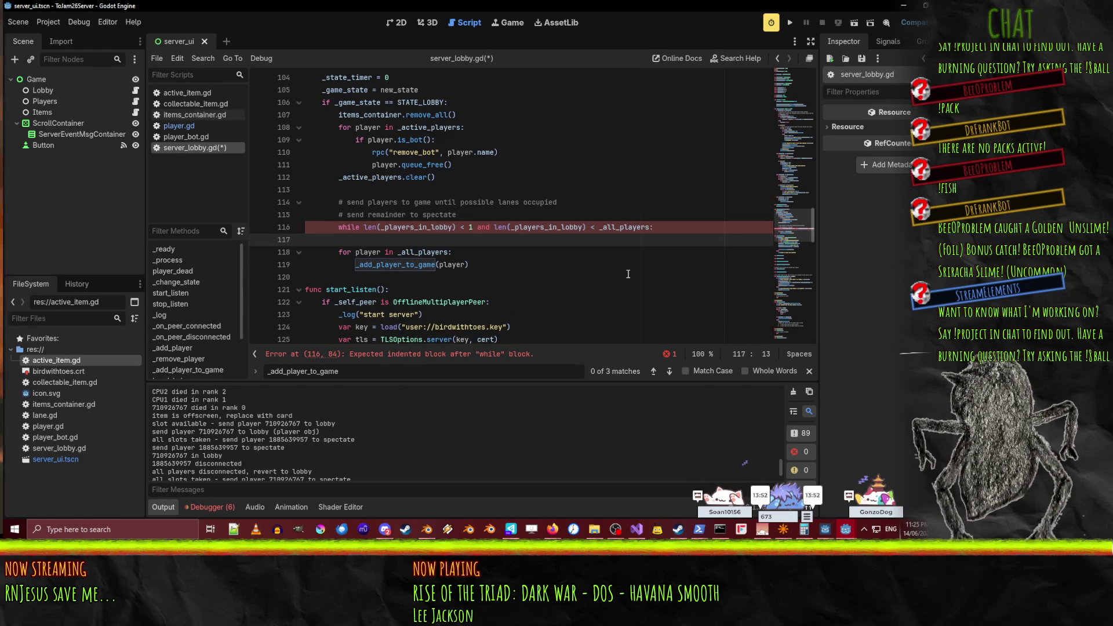
- Begin an _add_player call inside the while loop, then open a blank line above the loop
text(laye)
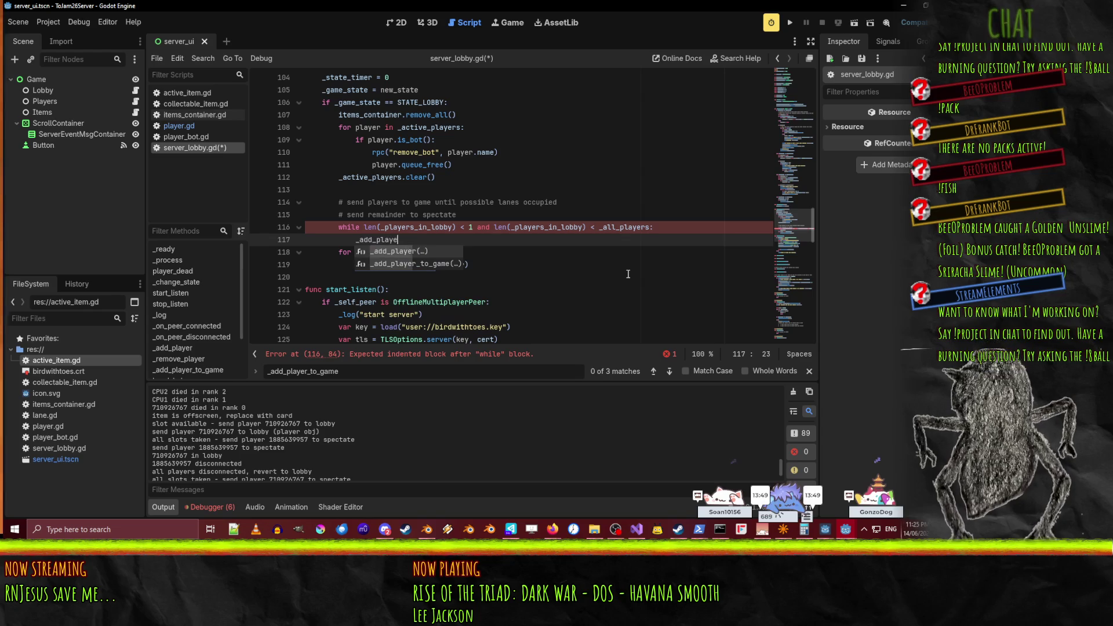
key(Return)
text(_next_to_play_index)
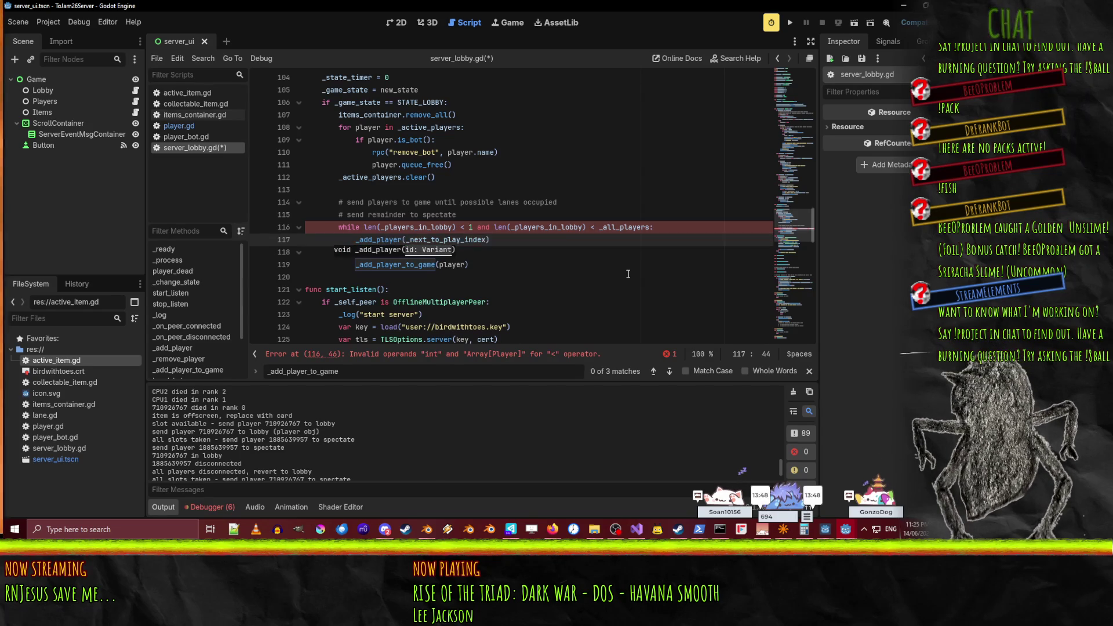
key(BackSpace)
key(BackSpace)
key(BackSpace)
key(Escape)
key(Up)
key(ctrl+shift+Return)
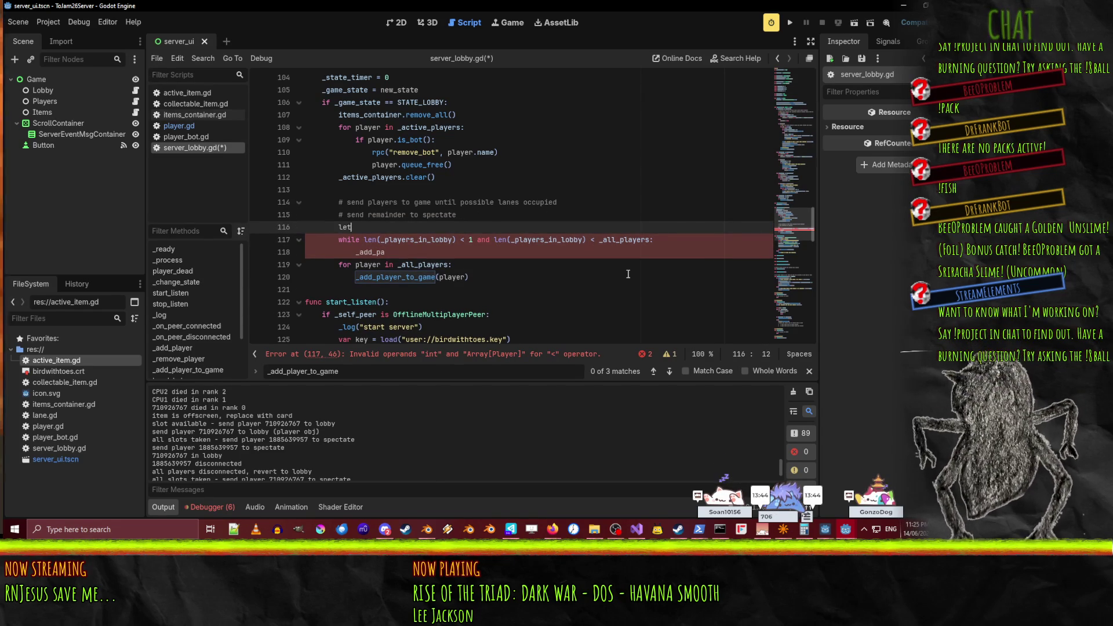
- Declare 'var p := _next_to_play_index' above the while loop
text(_next_to_play_index)
key(Home)
key(Delete)
key(Delete)
key(Delete)
text(var)
key(Down)
key(Down)
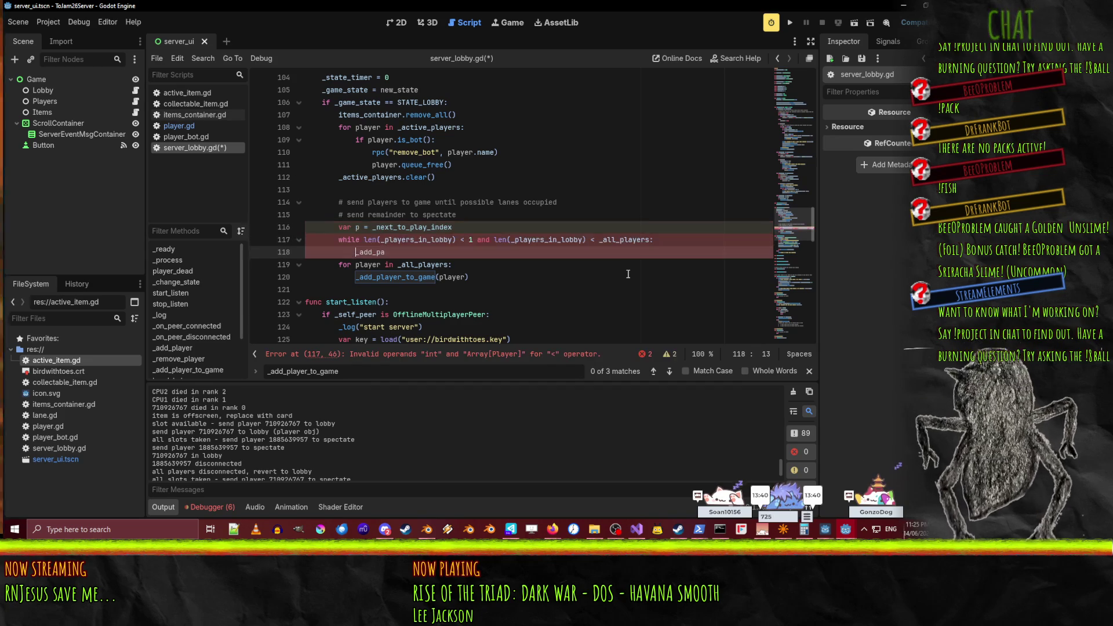
key(Up)
key(Up)
text(:)
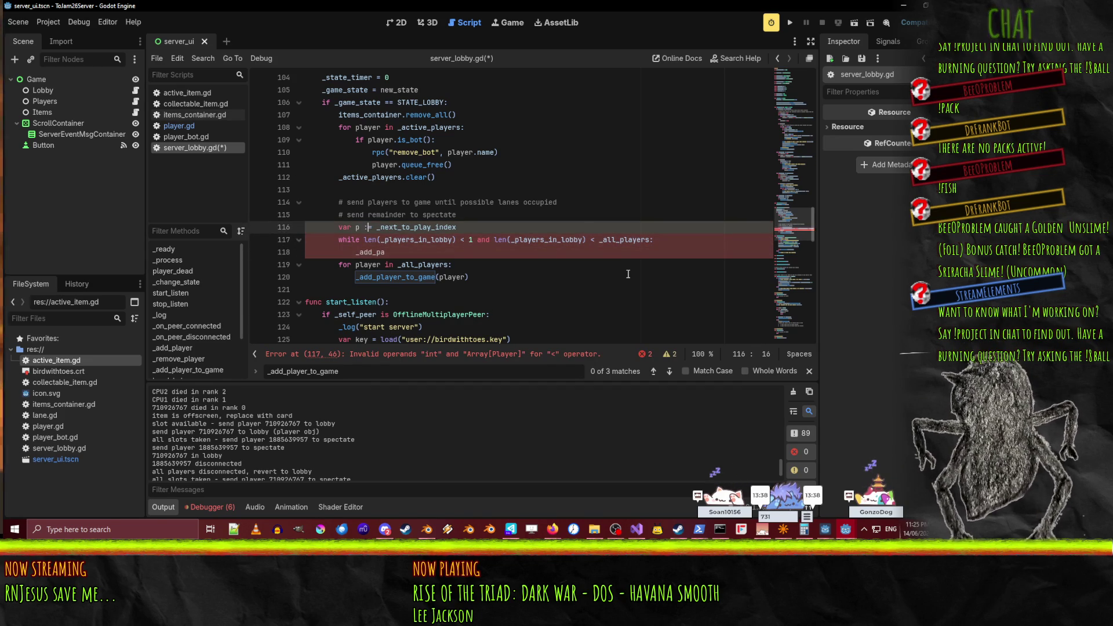
key(Down)
key(Down)
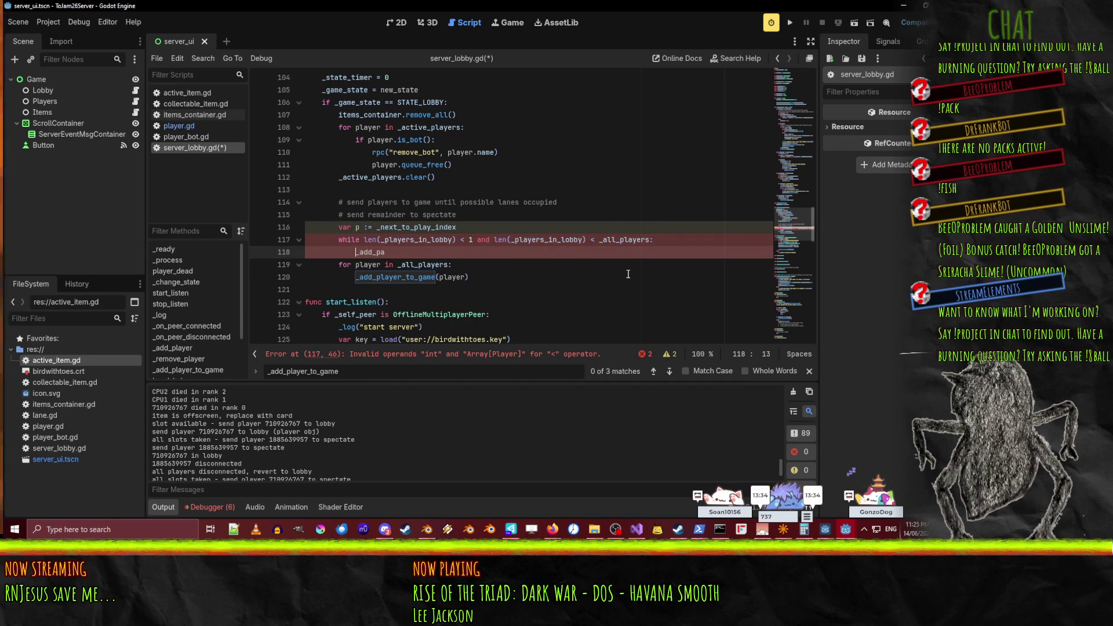
- Finish the call as _add_player(_all_players[p]) and add 'p += 1' below it
key(BackSpace)
text(r()
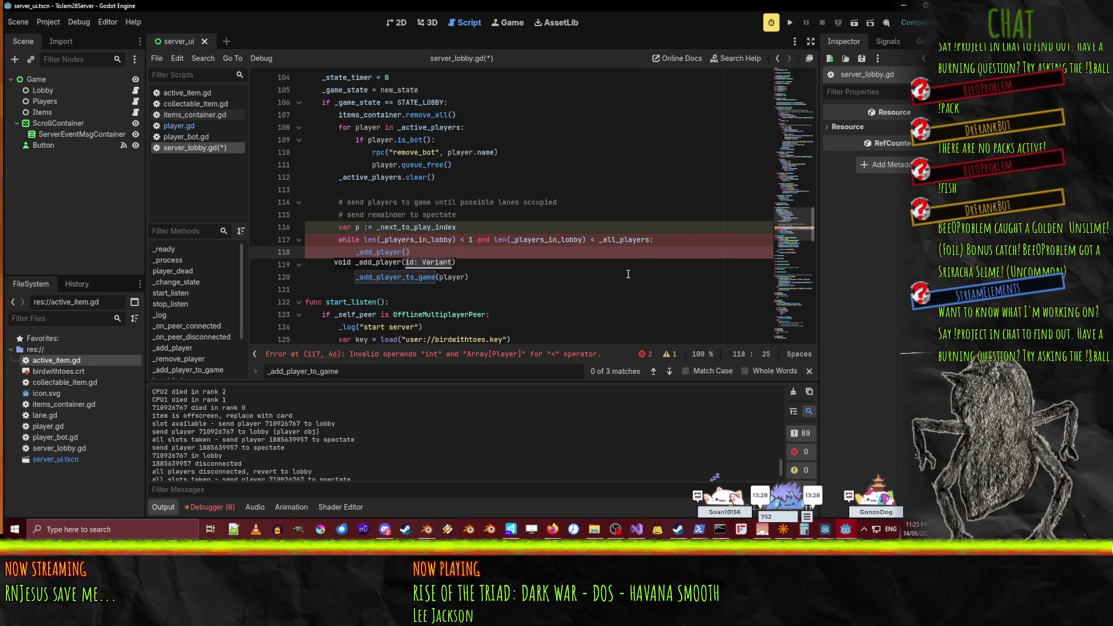
text(ers)
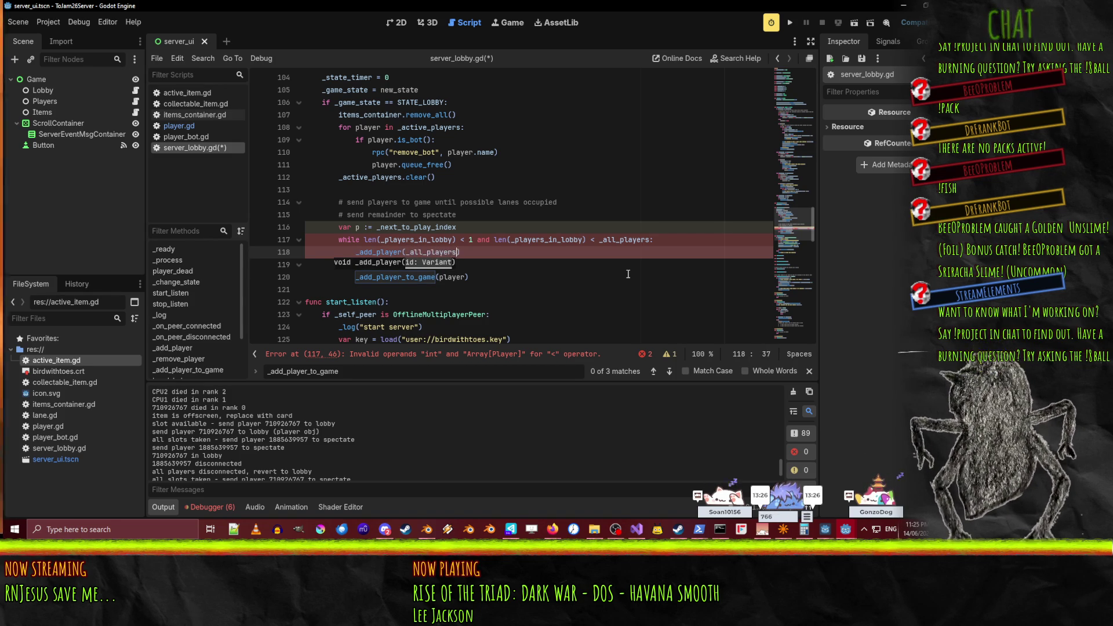
text())
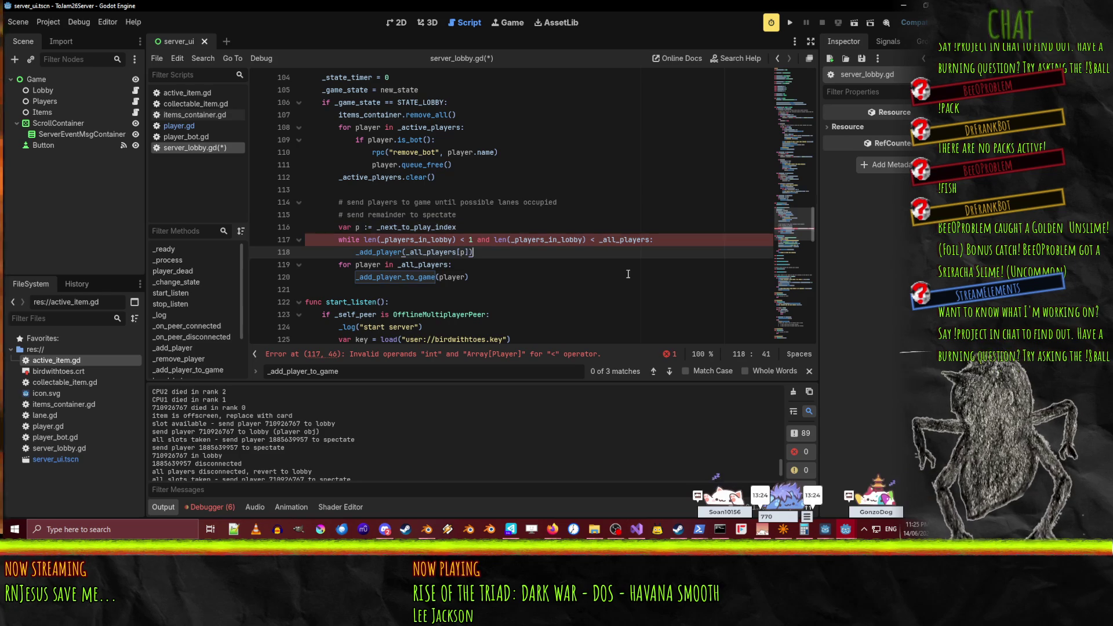
key(Return)
text(p += 1)
key(Return)
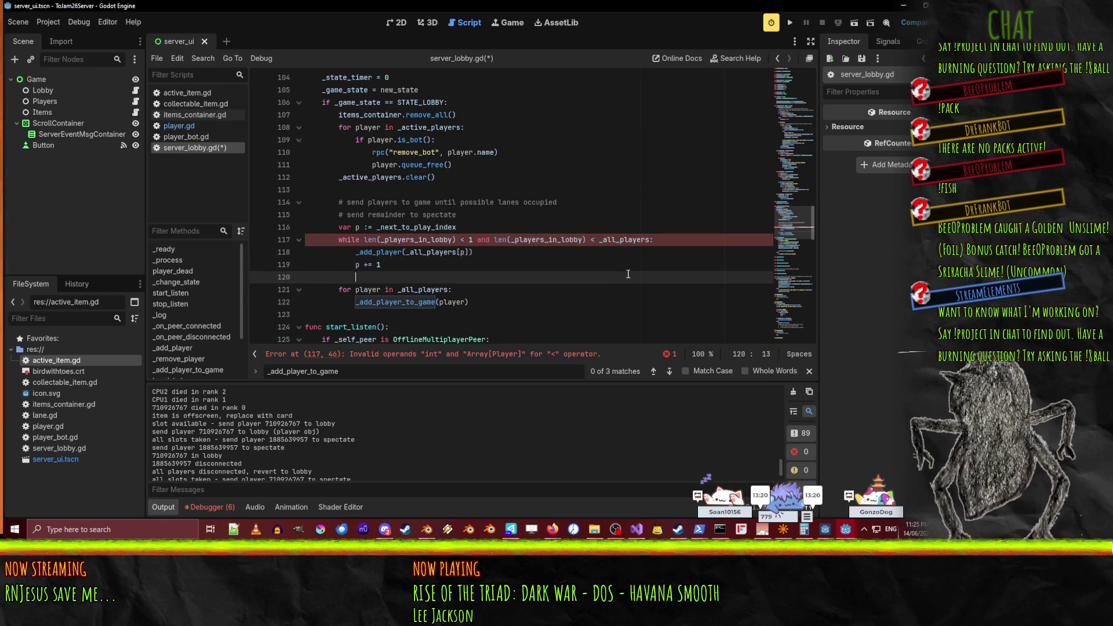
- Add the wraparound check 'if p >= len(_all_players): p = 0'
text(if p >= )
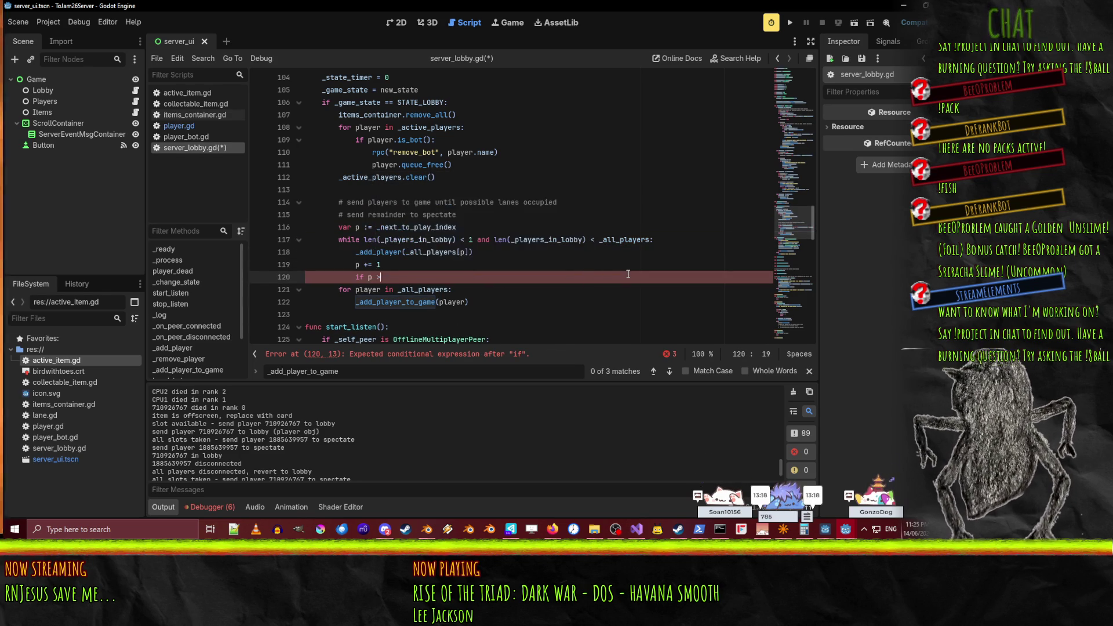
text(_all_playe)
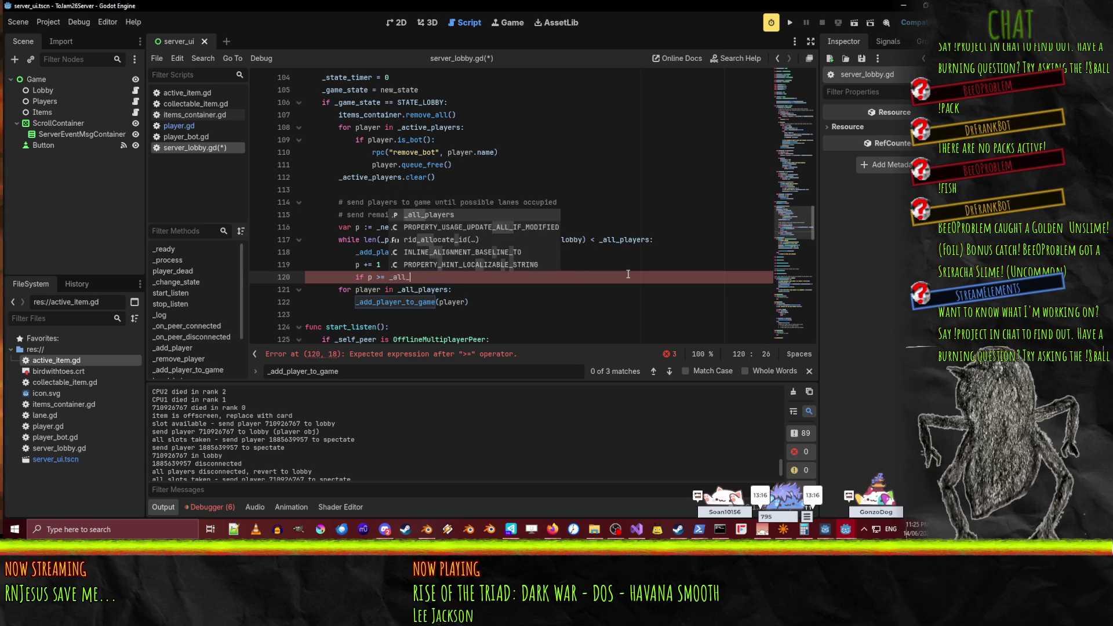
text(rs.le)
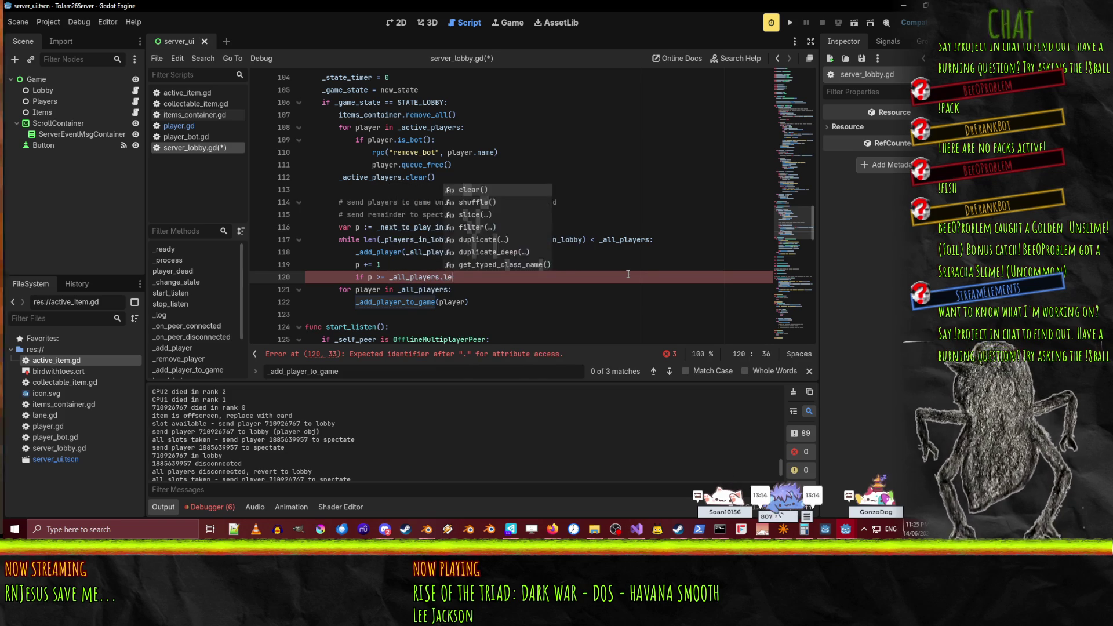
key(BackSpace)
text(s)
key(ctrl+Left)
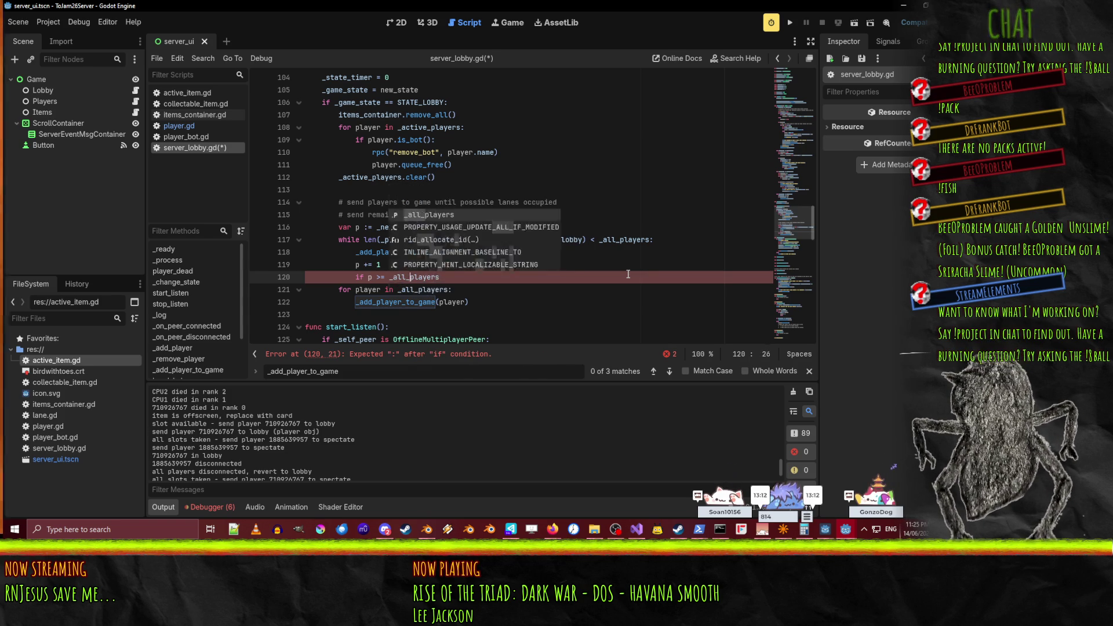
key(ctrl+space)
text(len()
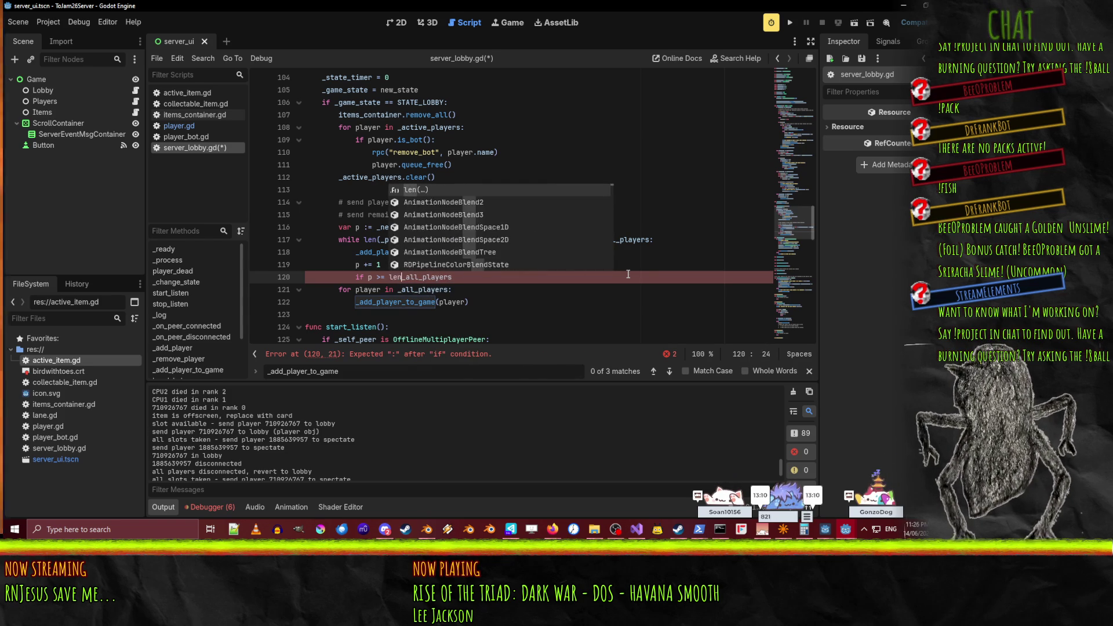
key(End)
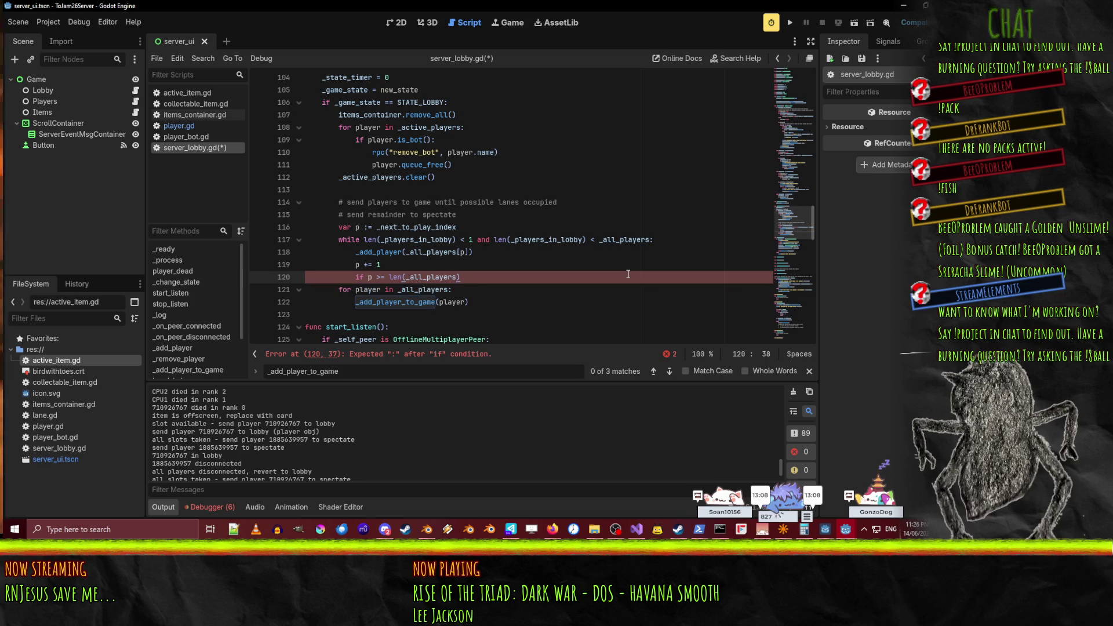
text(0)
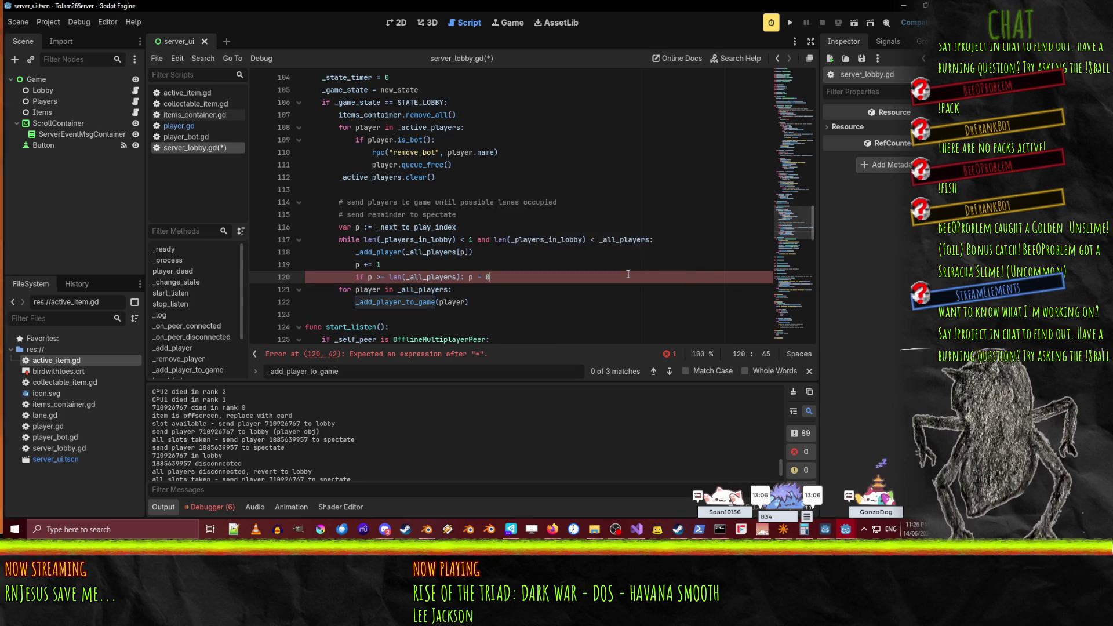
- Delete the old for loop over _all_players
key(Down)
key(Home)
key(shift+Down)
key(shift+Down)
key(Delete)
key(Up)
key(Up)
key(Up)
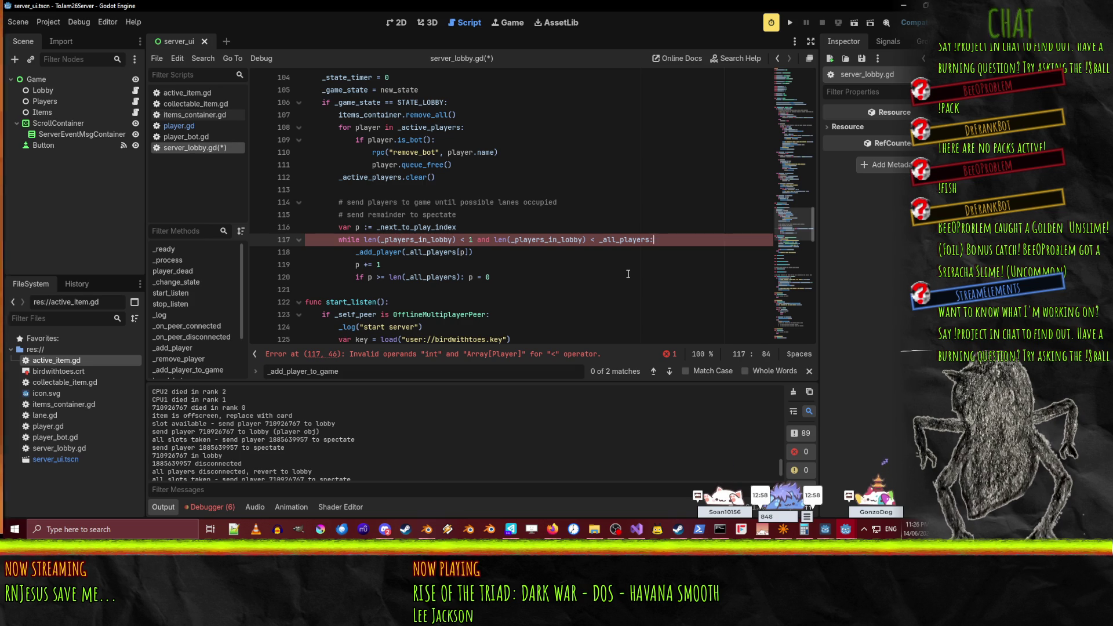
- Wrap _all_players in len() in the while condition and review the _players_in_lobby references
text(len()
key(End)
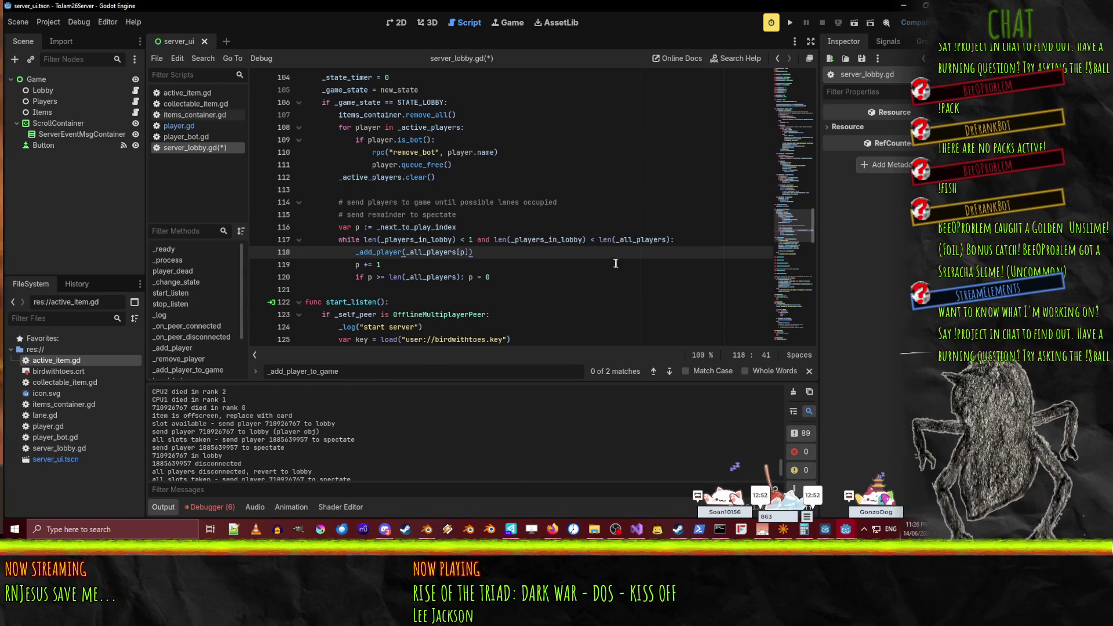
double_click(558, 240)
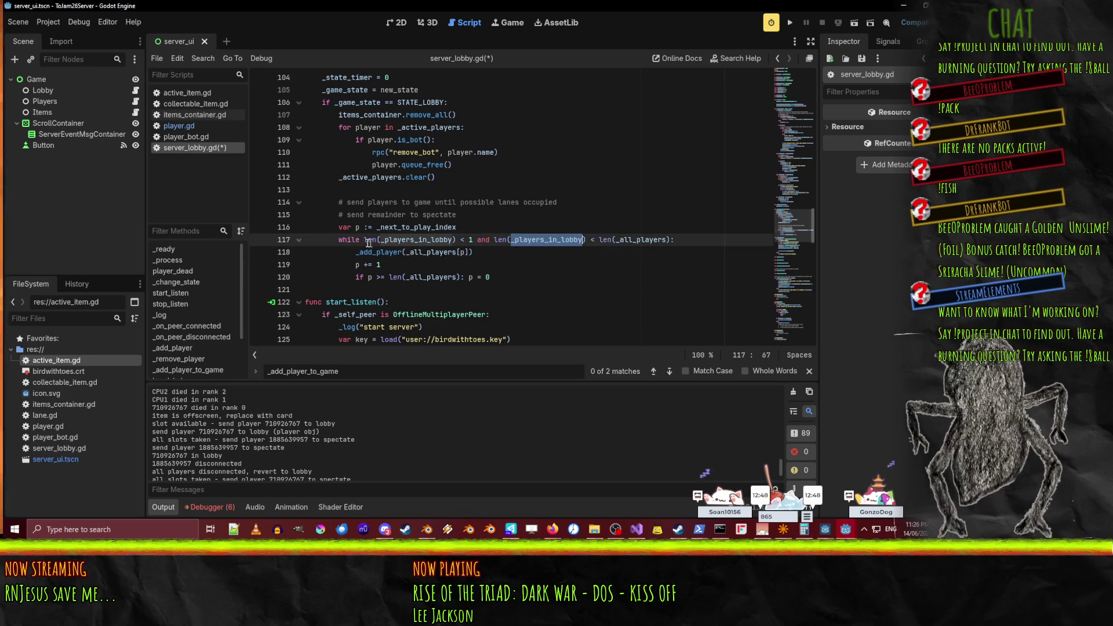
click(439, 252)
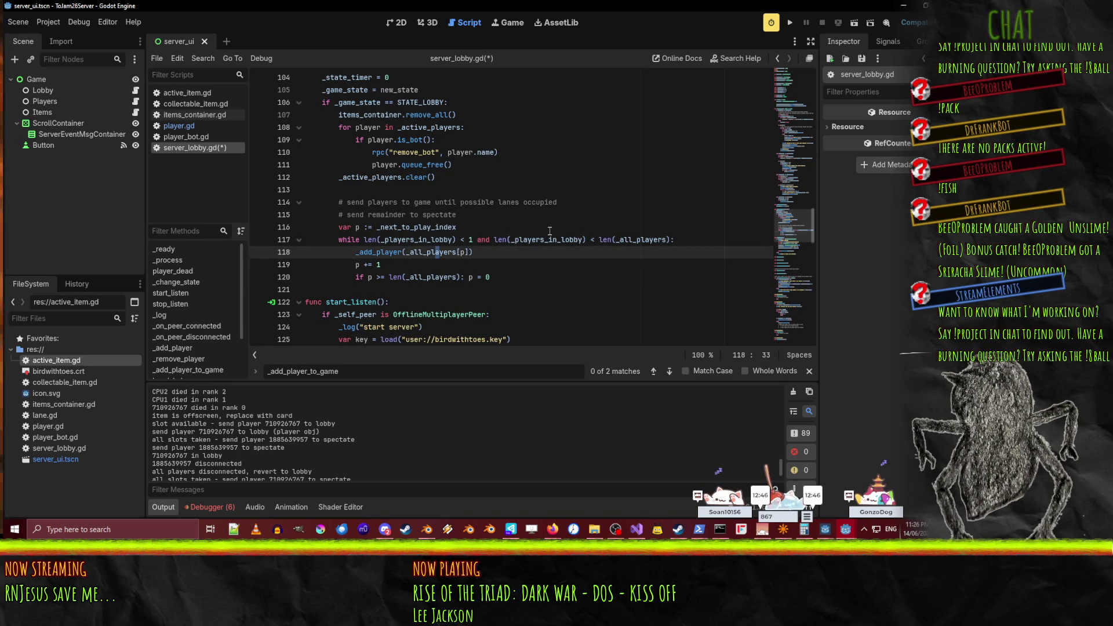
double_click(424, 239)
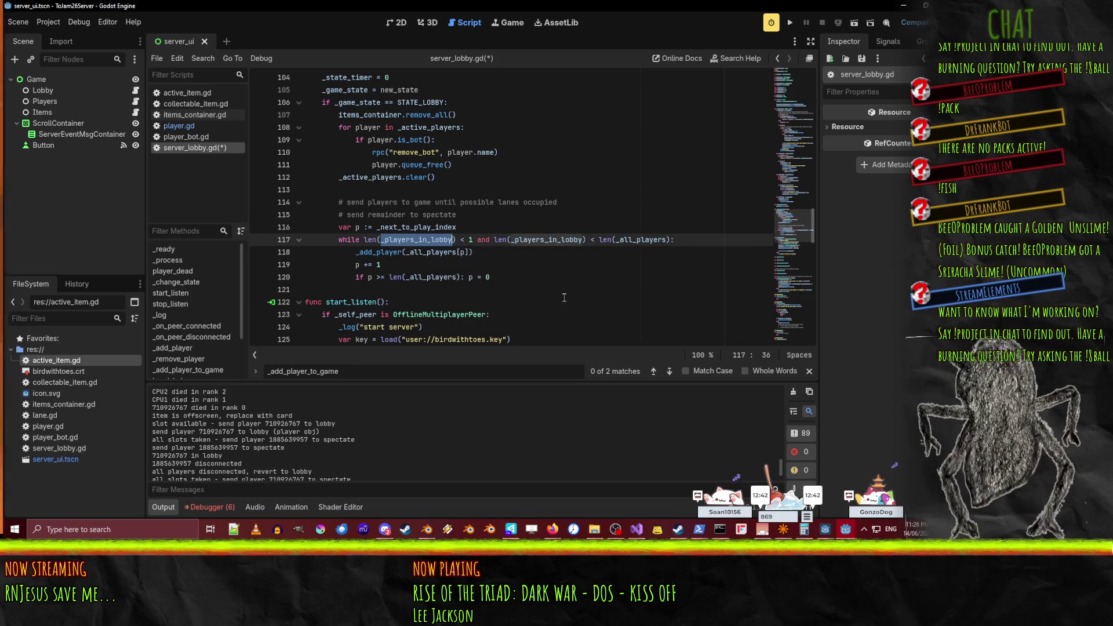
click(552, 261)
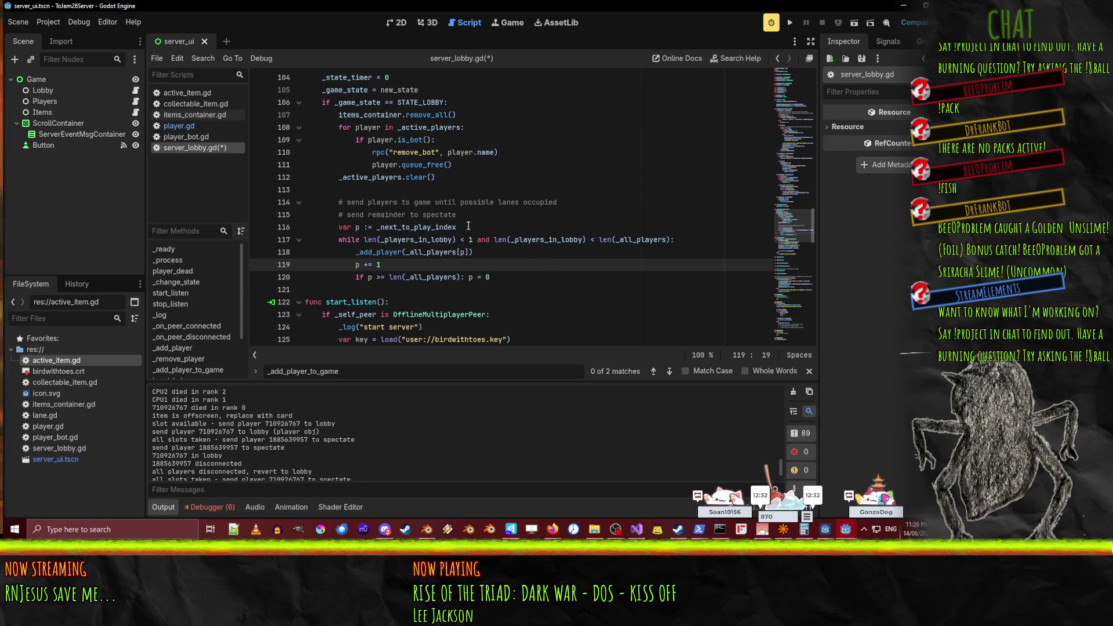
click(492, 226)
key(Return)
- Declare 'var c := 0' and rewrite the while condition as 'c < len(_all_players)'
text(var)
text(0)
key(Left)
key(Left)
text(:)
click(365, 252)
text(c <)
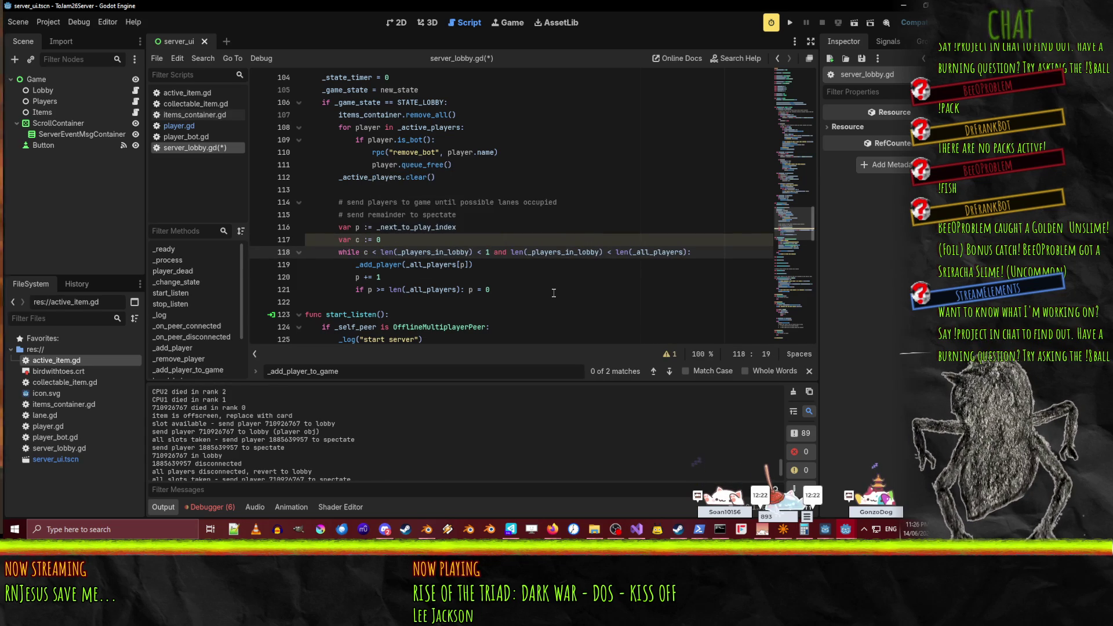
key(shift+Right)
key(shift+Right)
key(shift+Right)
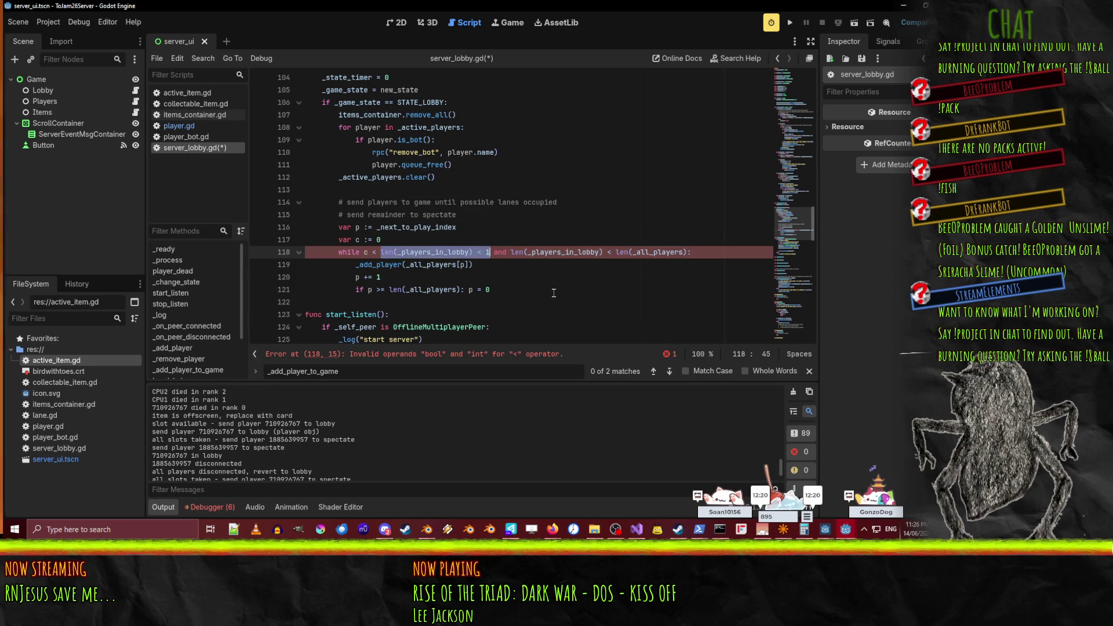
key(shift+Left)
key(Delete)
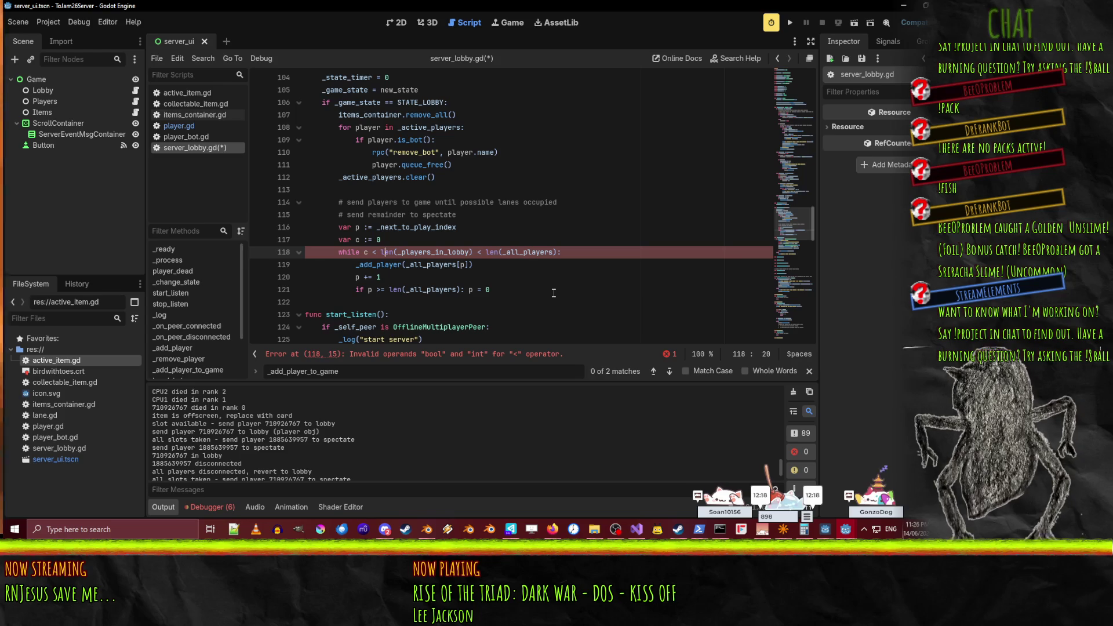
key(shift+End)
key(shift+Left)
key(Delete)
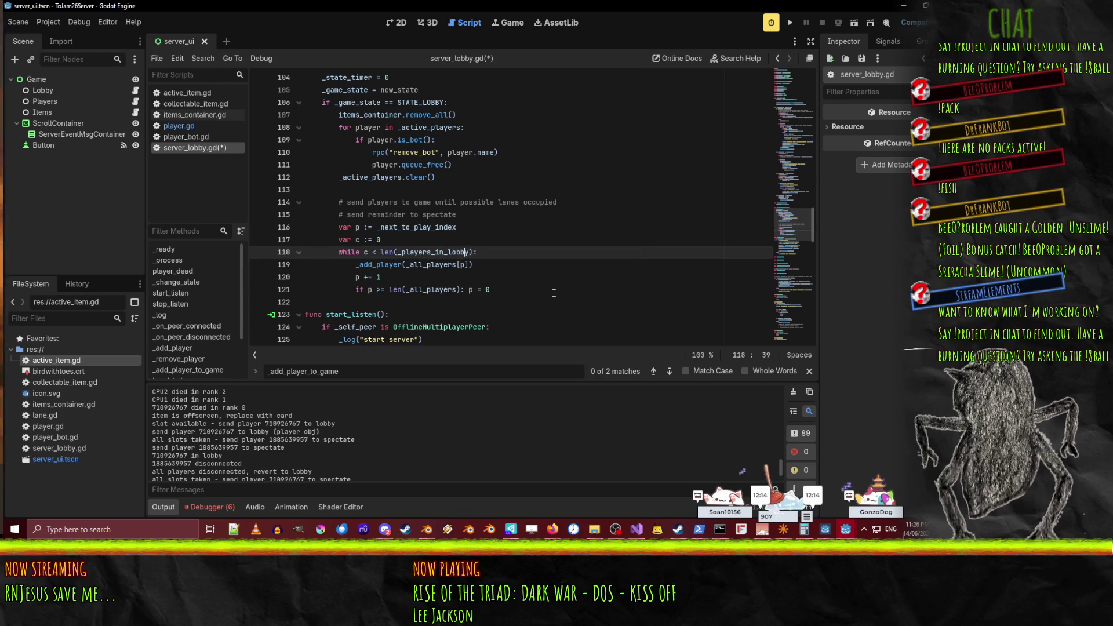
key(shift+Left)
key(shift+Left)
key(shift+Left)
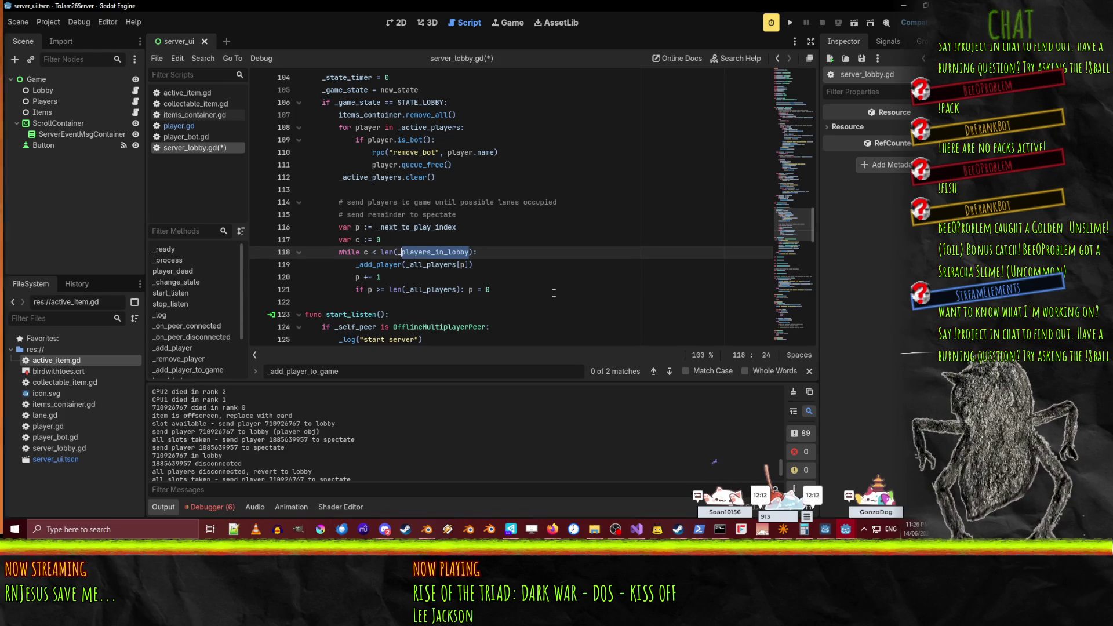
text(all_players)
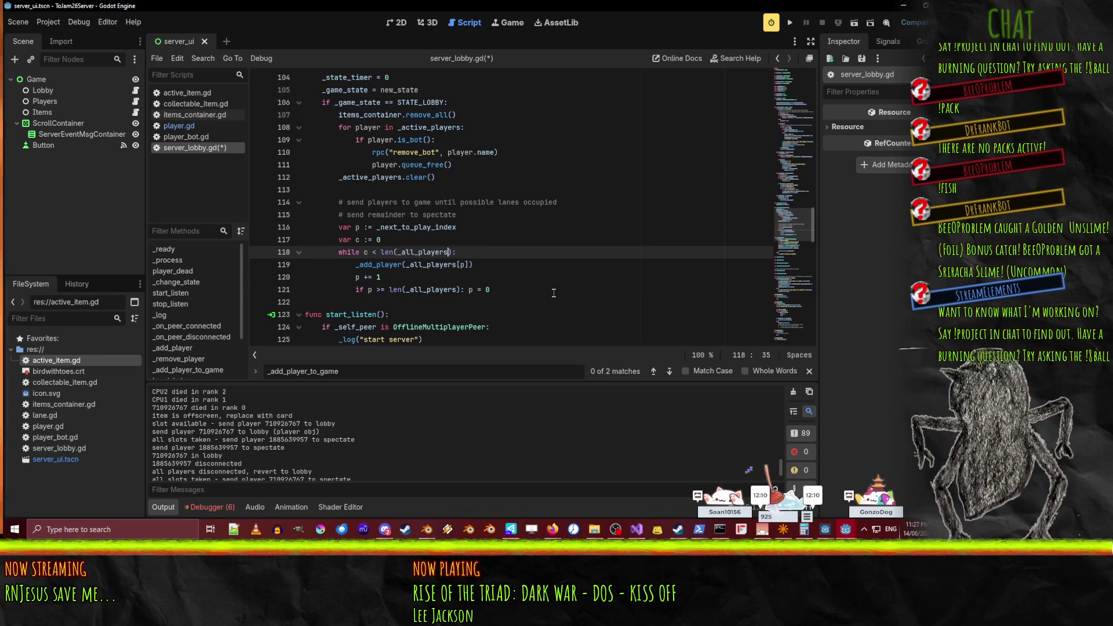
- Add 'c += 1' after 'p += 1' and review the loop body lines
click(543, 291)
click(396, 275)
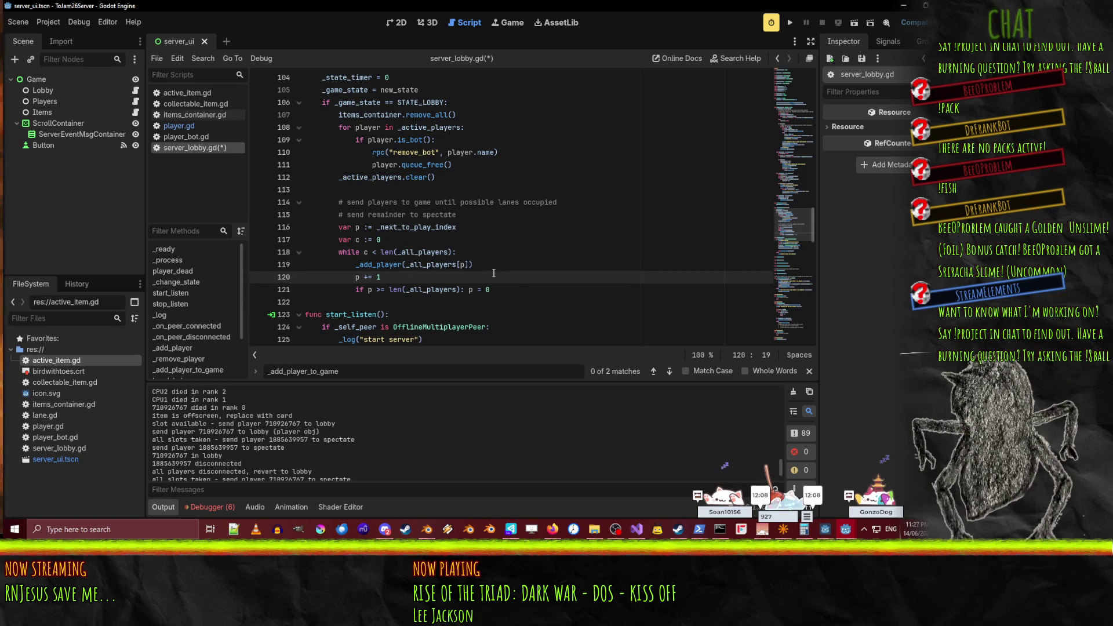
key(Return)
text(c += 1)
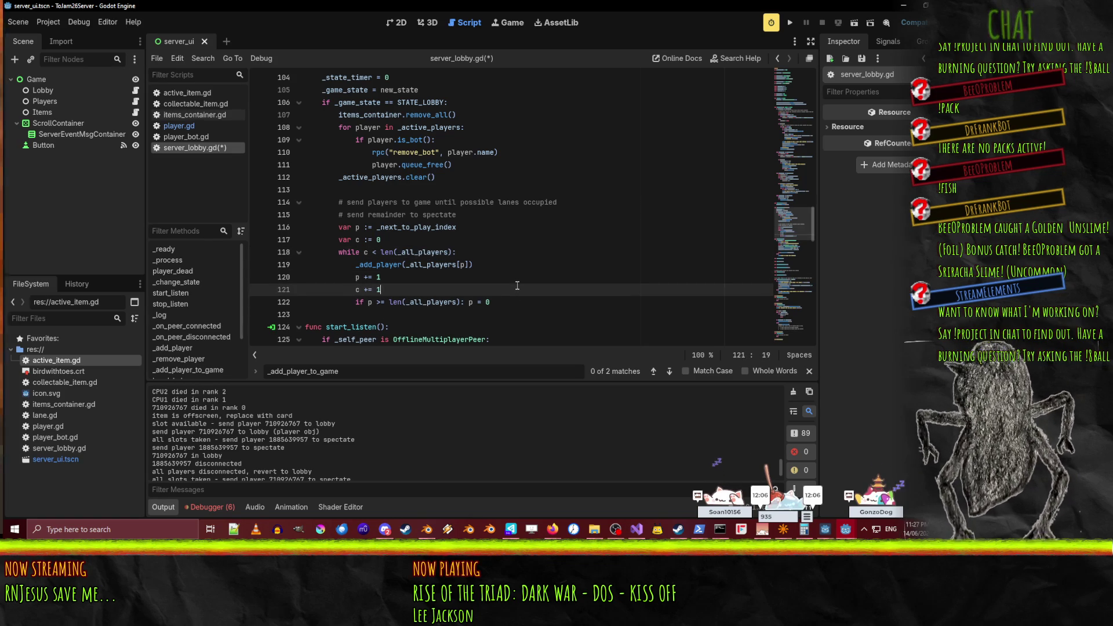
key(Up)
key(Up)
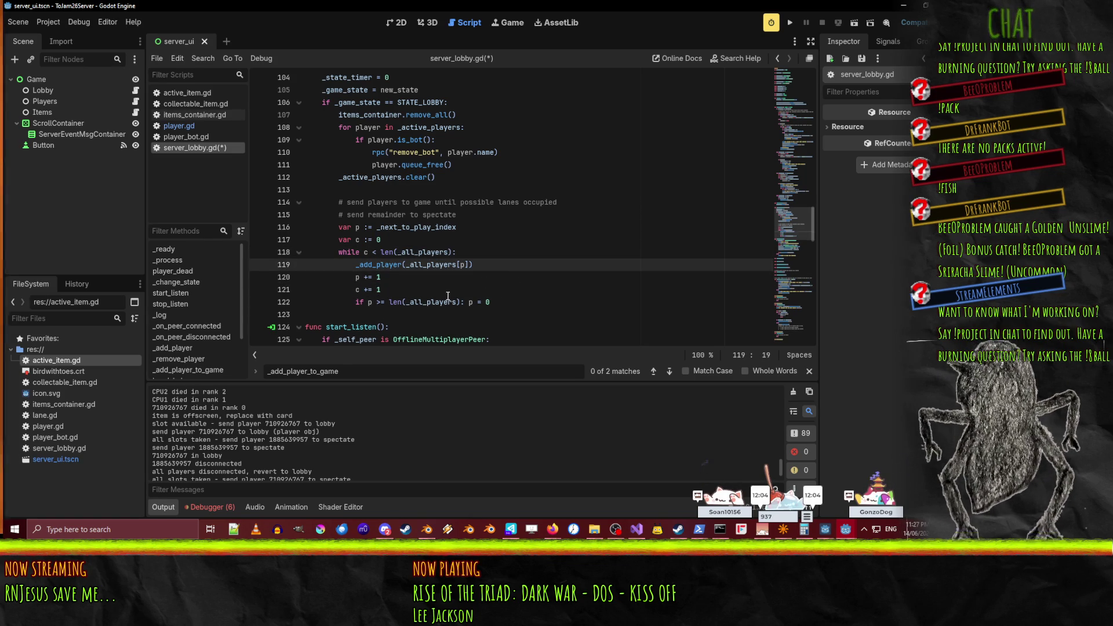
click(410, 252)
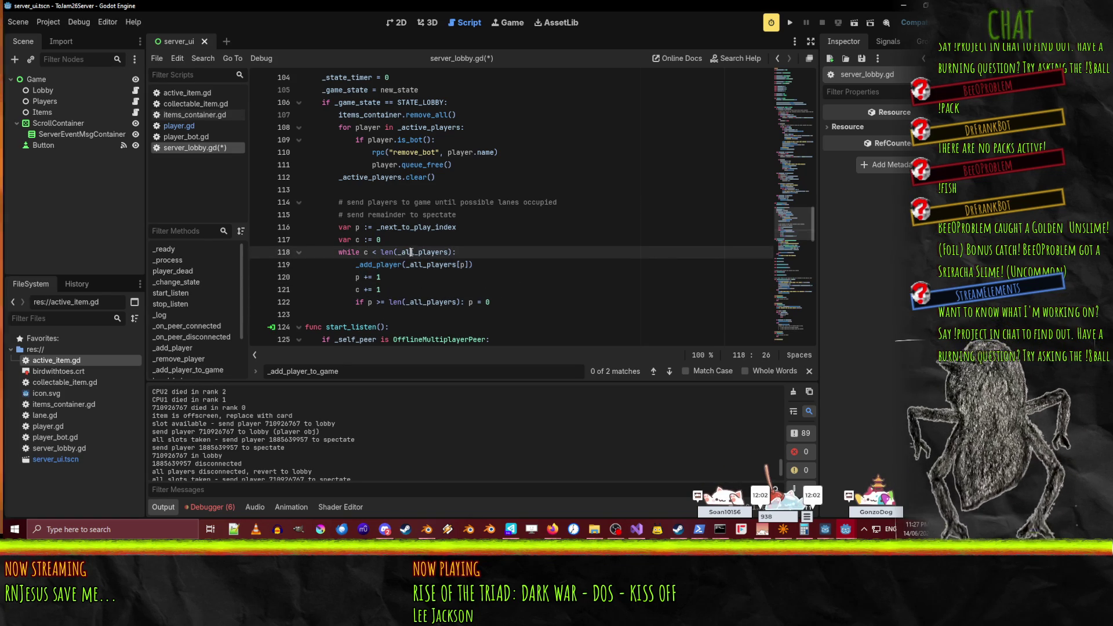
click(451, 288)
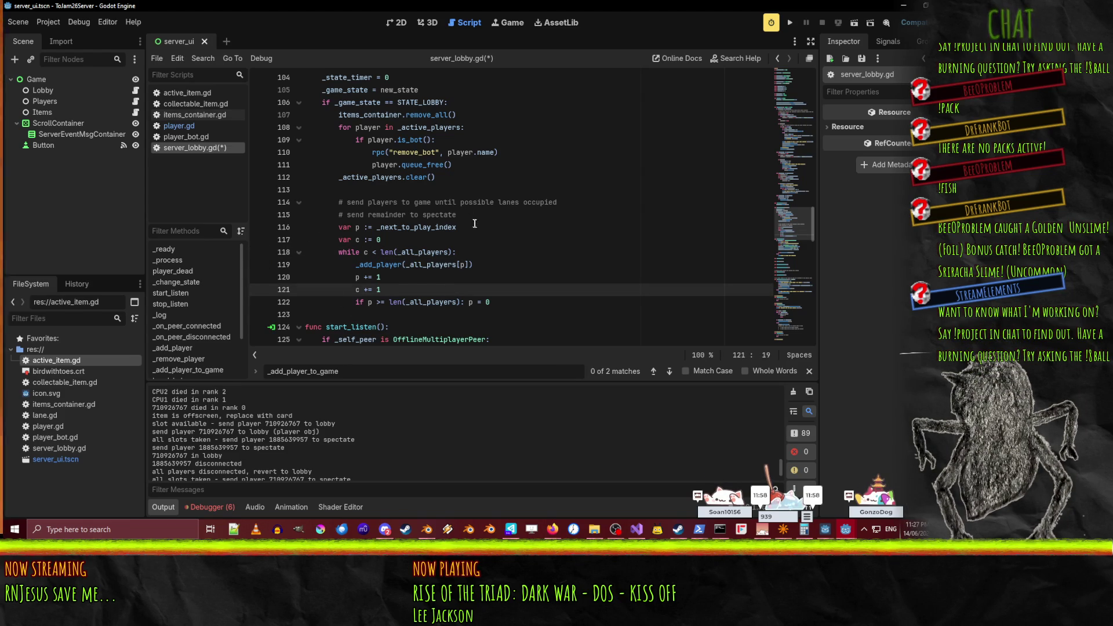
double_click(392, 263)
double_click(429, 265)
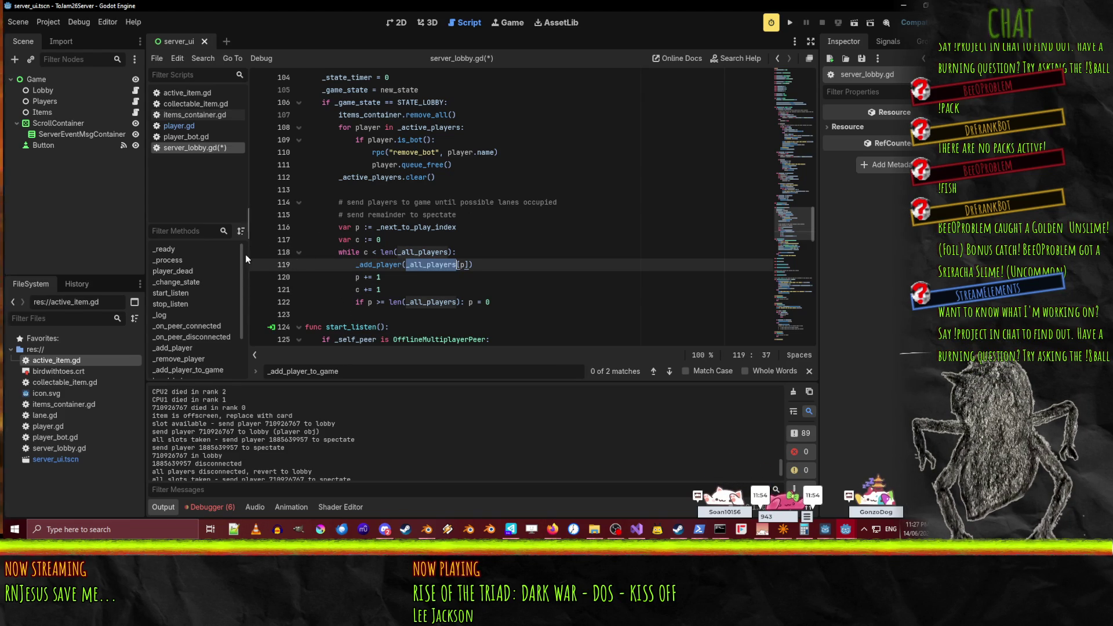
key(End)
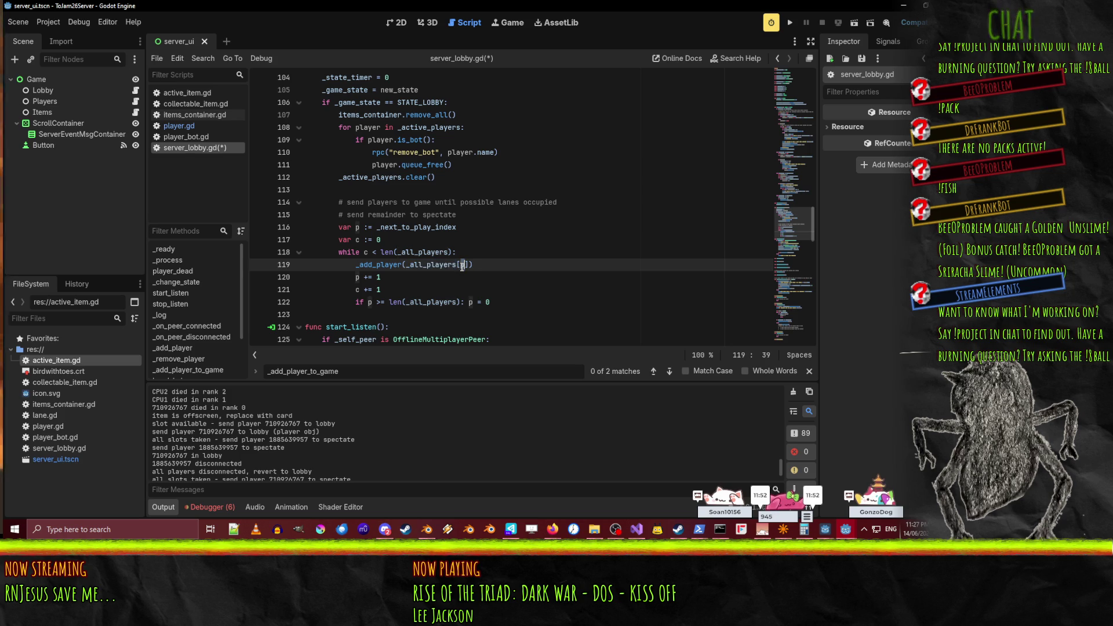
click(438, 301)
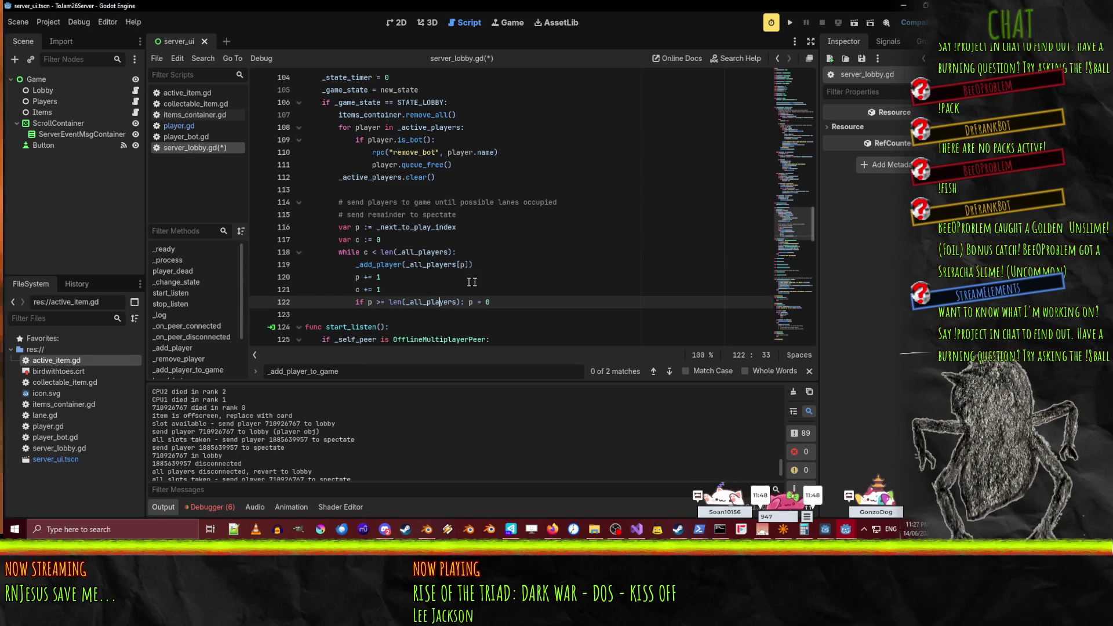
click(466, 281)
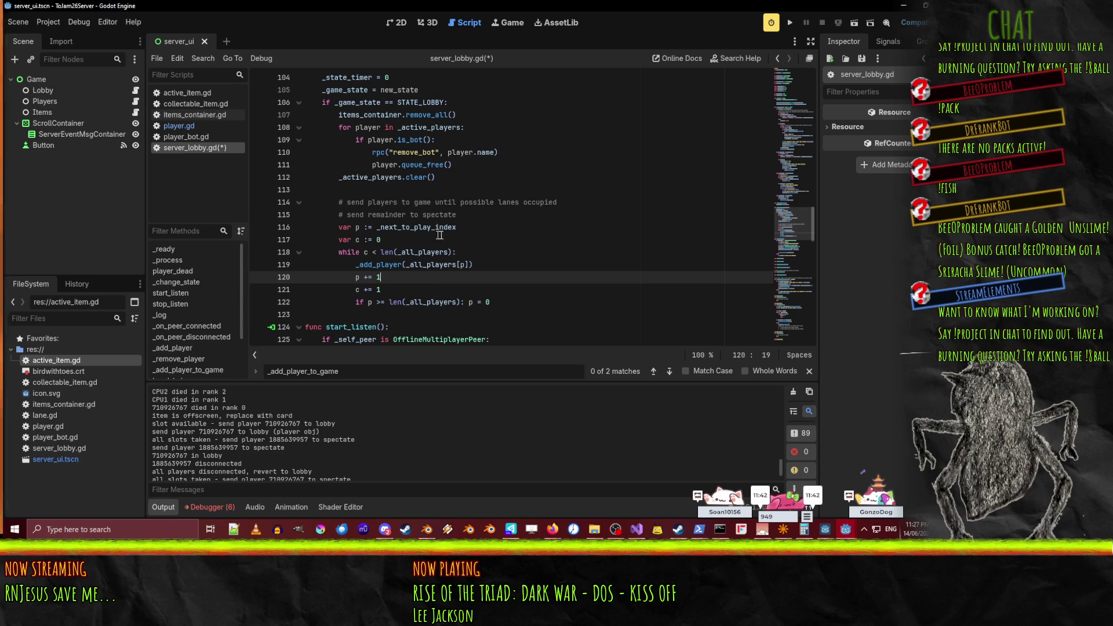
- Extend the lanes comment: 'starting with whoever was the first to *not* get a slot in the last round'
click(491, 213)
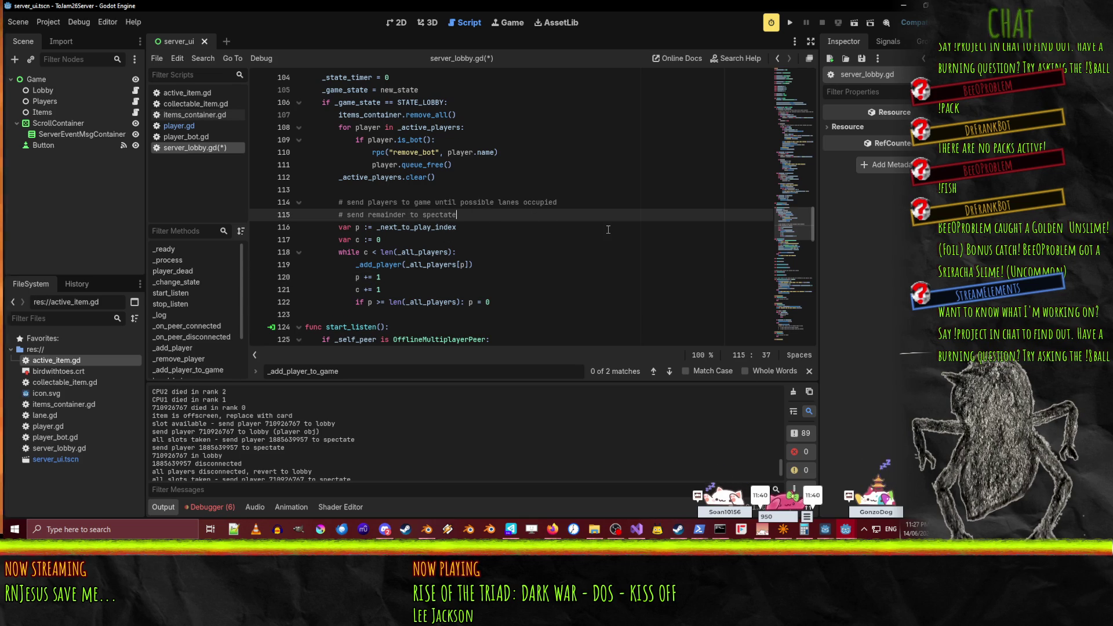
click(568, 206)
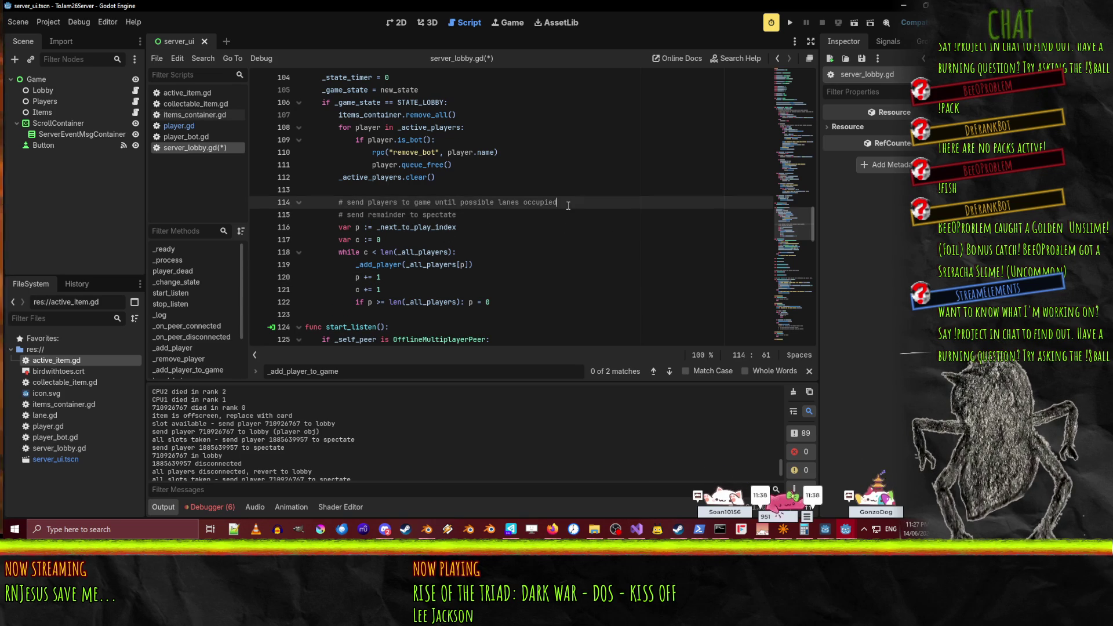
text(startin)
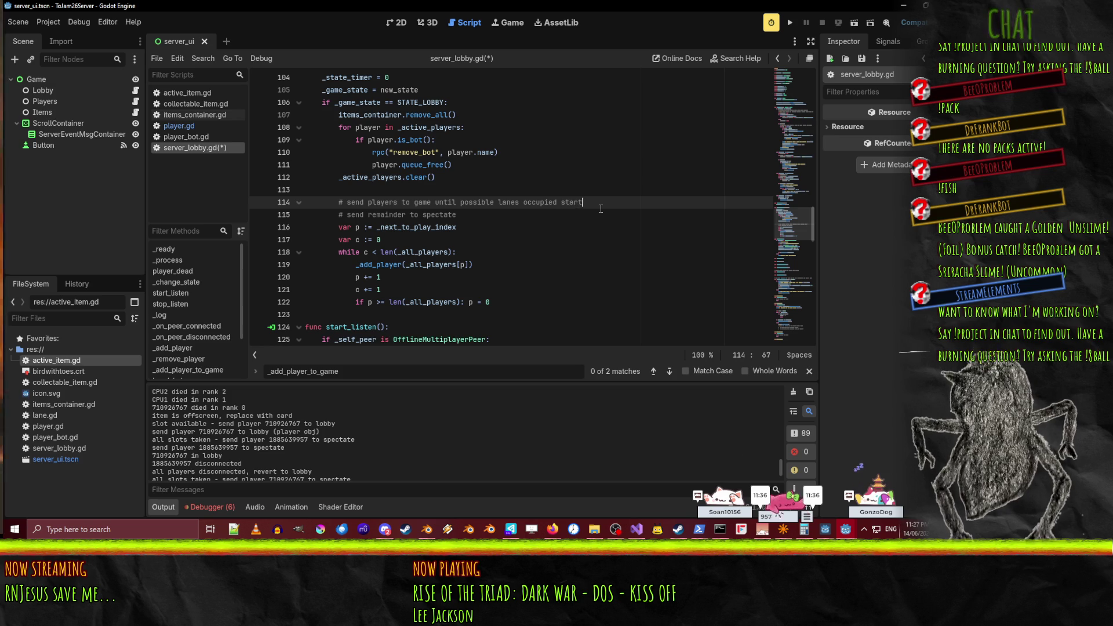
text(g with)
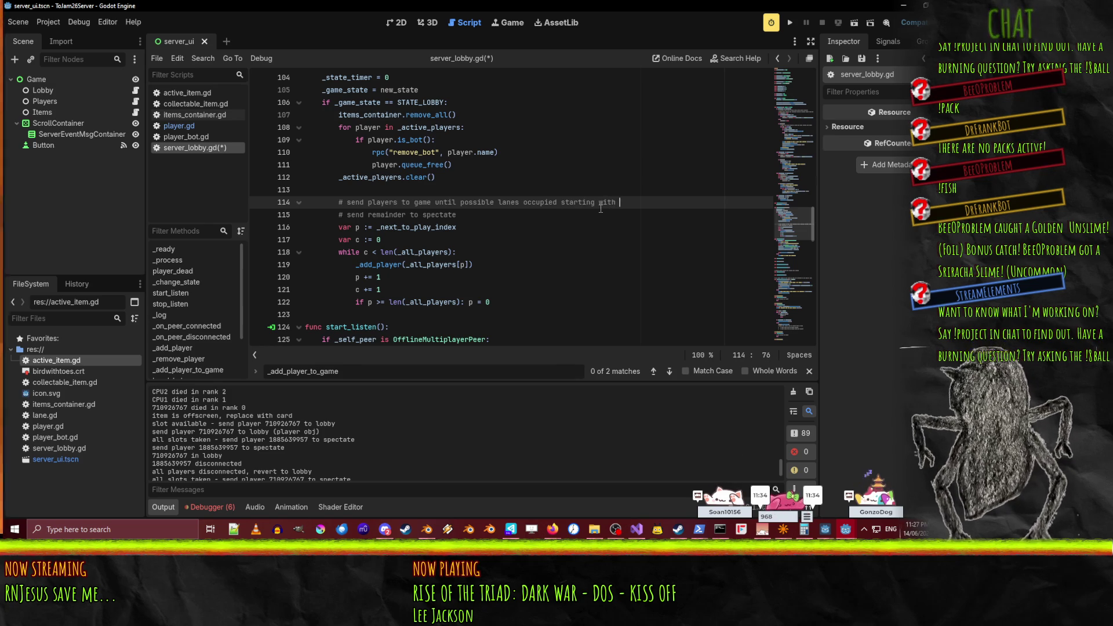
key(Return)
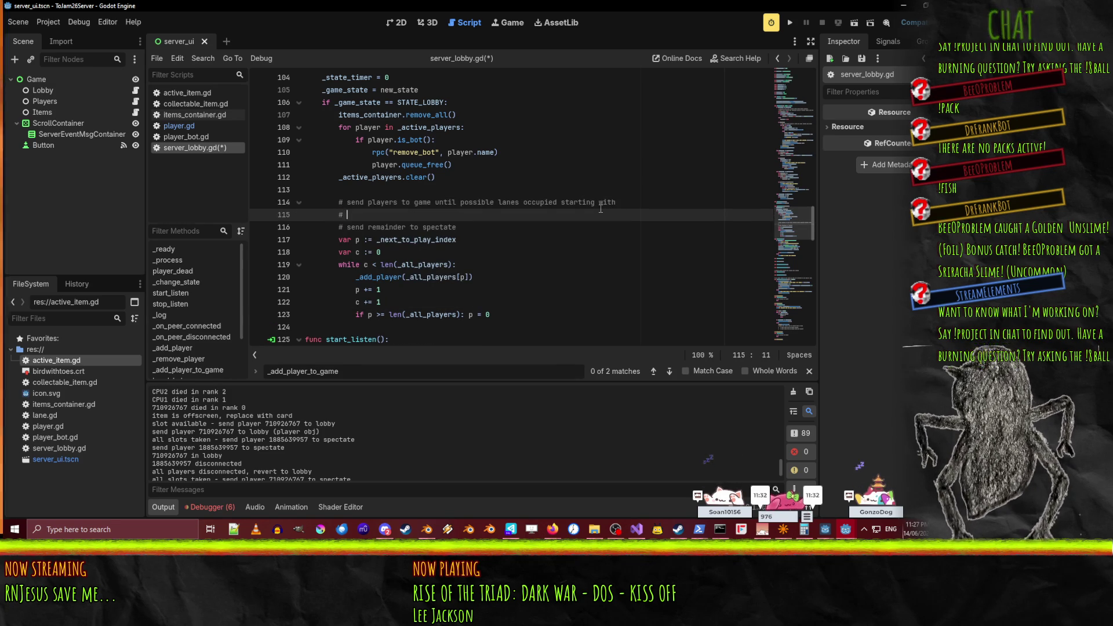
text(whoever wa)
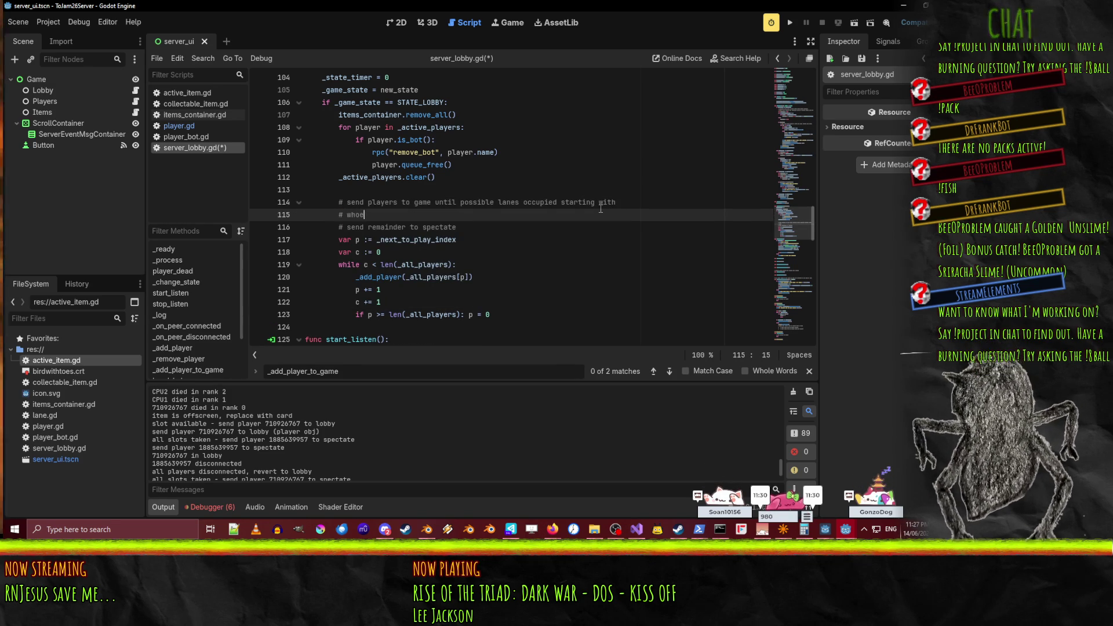
text(s the first to )
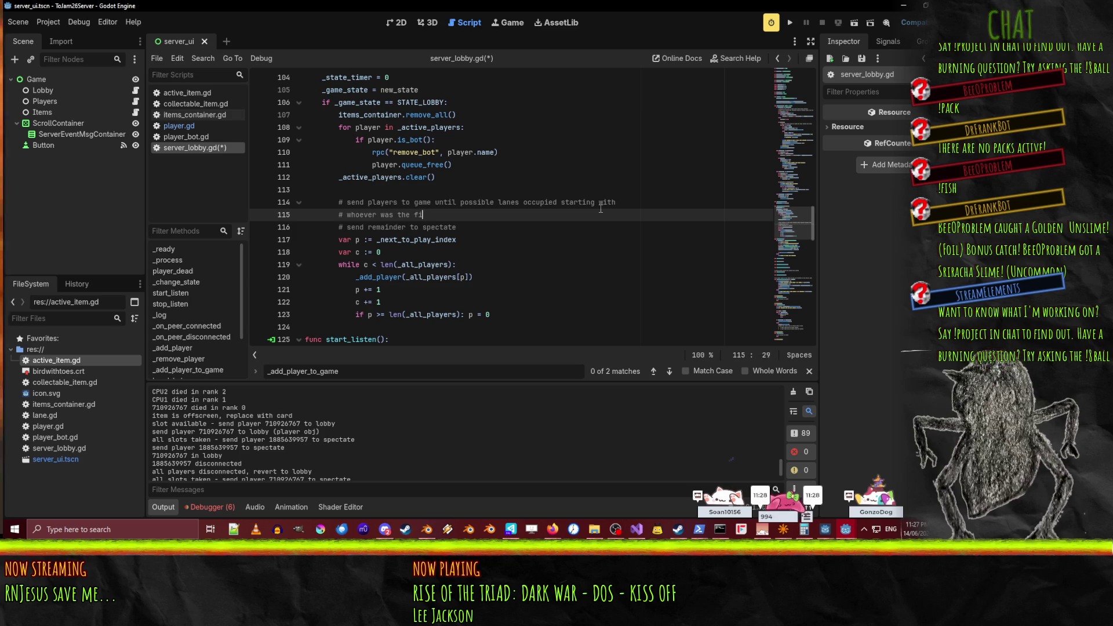
text(*not)
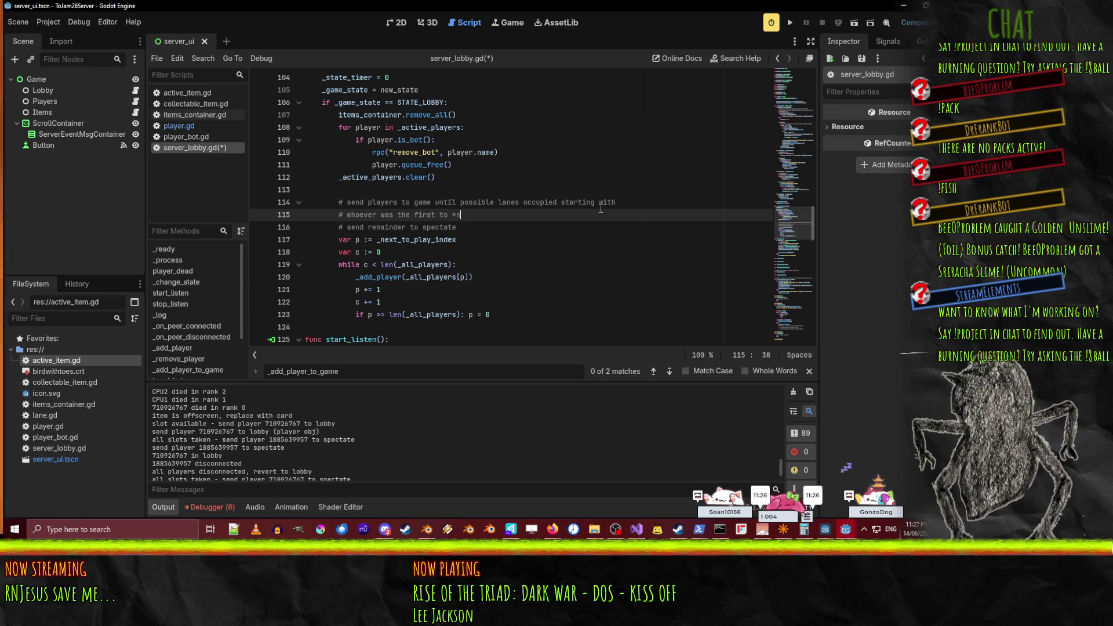
text(* get a slow)
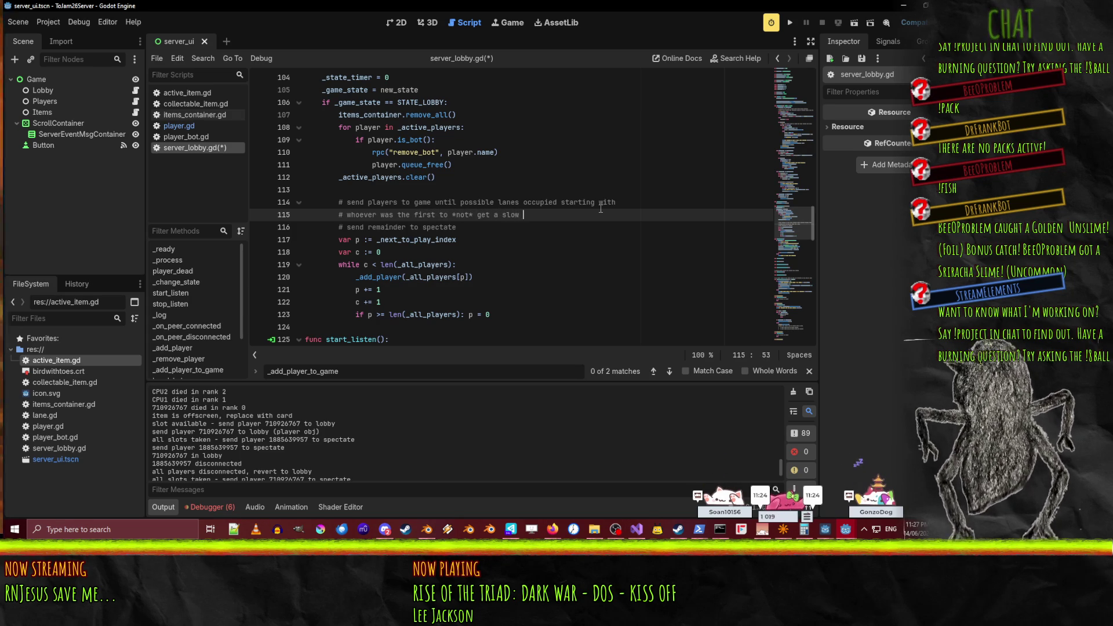
key(BackSpace)
key(BackSpace)
text(t in the l)
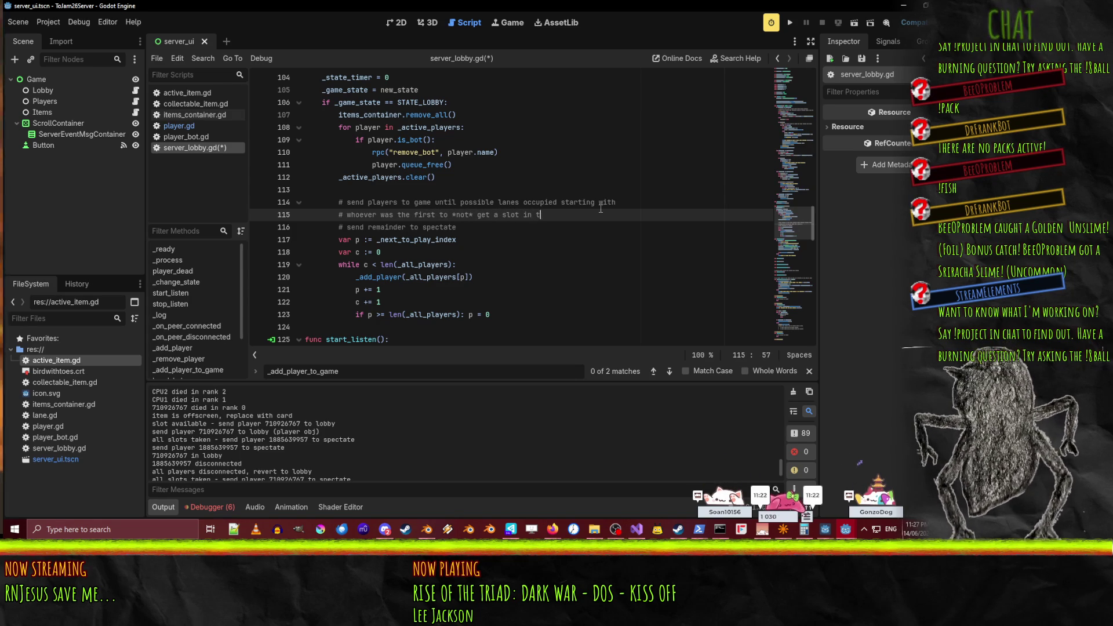
text(ast round)
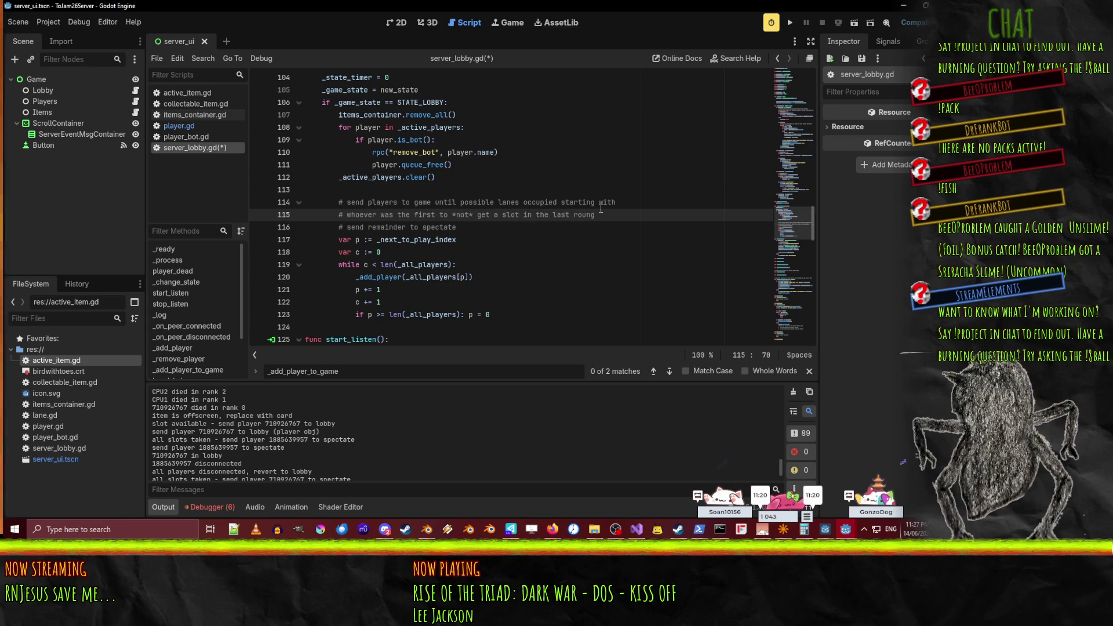
key(Down)
key(Home)
key(Right)
key(Right)
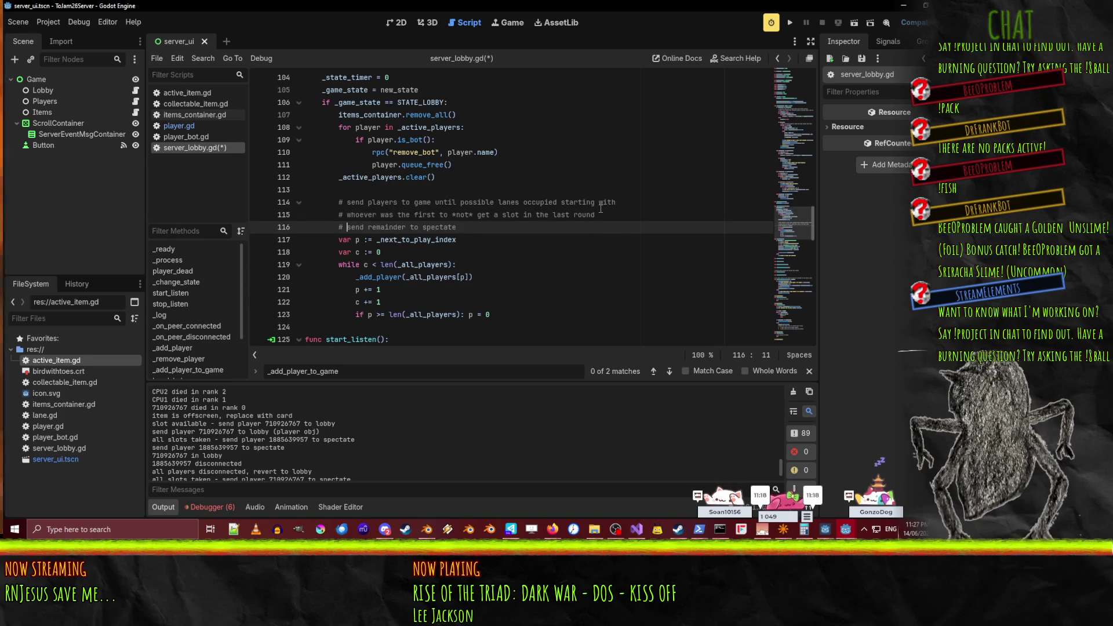
- Save server_lobby.gd and run the server project
key(ctrl+s)
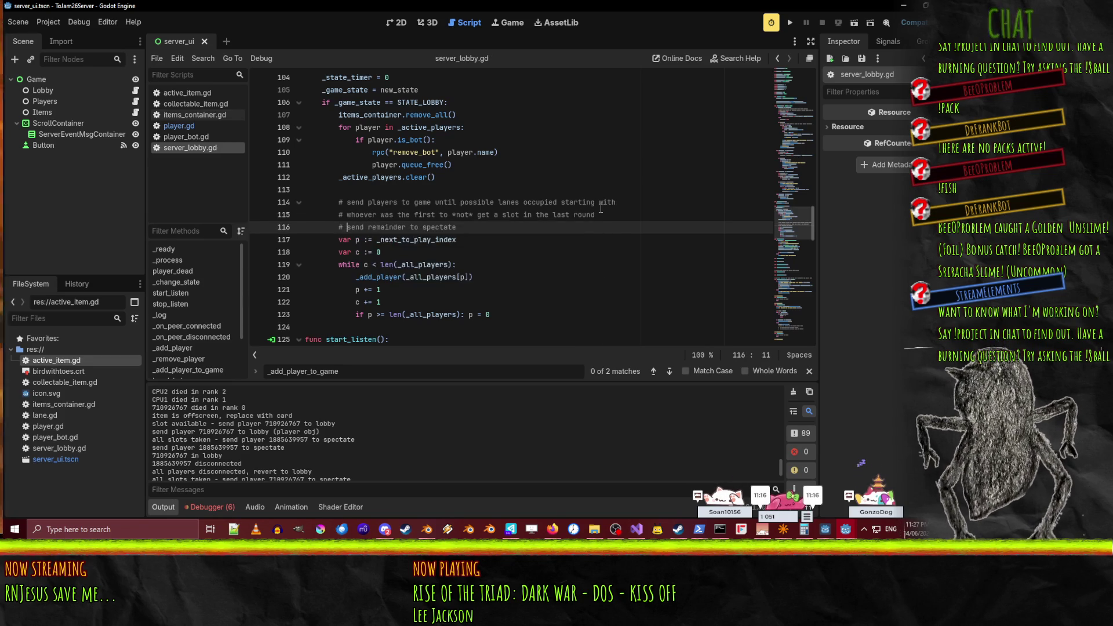
scroll(571, 209, up, 3)
scroll(545, 239, down, 4)
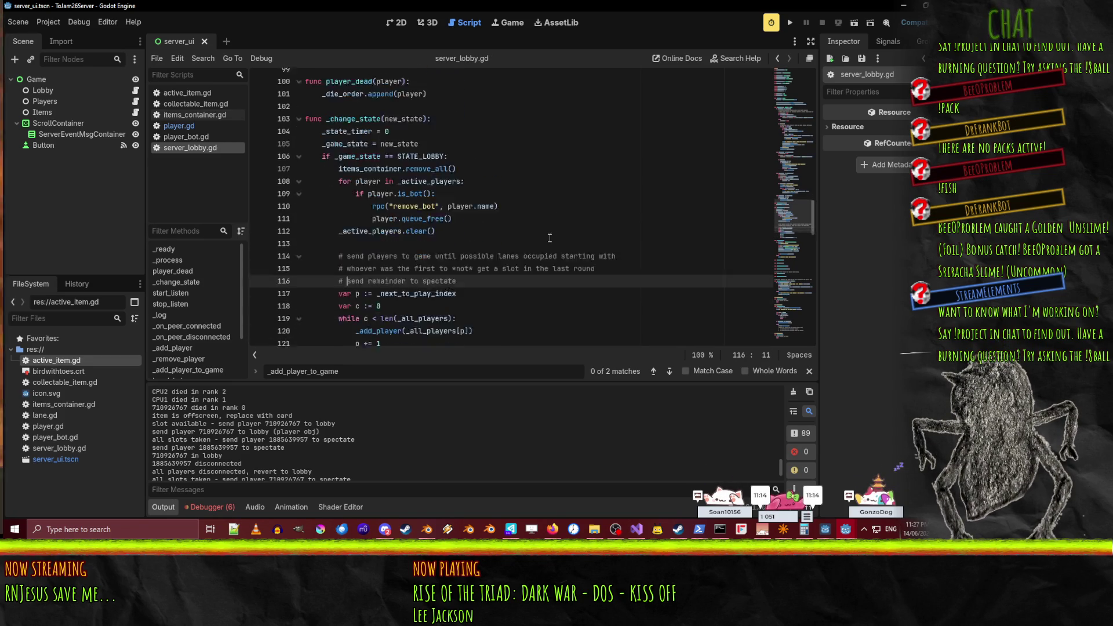
scroll(545, 239, down, 1)
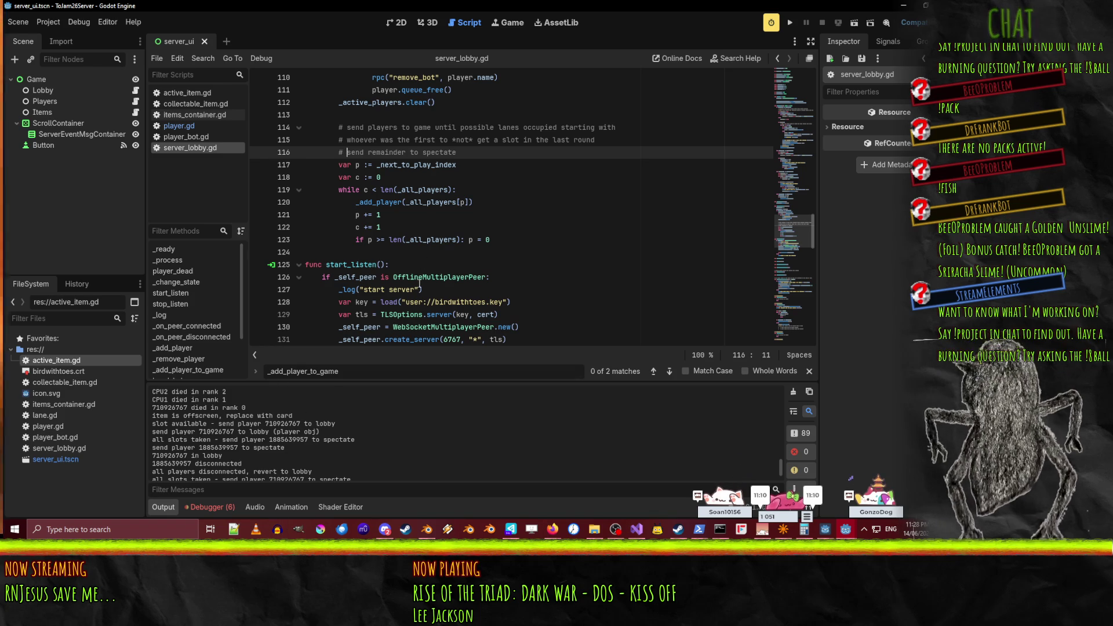
click(464, 201)
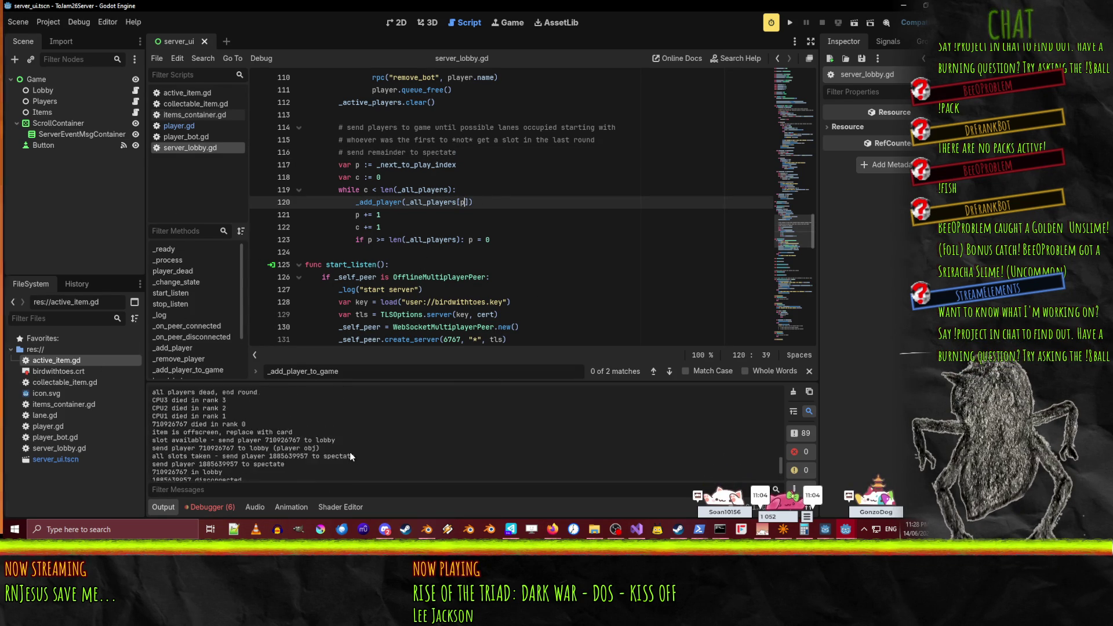
click(846, 529)
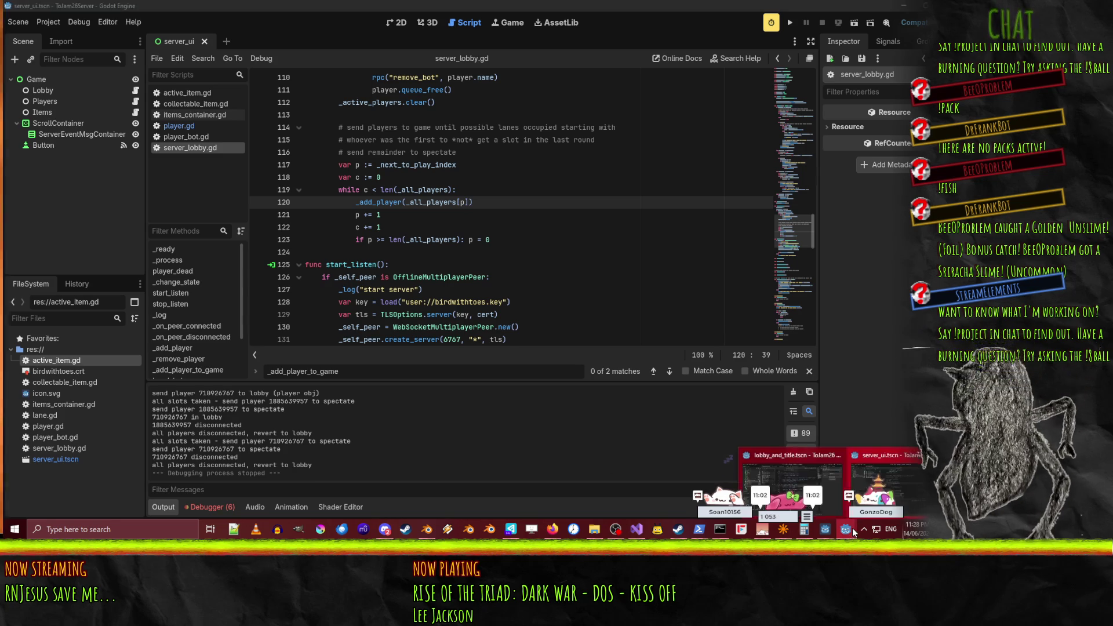
click(754, 240)
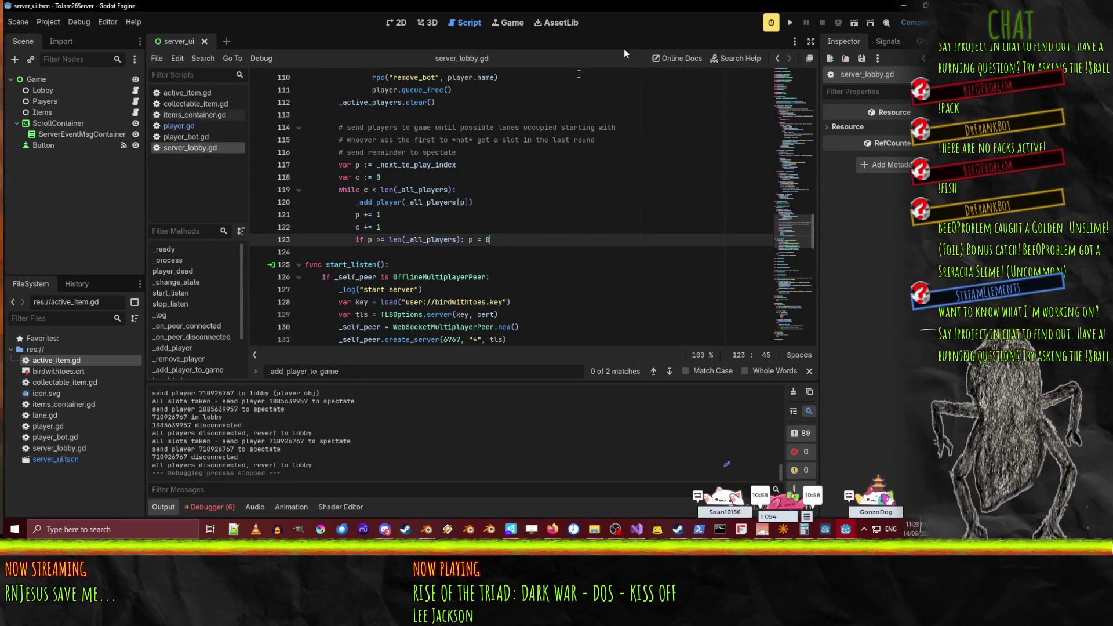
click(790, 27)
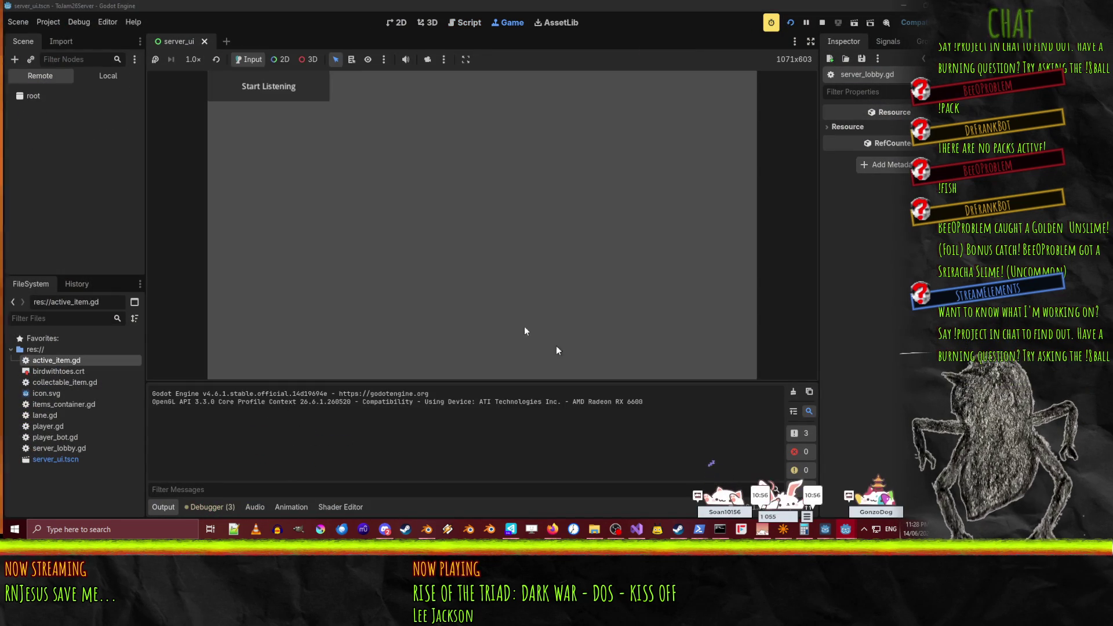
- Start the server listening, then run the lobby_and_title client project
click(231, 100)
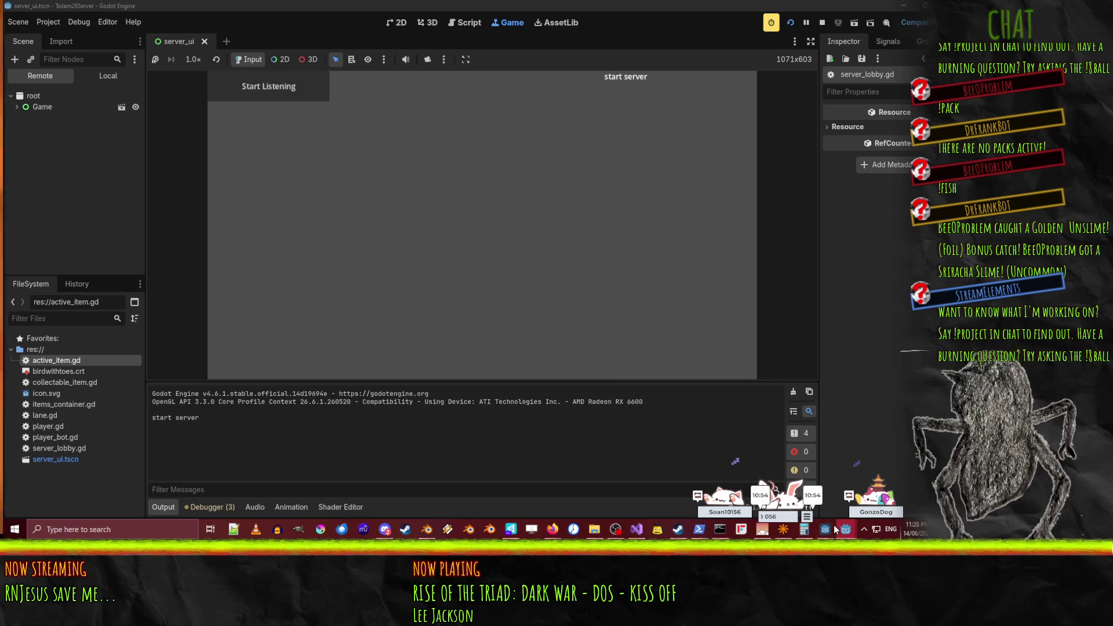
mouse_move(845, 529)
click(797, 488)
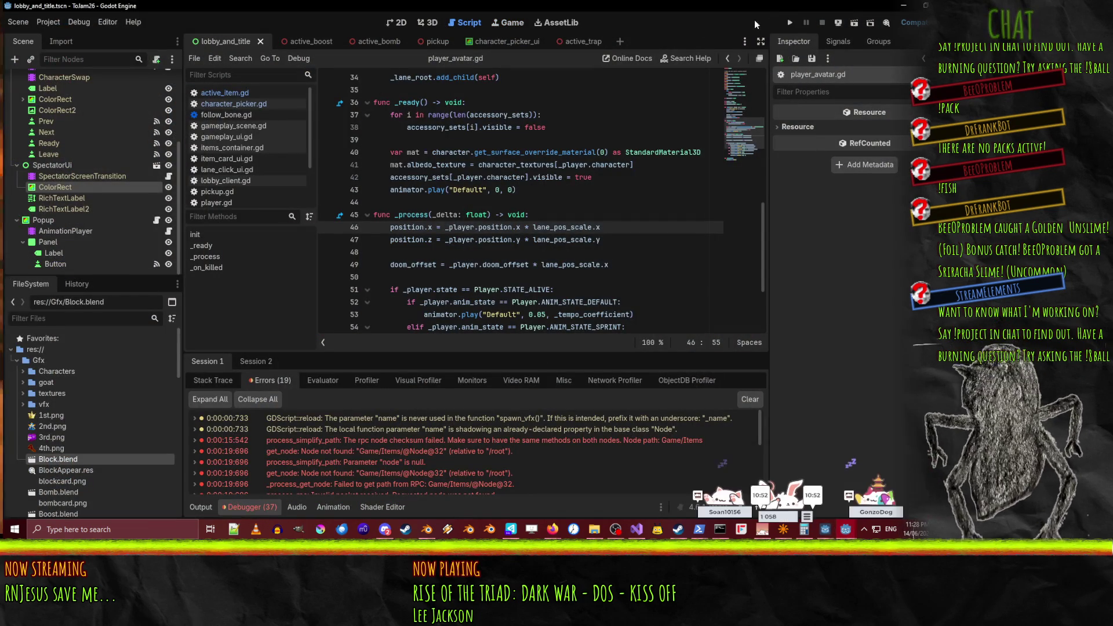
click(791, 24)
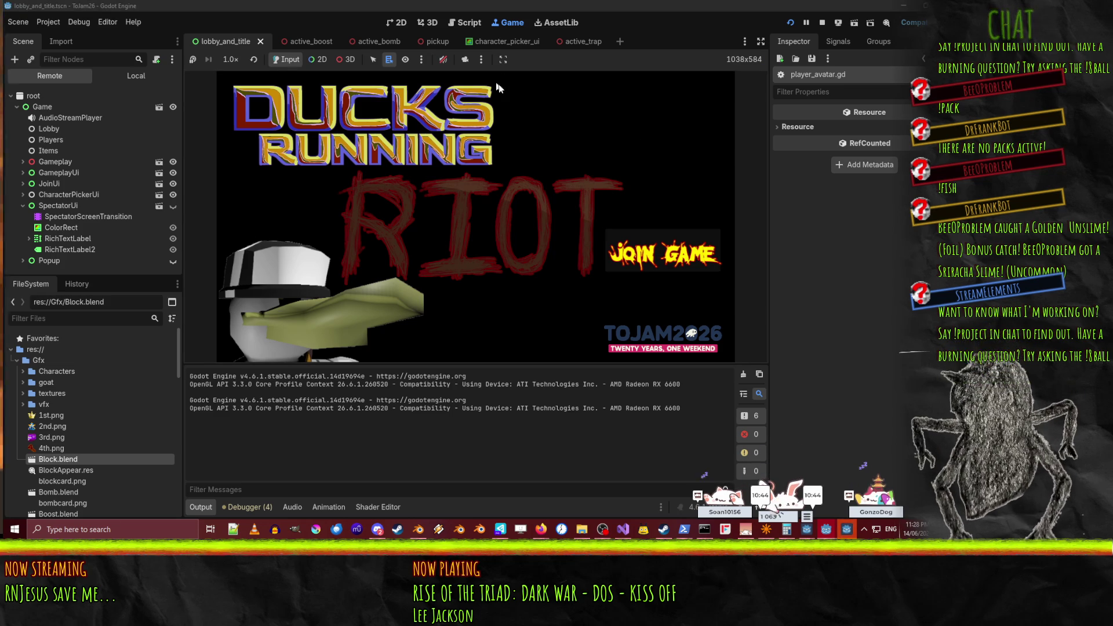
- Join the race as a spectator and spawn items in lanes until player_avatar.gd:46 breaks
click(843, 520)
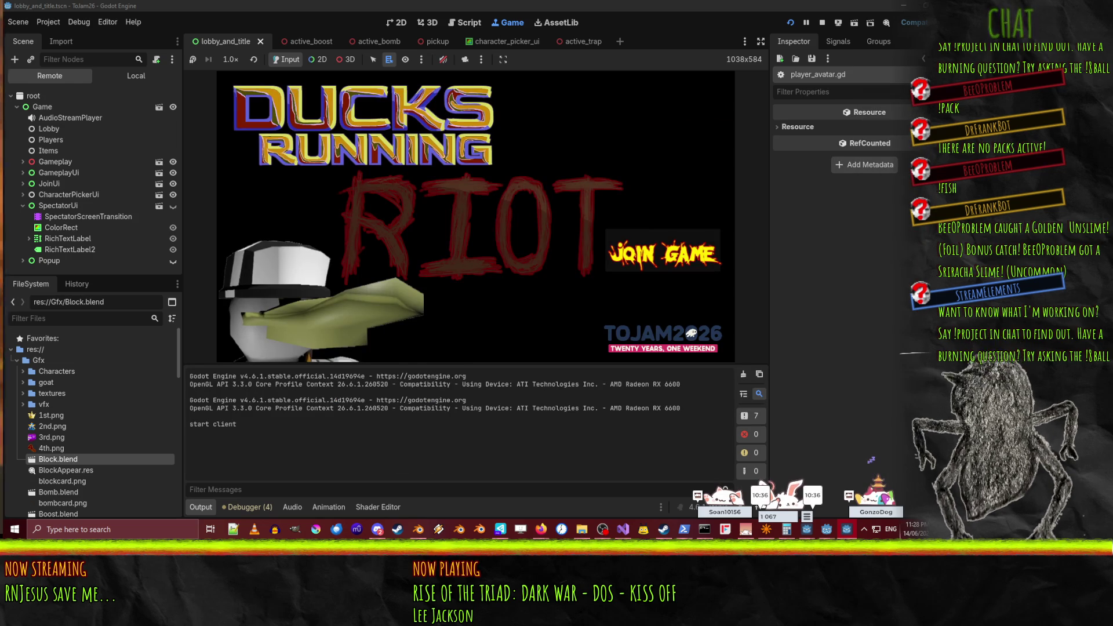
click(641, 272)
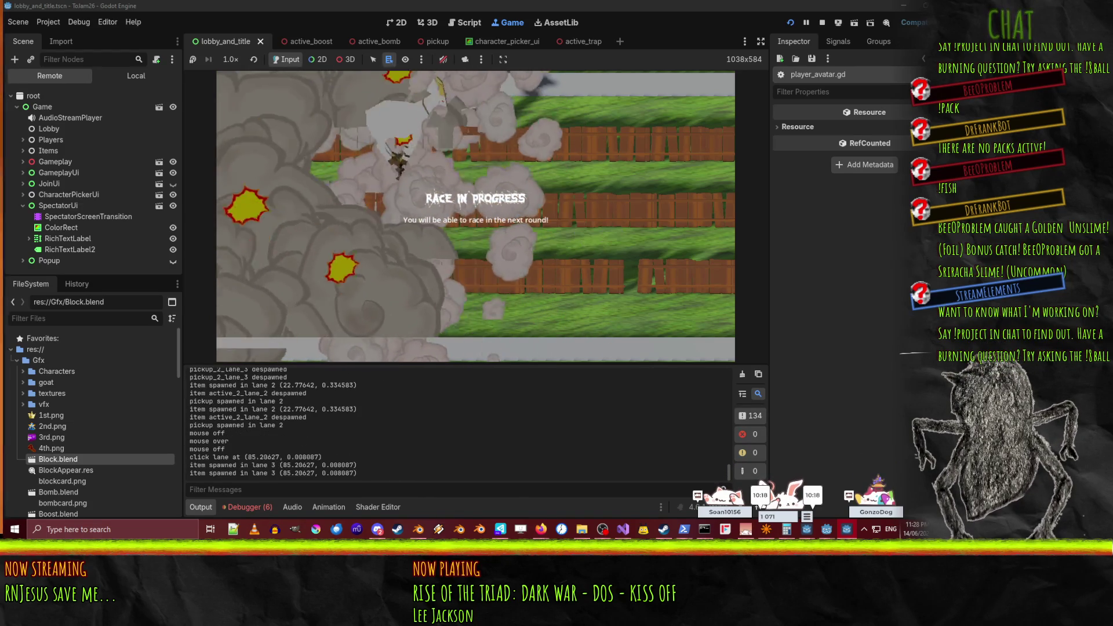
click(376, 195)
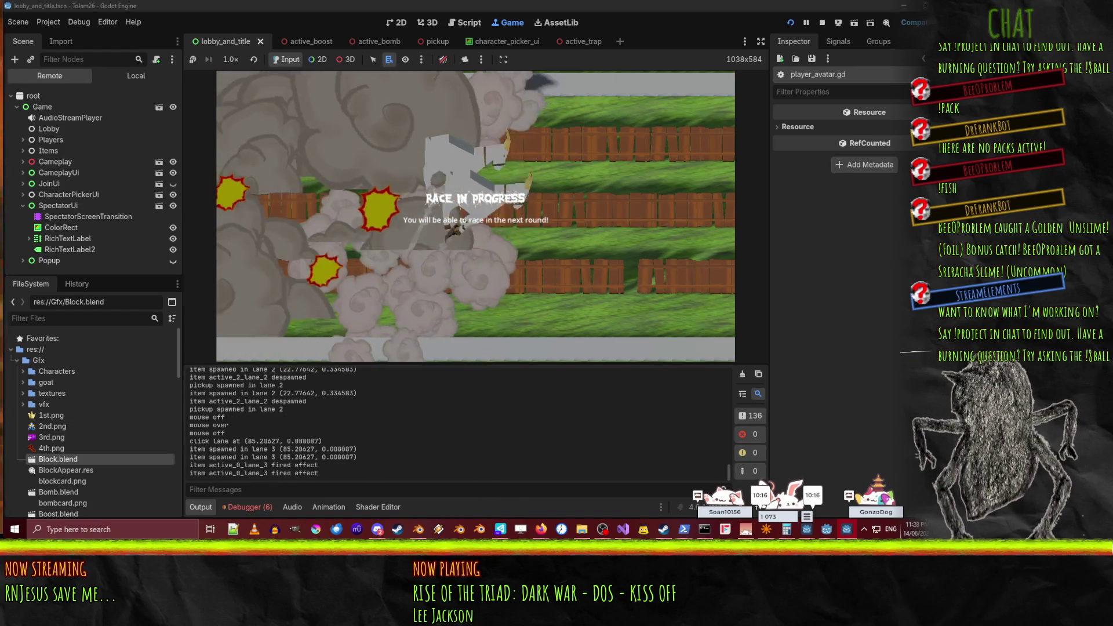
click(383, 232)
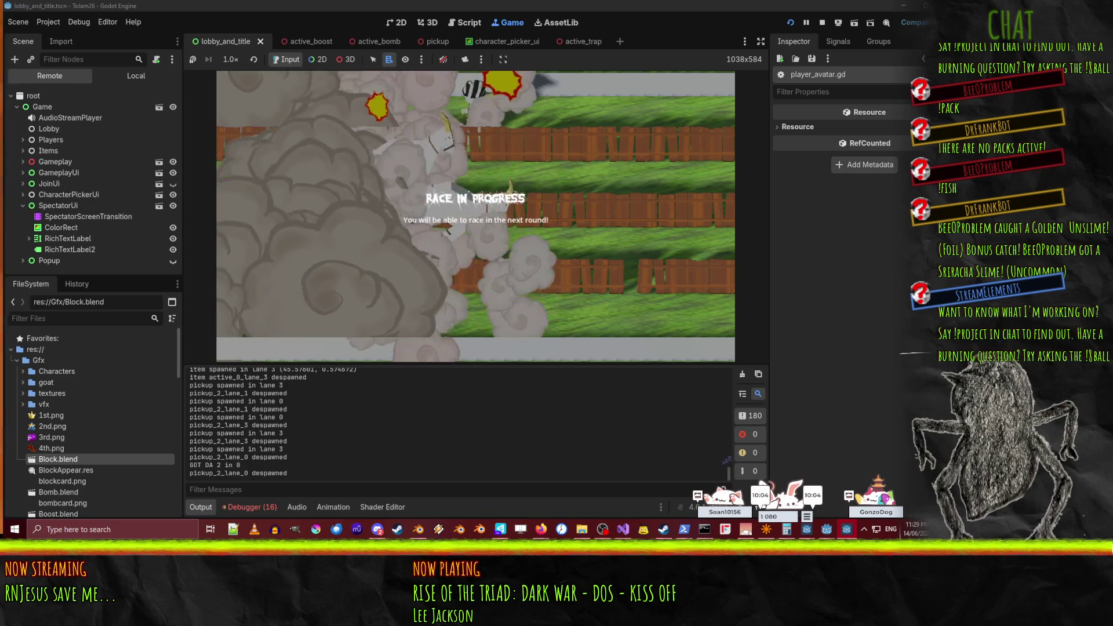
click(592, 192)
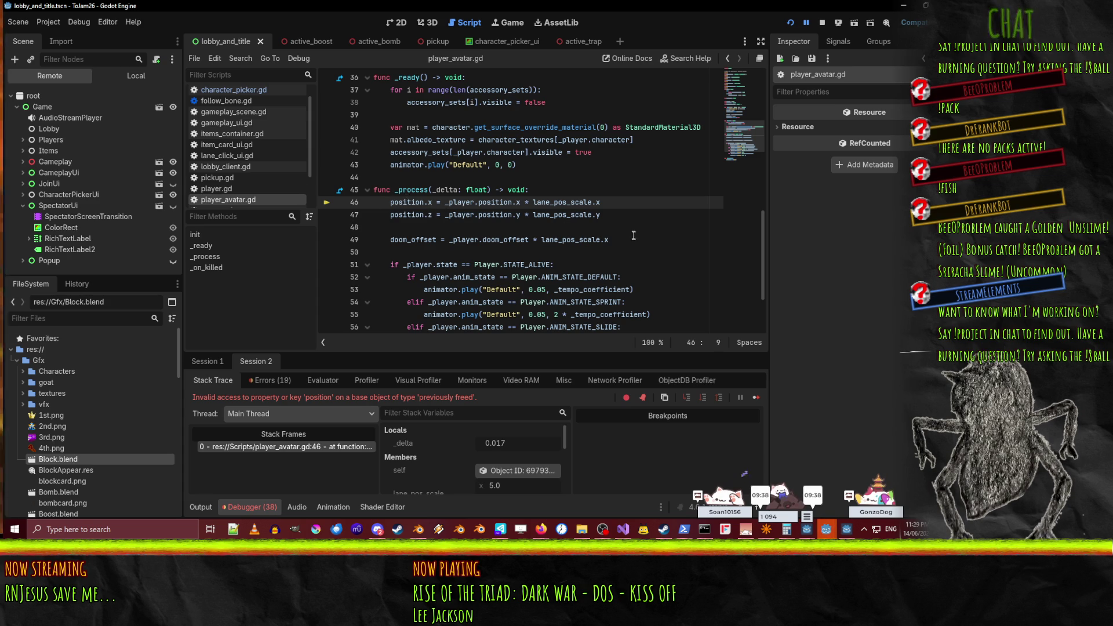
- Inspect the erroring avatar via self's Object ID, revealing its empty player reference
scroll(610, 231, up, 3)
scroll(609, 232, up, 8)
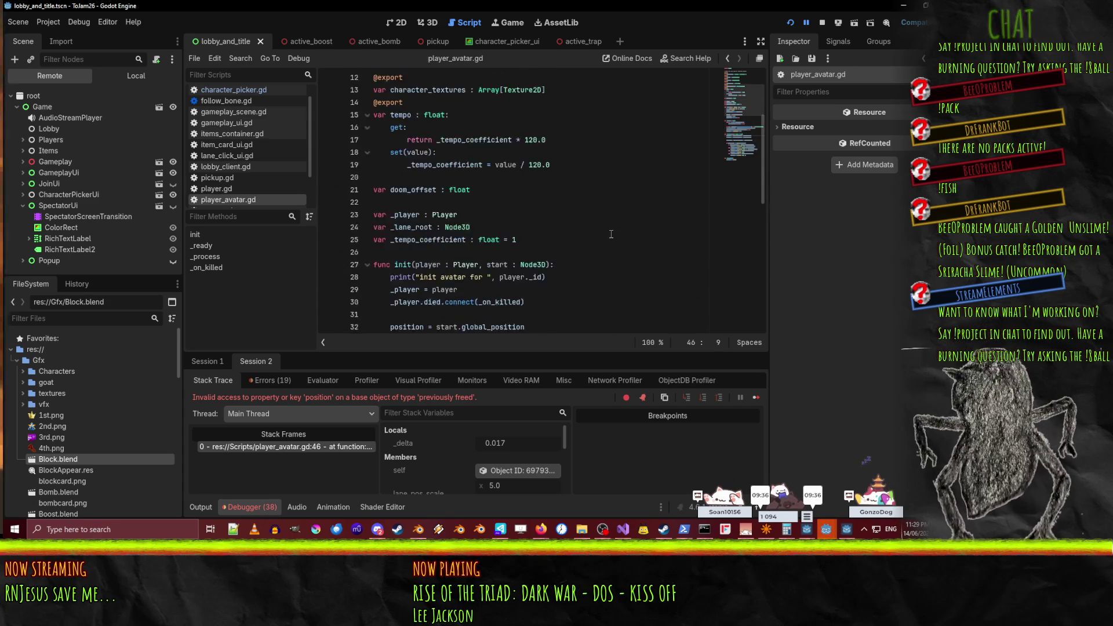
scroll(609, 232, down, 10)
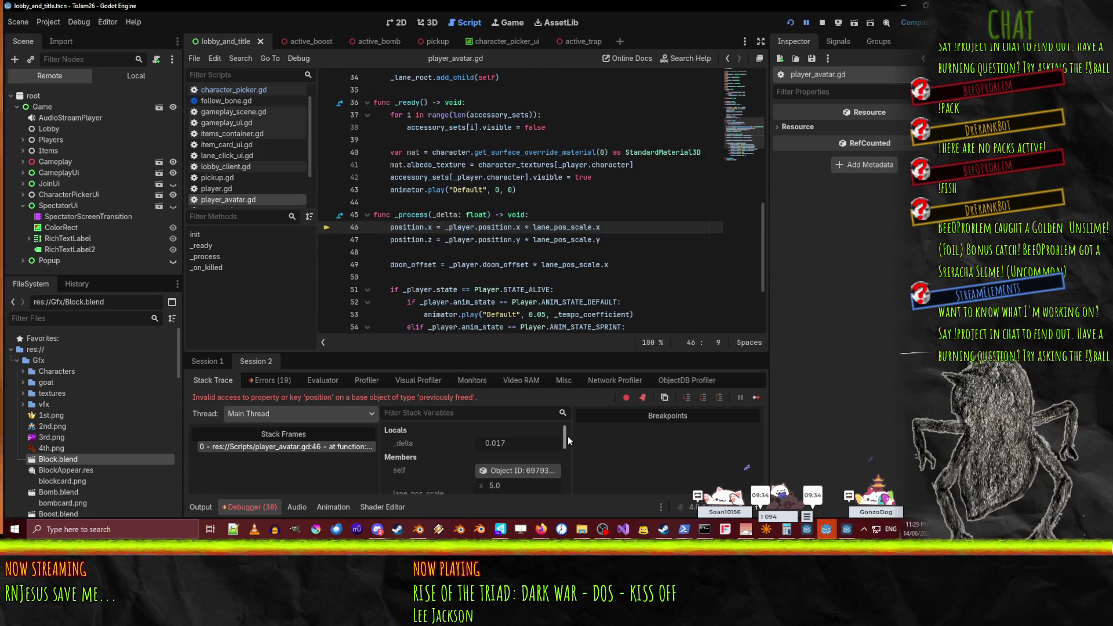
scroll(434, 435, down, 1)
scroll(435, 436, down, 1)
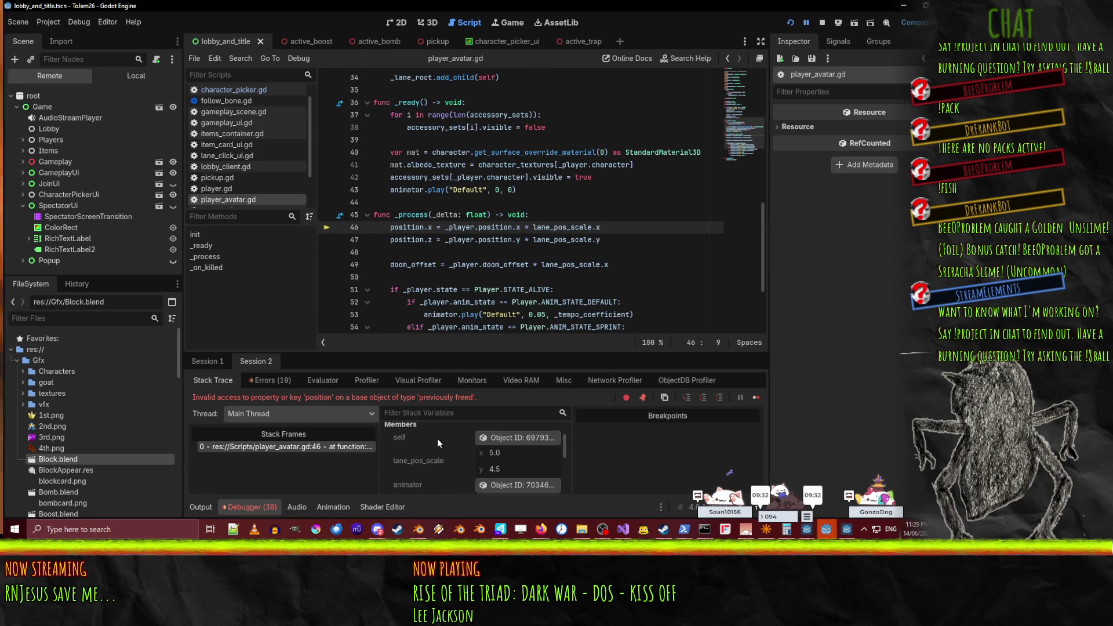
click(508, 440)
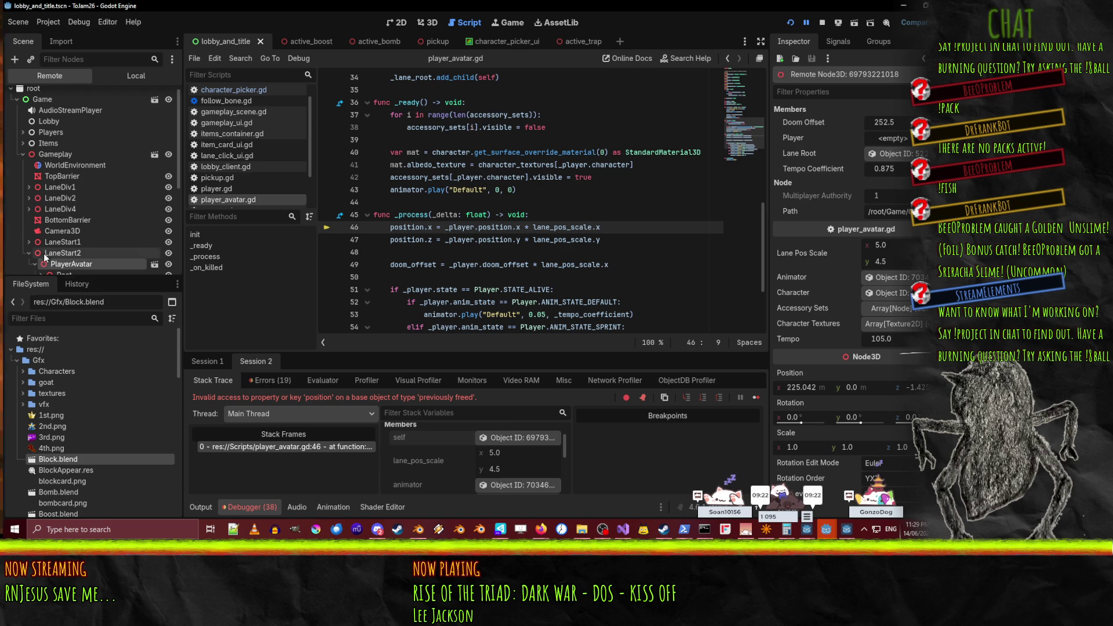
scroll(71, 251, down, 4)
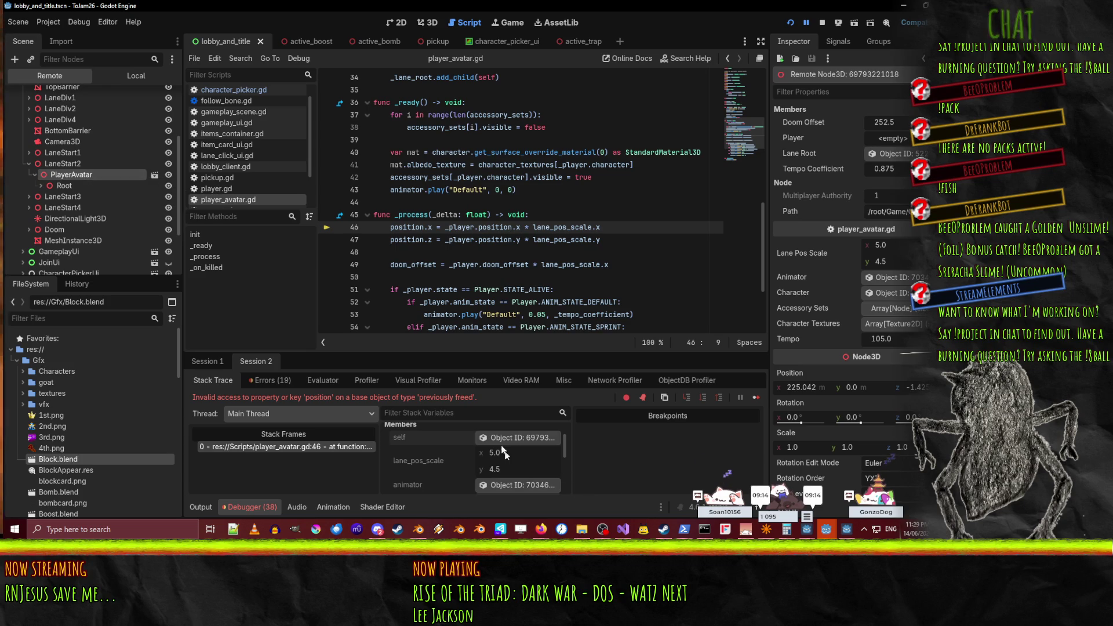
scroll(499, 437, down, 3)
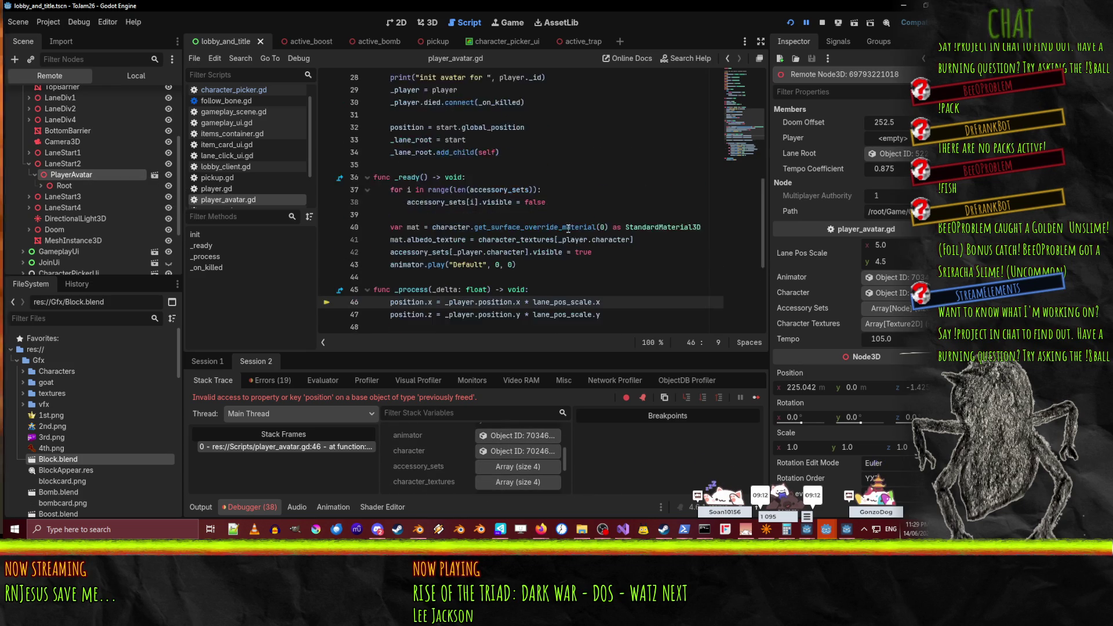
- Resume past the line 46 error three times, inspecting each avatar it breaks on
mouse_move(564, 236)
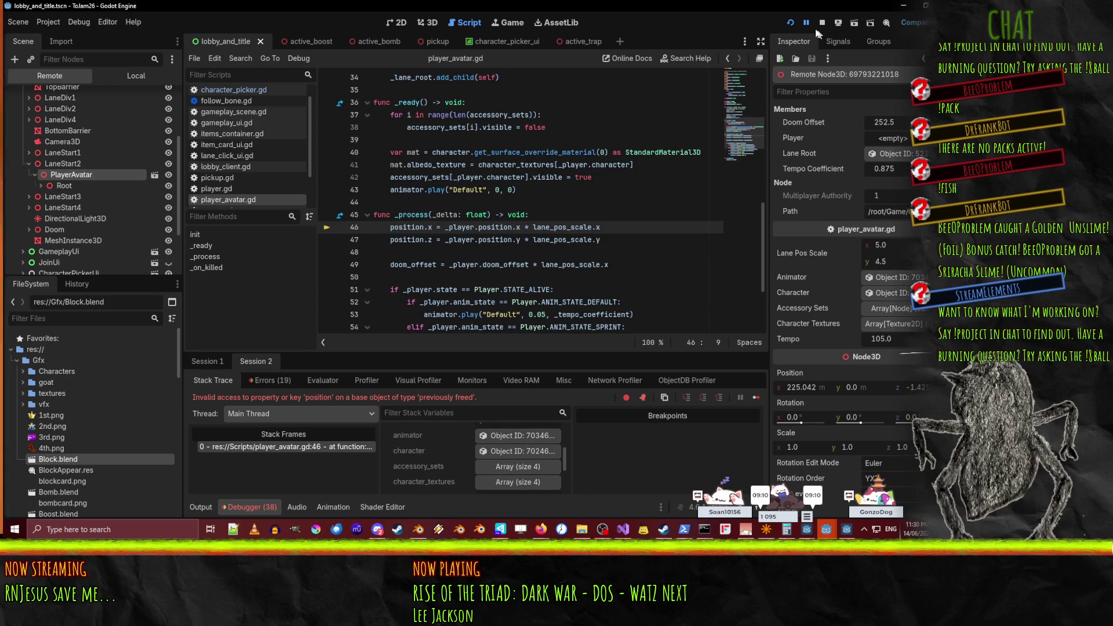
click(806, 22)
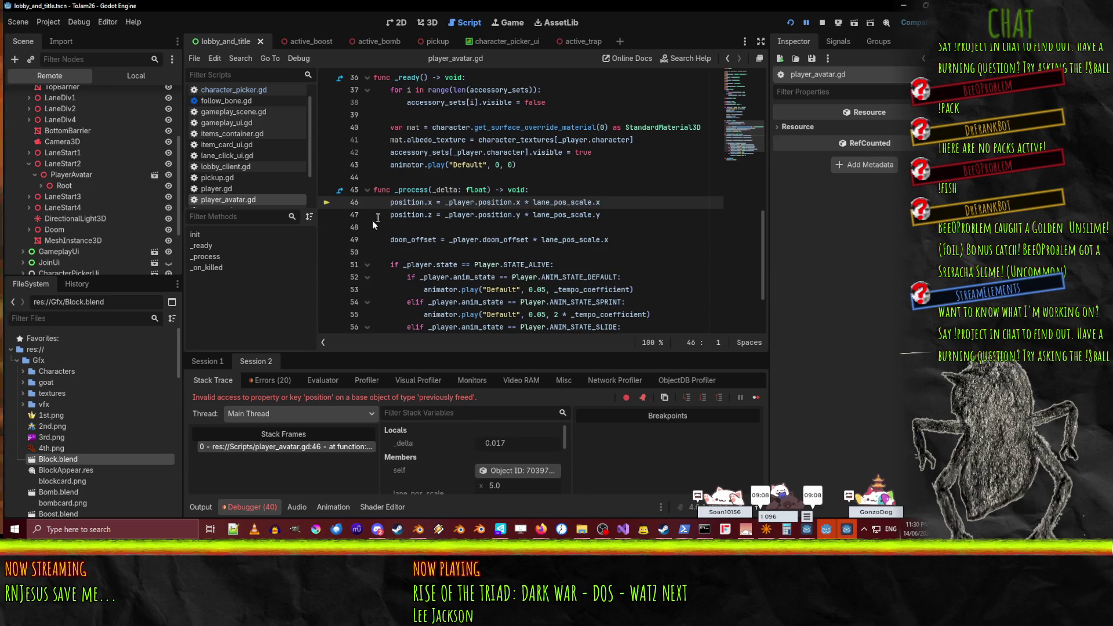
mouse_move(567, 215)
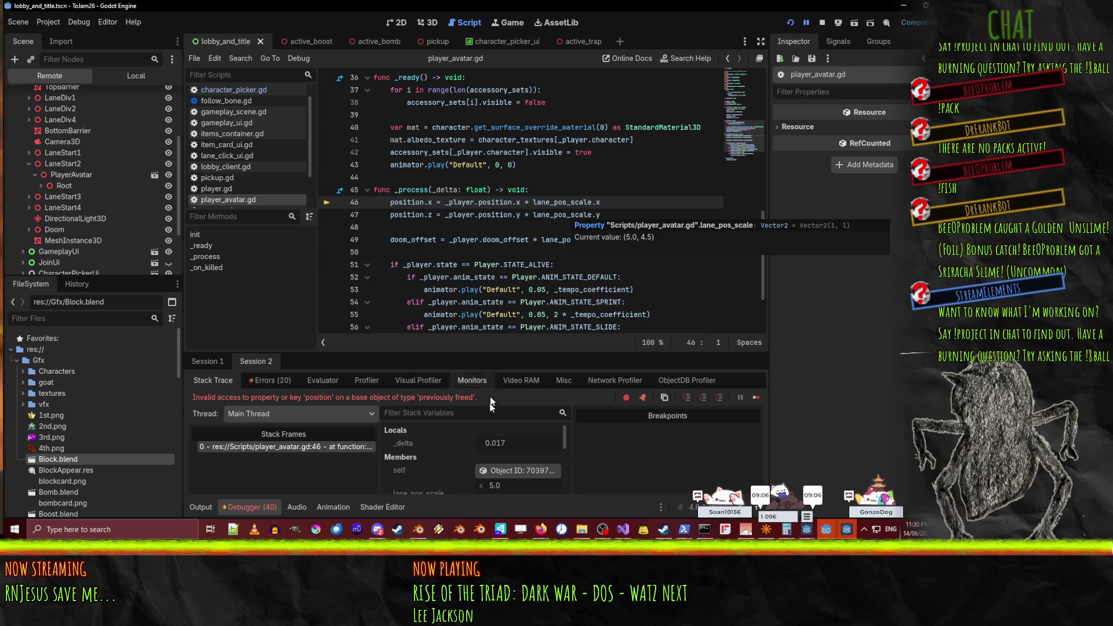
click(520, 474)
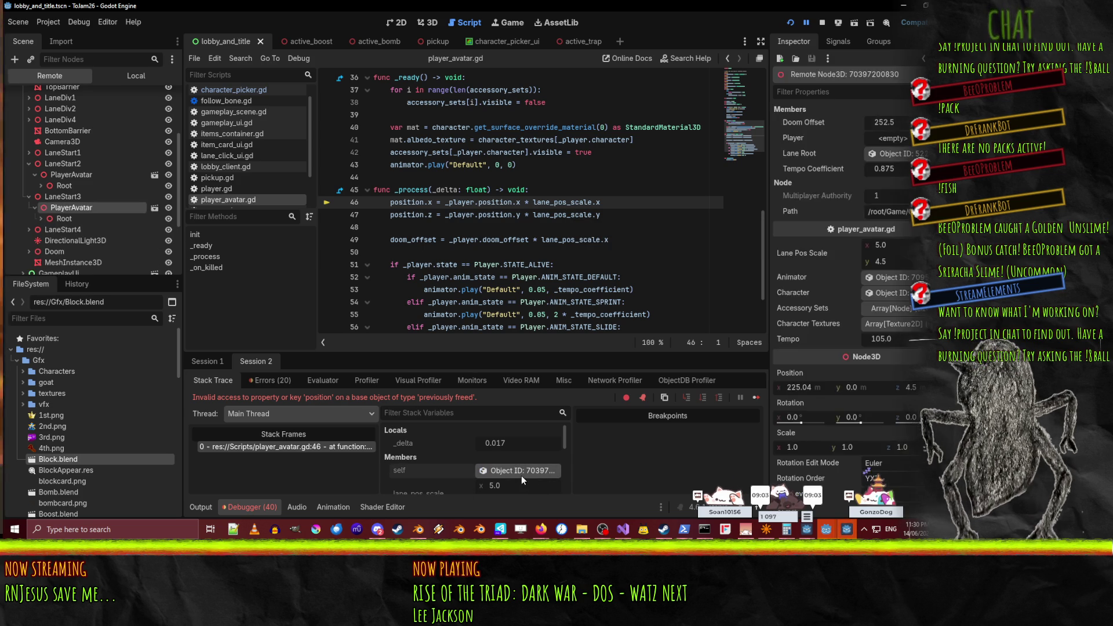
click(806, 22)
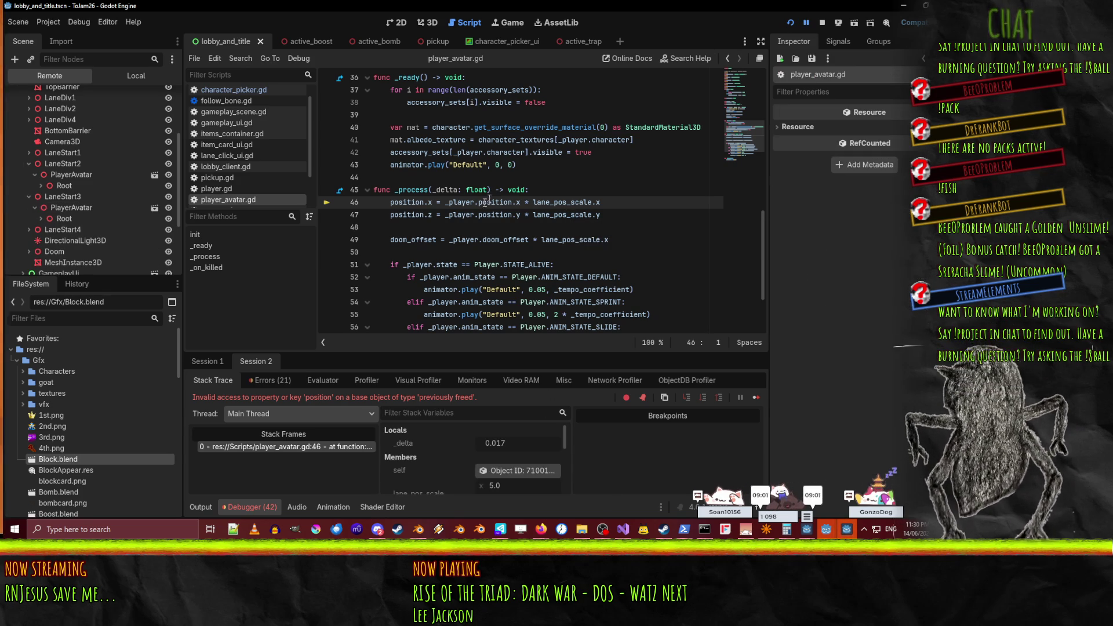
click(512, 472)
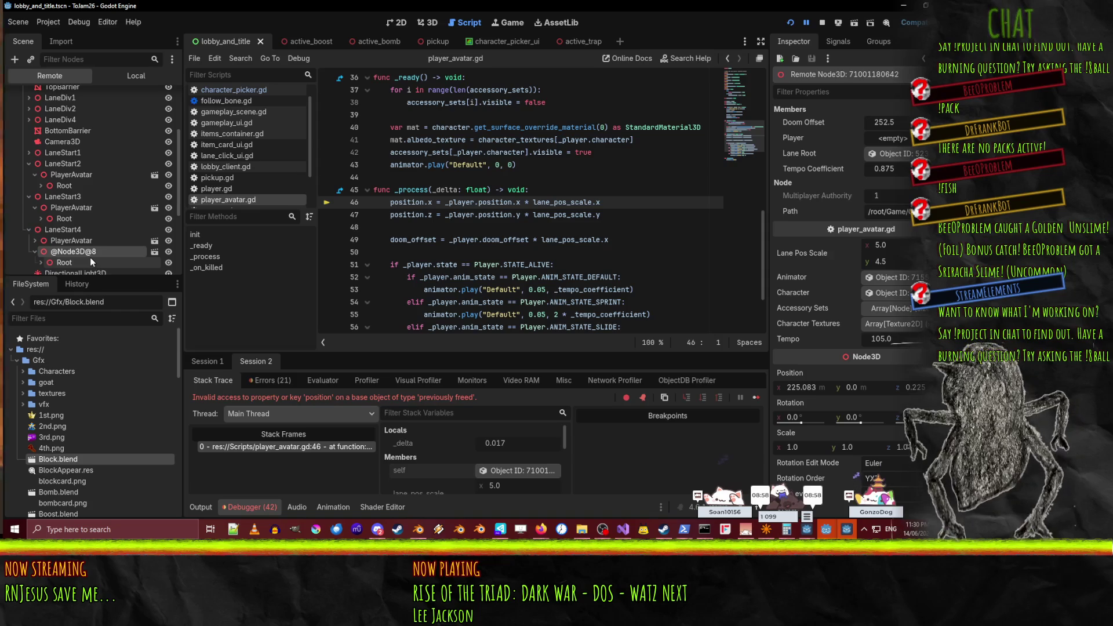
click(806, 22)
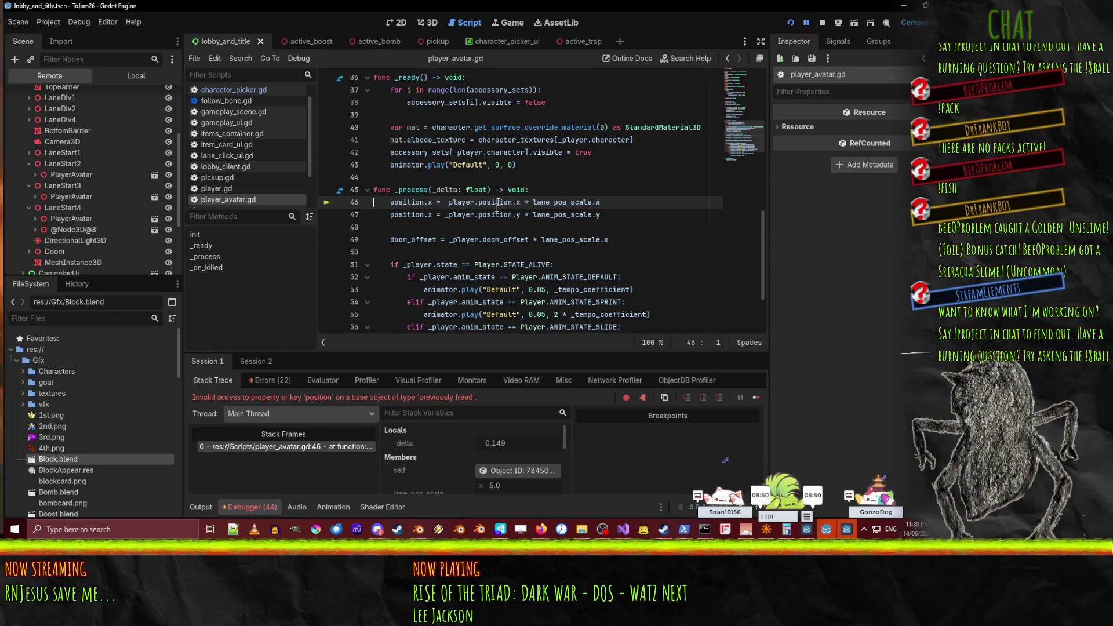
click(521, 469)
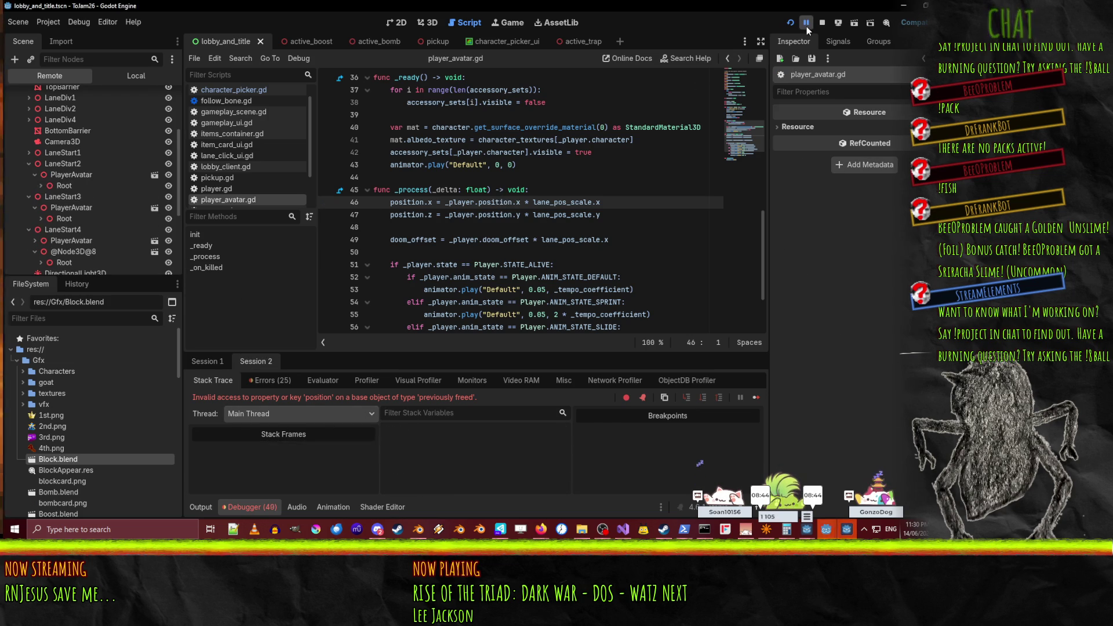
- Resume once more and compare the Session 1 and Session 2 debug states
click(806, 26)
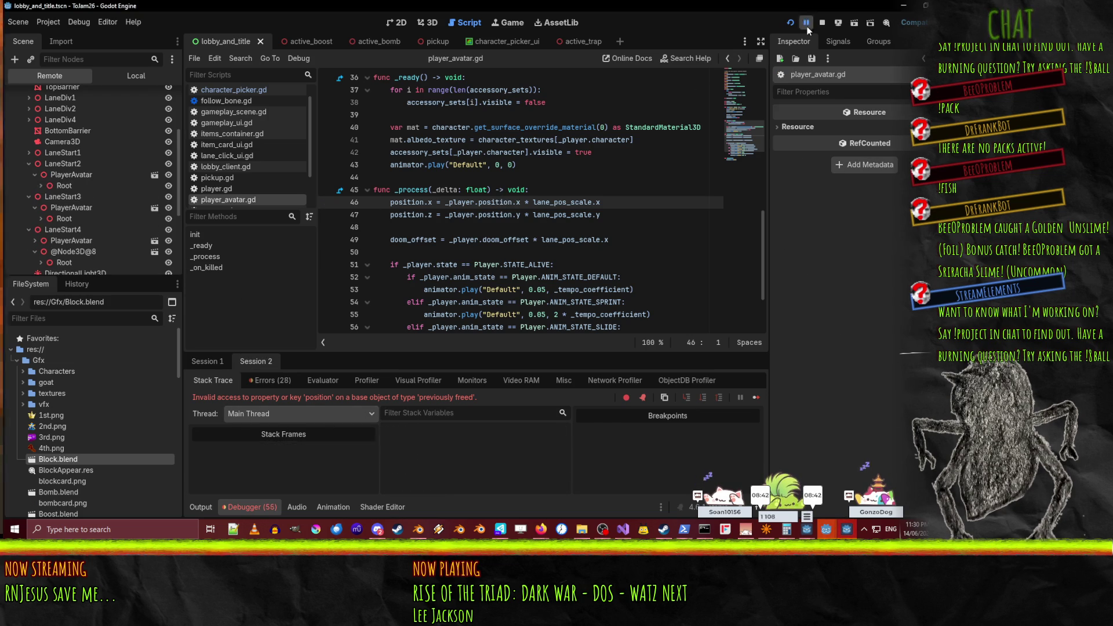
click(806, 26)
click(807, 26)
click(806, 26)
click(807, 26)
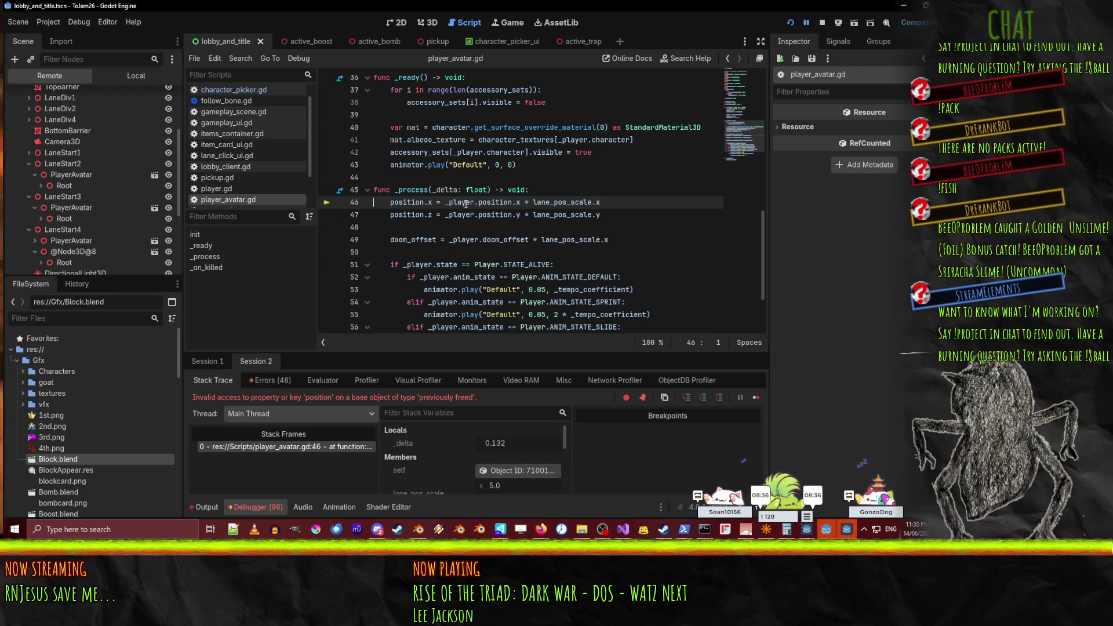
- Examine the _player reference on line 46 of player_avatar.gd
mouse_move(465, 204)
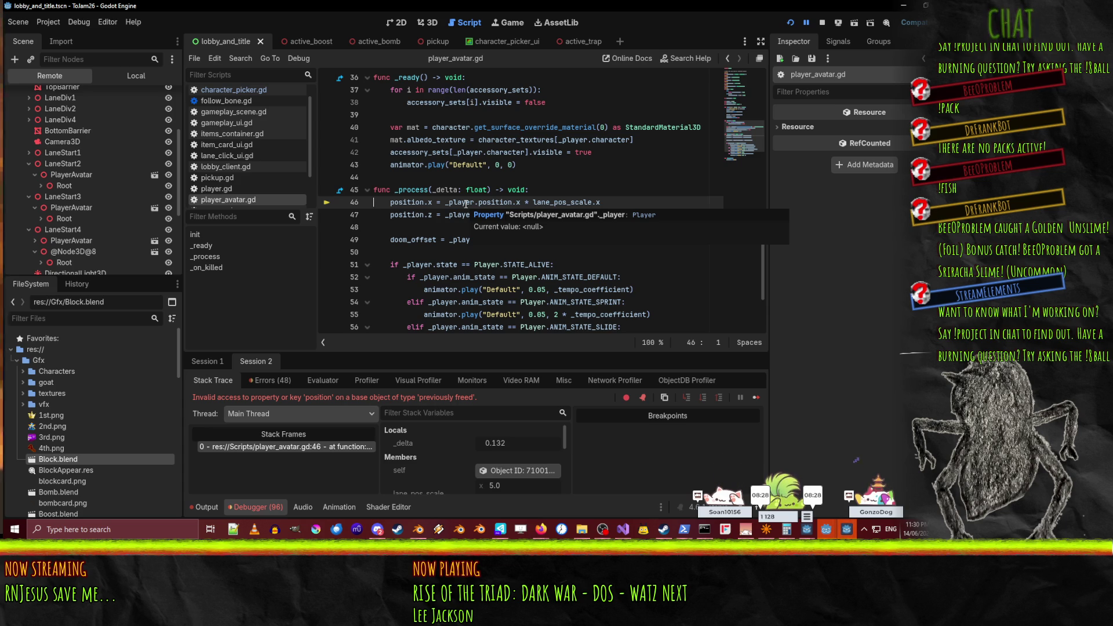
click(467, 203)
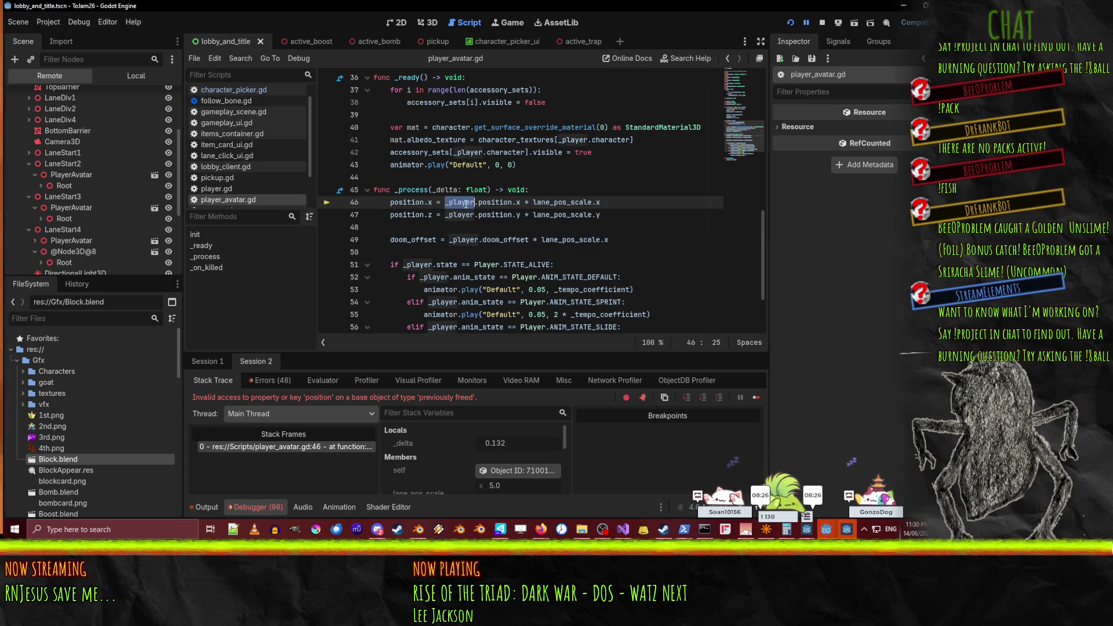
scroll(635, 251, up, 9)
scroll(635, 251, up, 3)
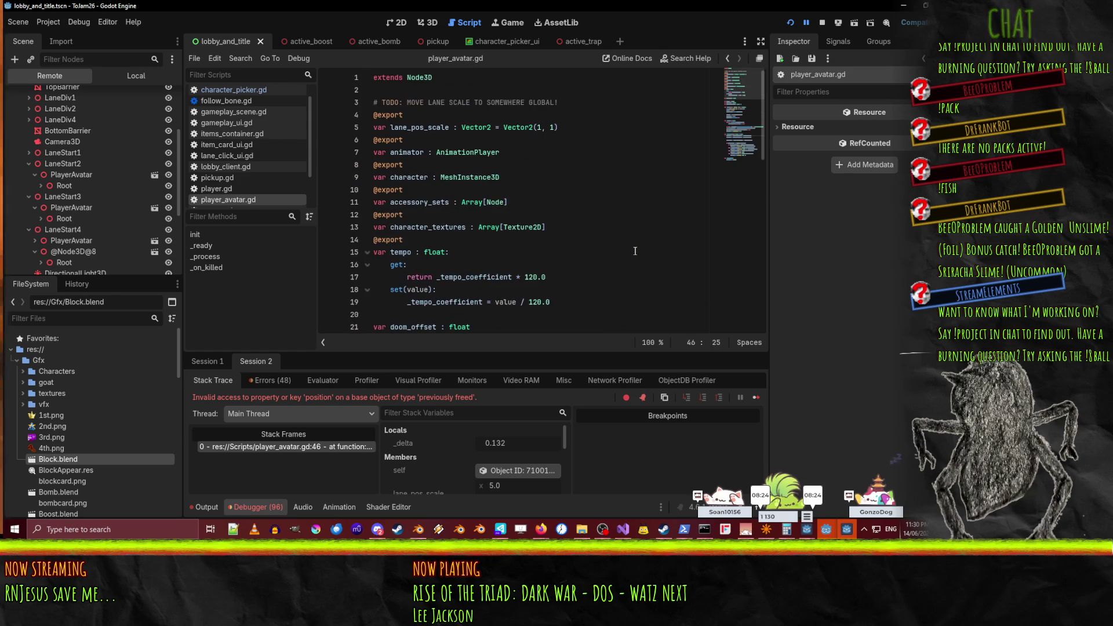
scroll(635, 251, down, 5)
scroll(609, 232, up, 4)
scroll(592, 216, down, 3)
scroll(592, 215, down, 9)
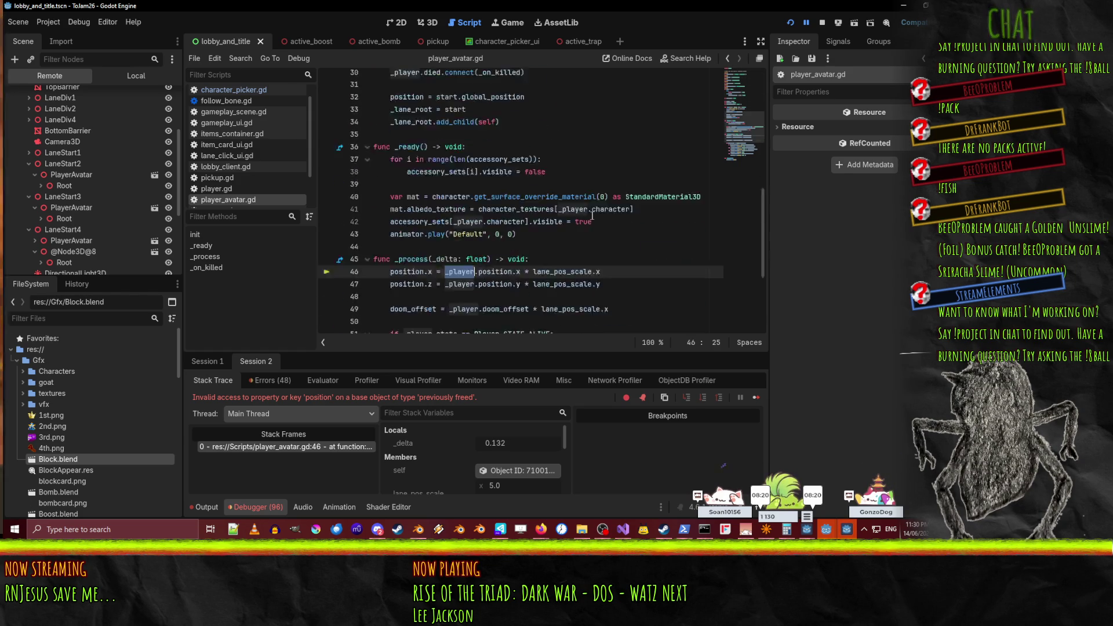
click(411, 151)
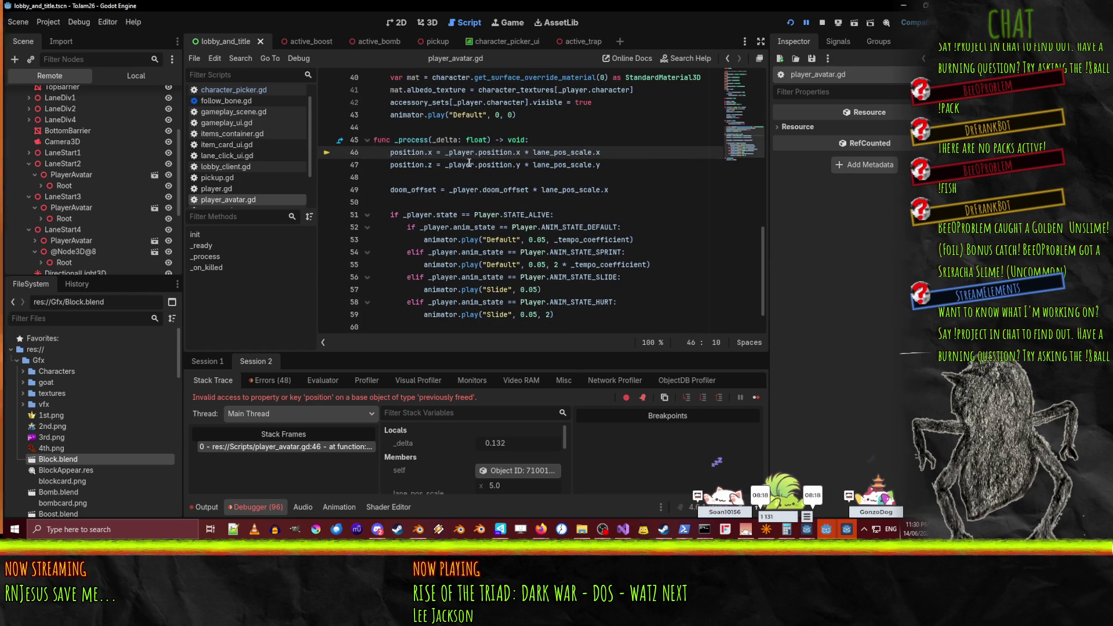
mouse_move(457, 153)
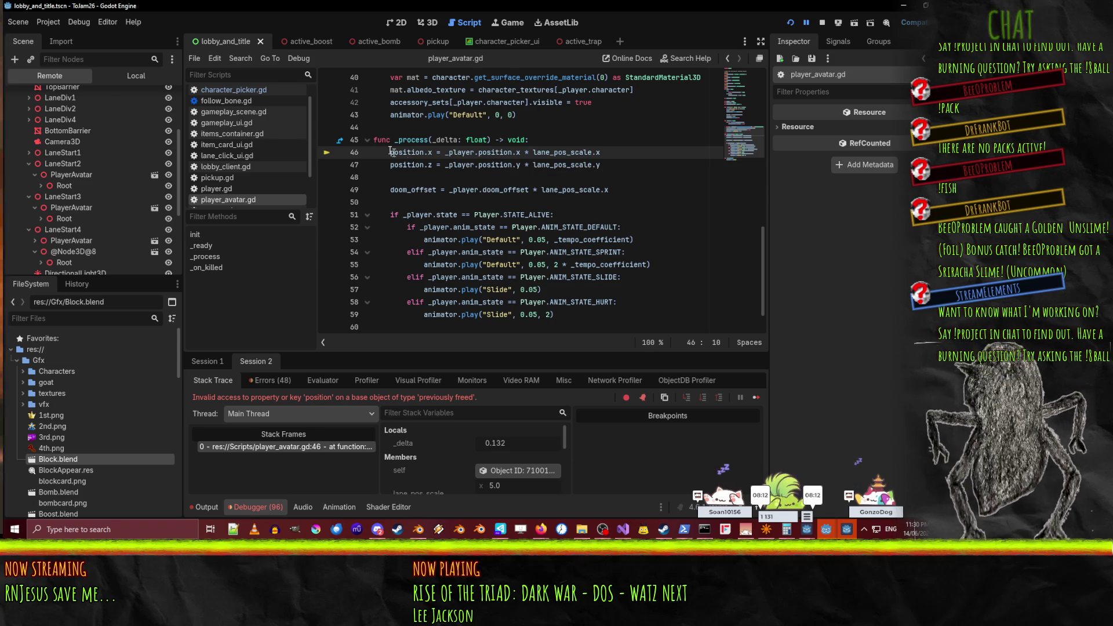
double_click(458, 151)
click(459, 163)
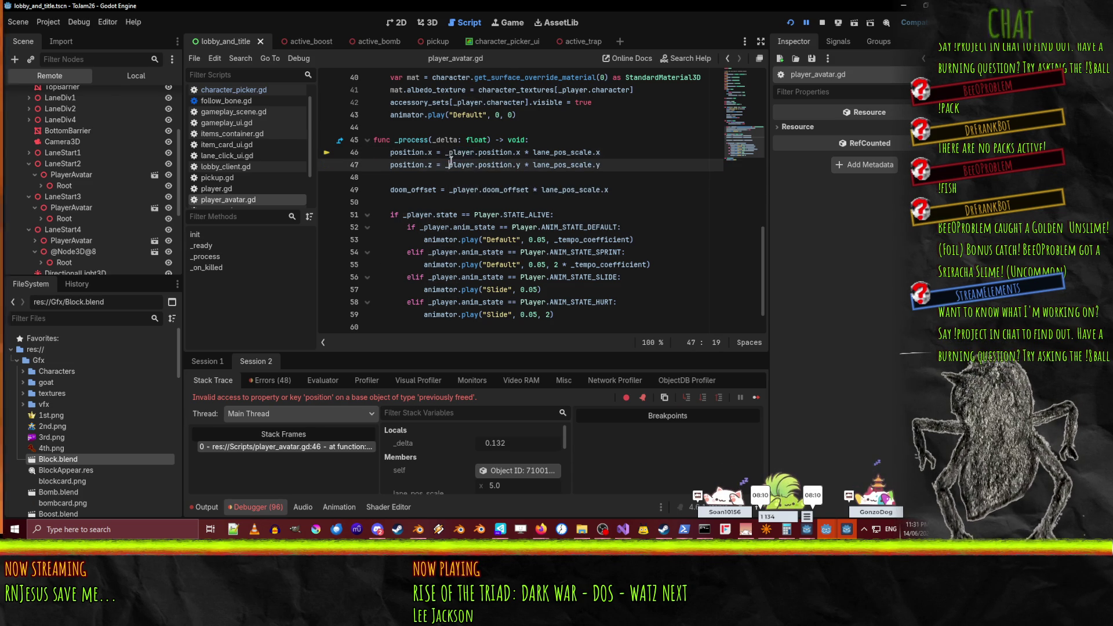
click(459, 152)
- Stop the running client game and bring up the open Godot window previews
scroll(637, 121, up, 4)
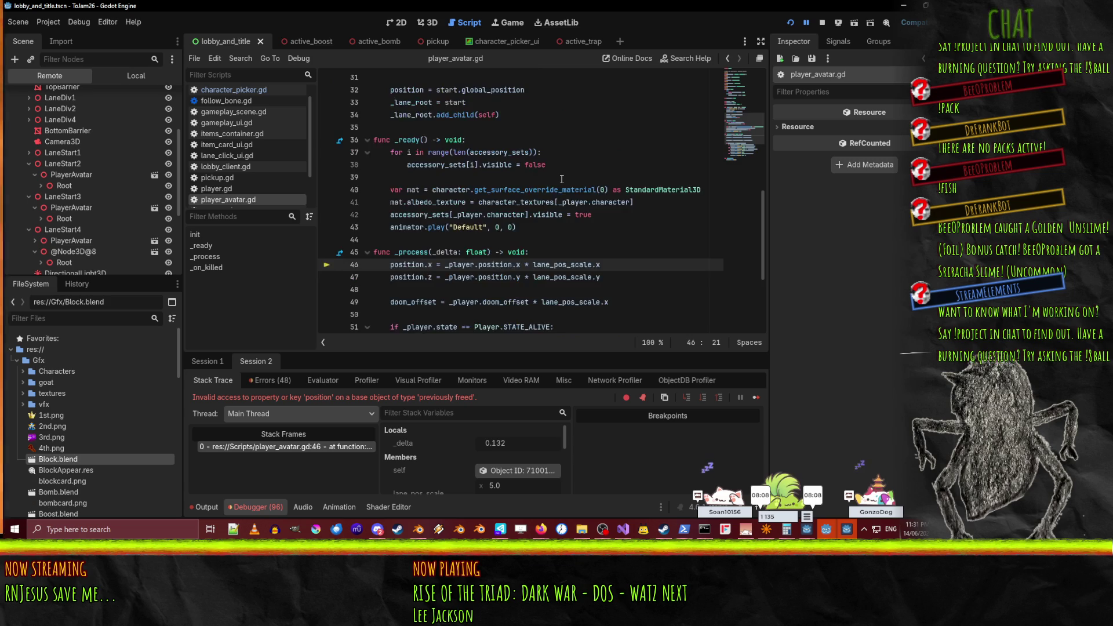
click(821, 23)
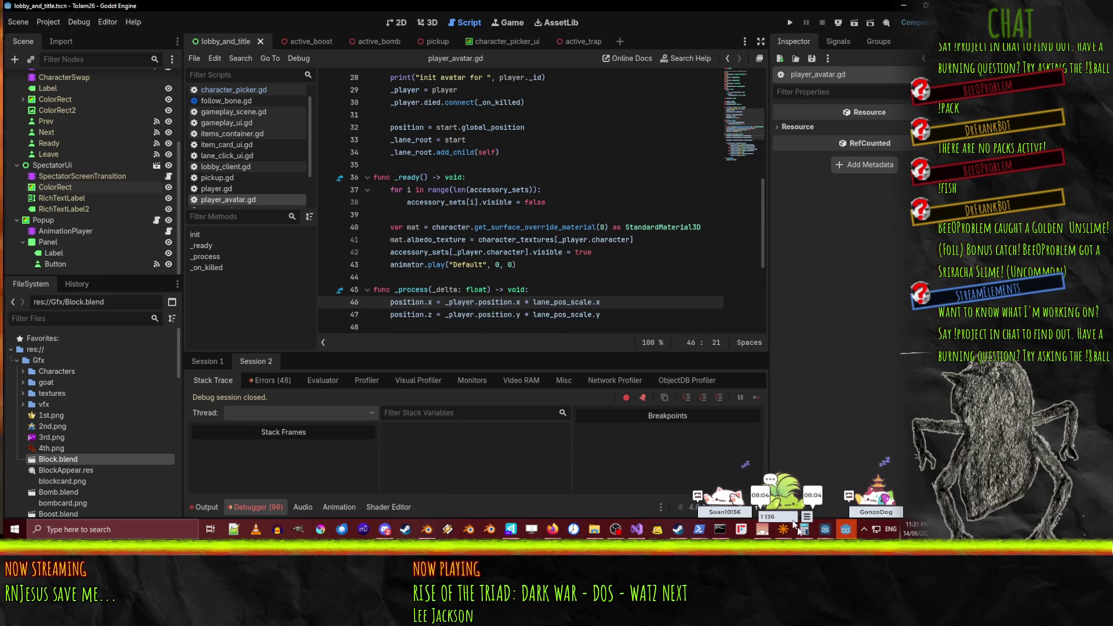
click(845, 529)
- Switch to the server project's editor and review the rpc_id error in server_lobby.gd
mouse_move(892, 471)
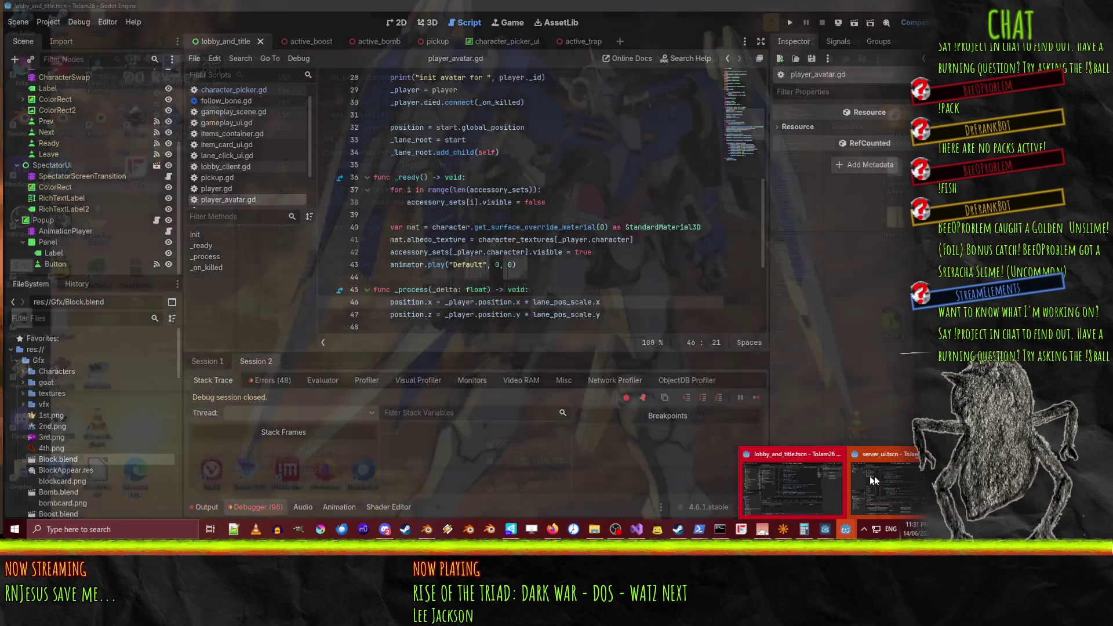
click(874, 475)
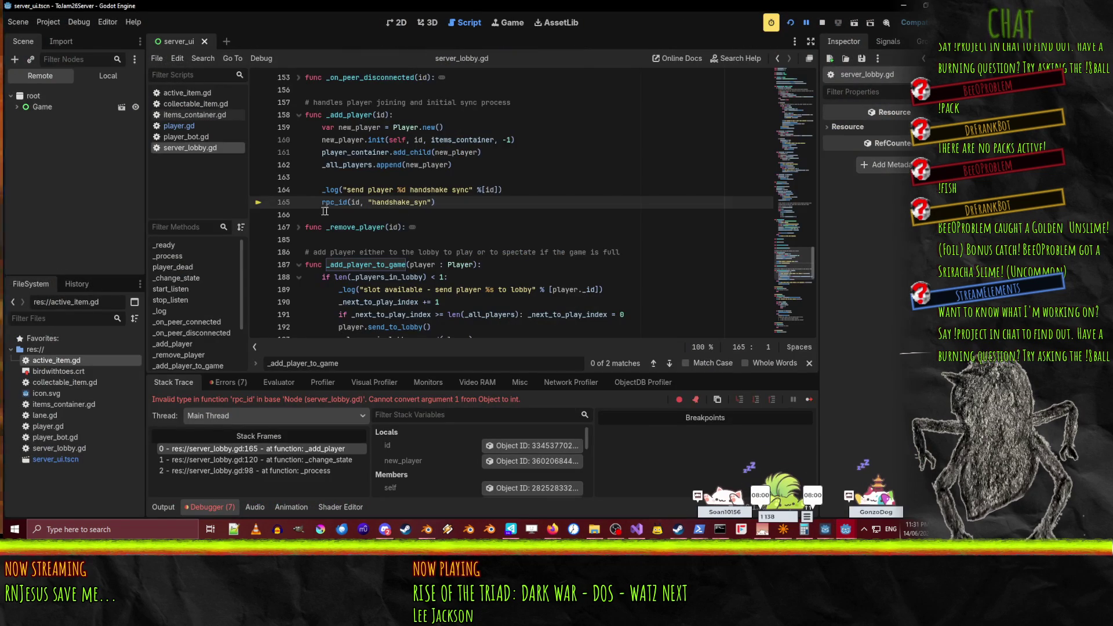
scroll(445, 210, up, 1)
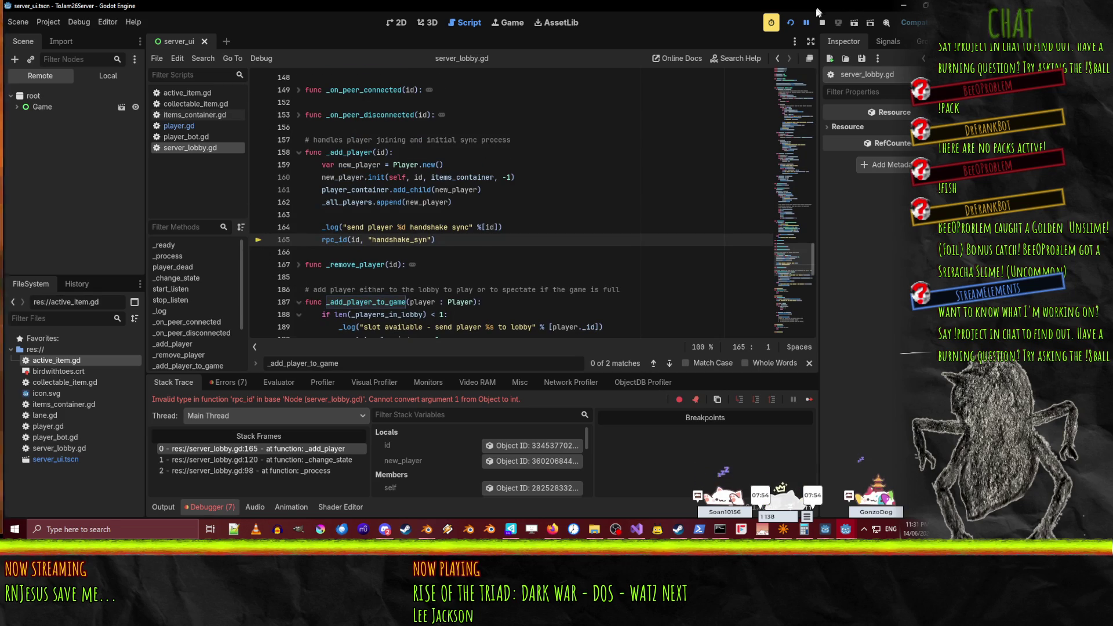
scroll(591, 291, down, 1)
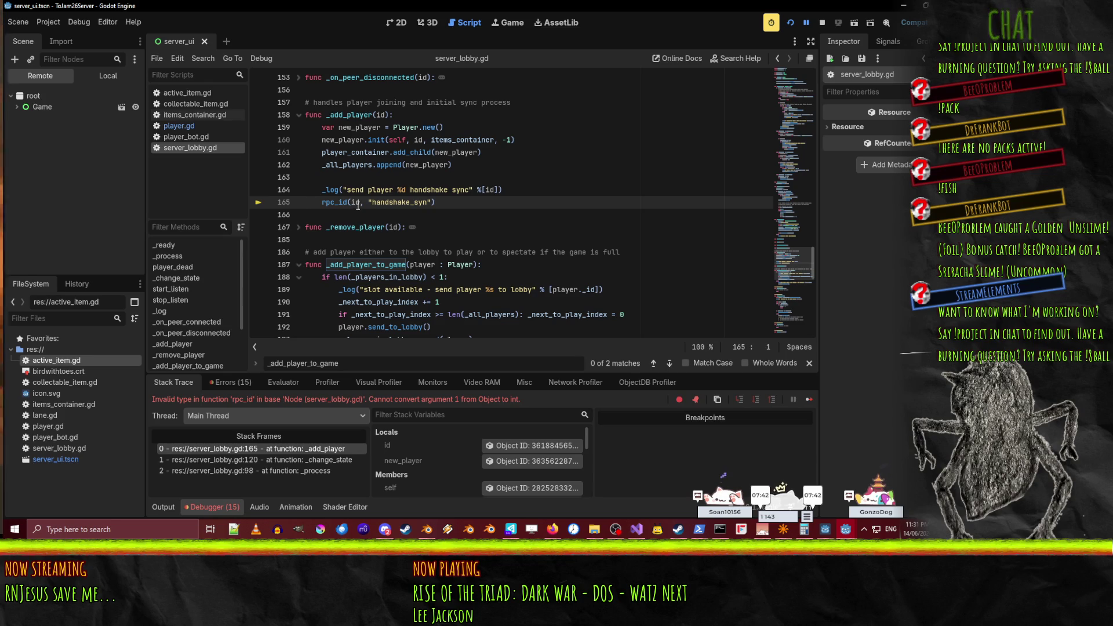
- Inspect 'id' on line 165, resume the server once, then stop its debug session
mouse_move(353, 202)
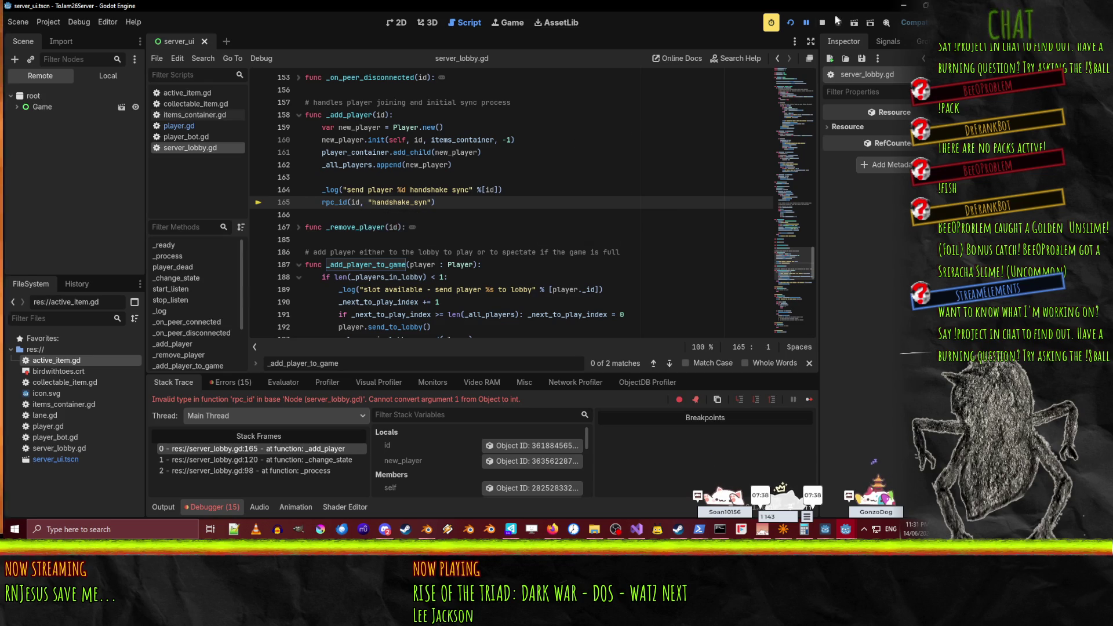
click(807, 26)
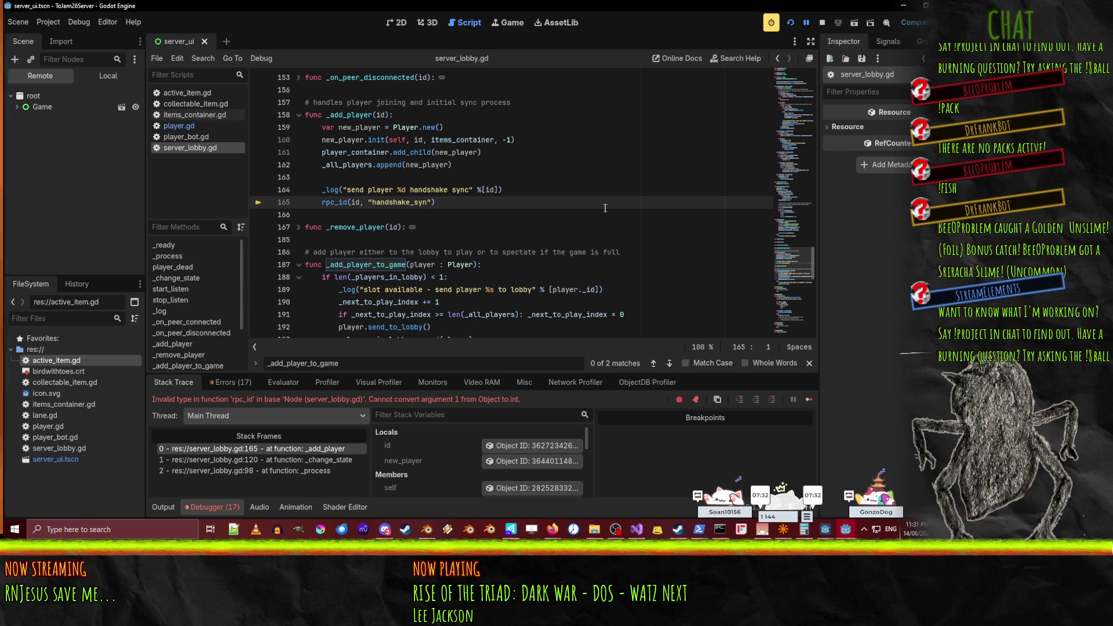
click(822, 22)
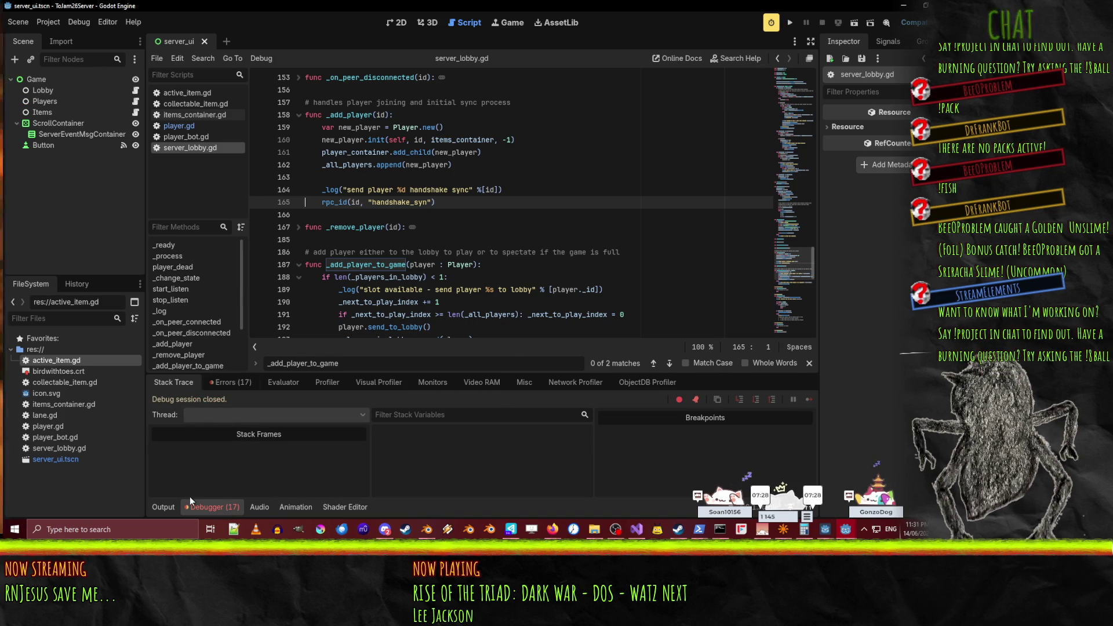
- Rerun the server with F5 and select the 'is spawned' wording in its Output log
click(163, 508)
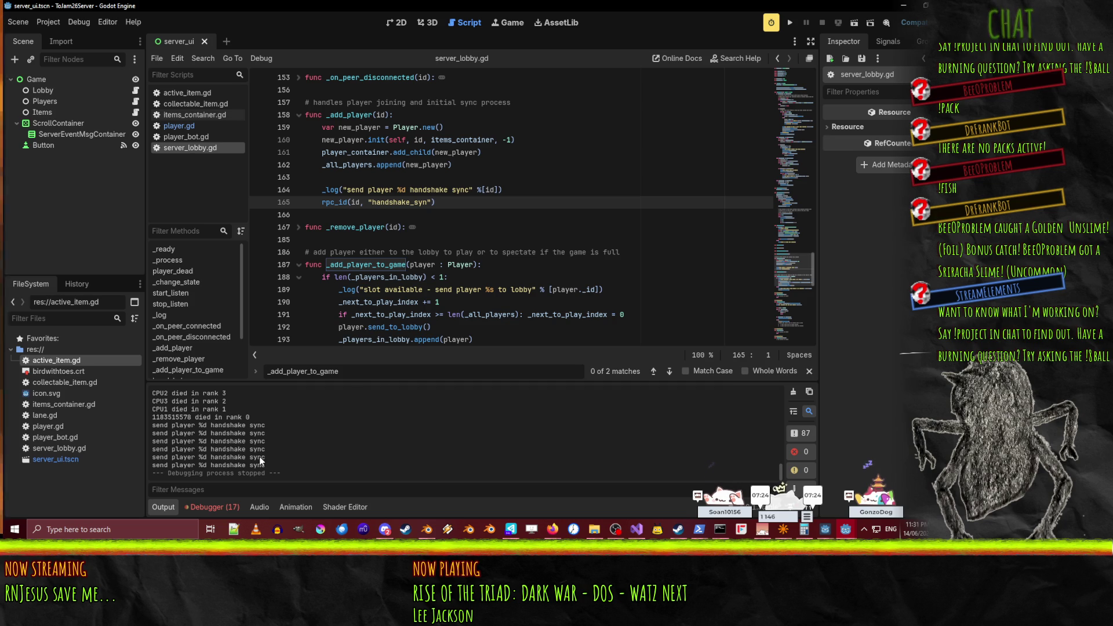
key(F5)
key(F5)
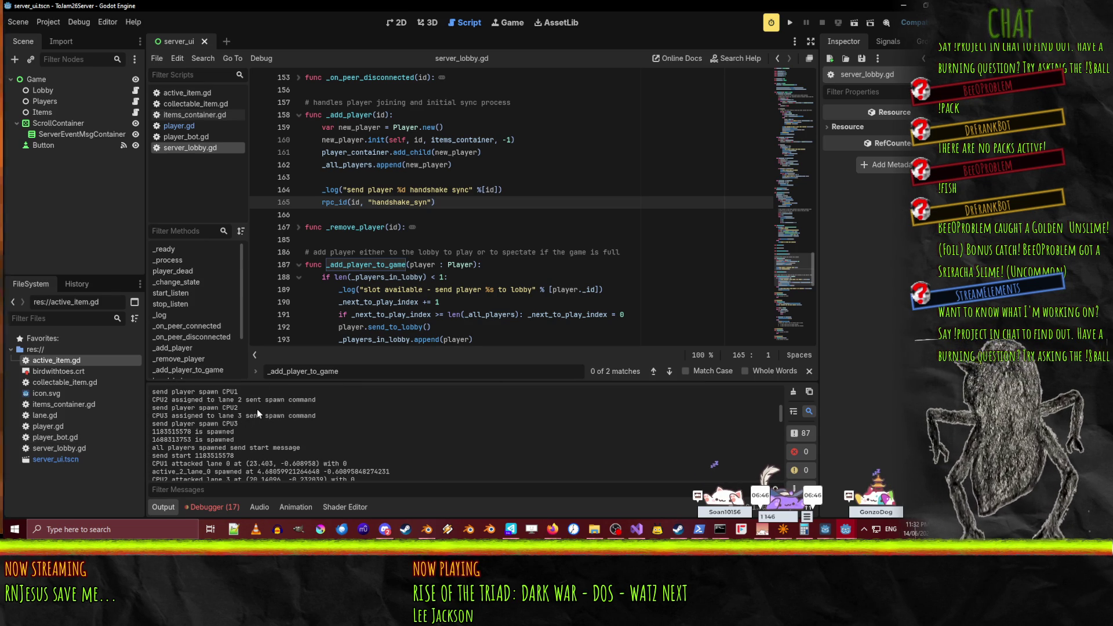
scroll(256, 408, up, 4)
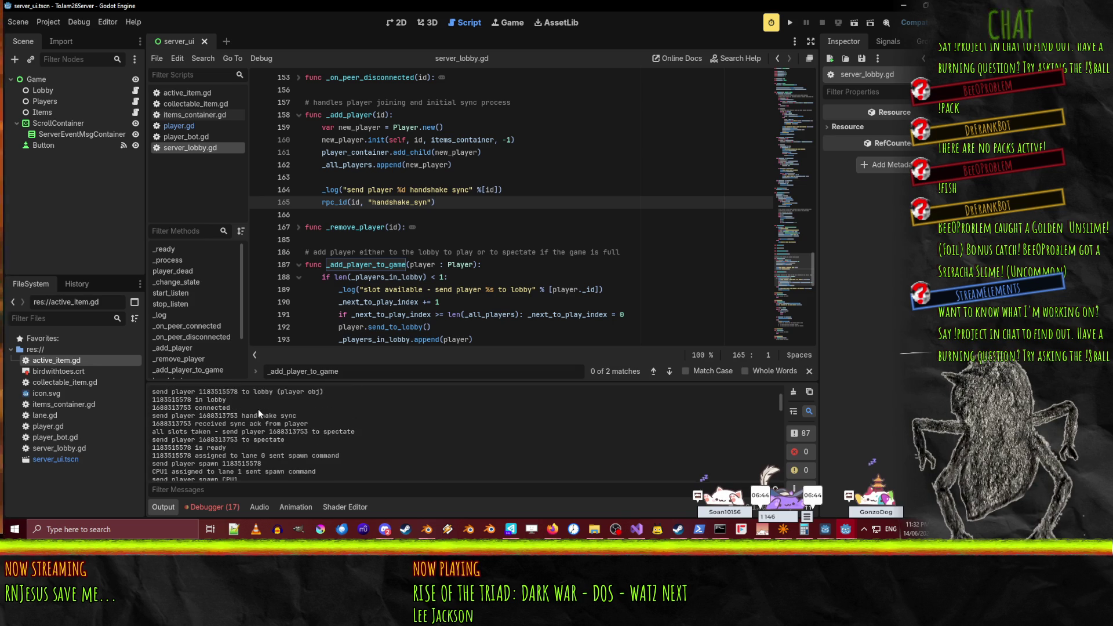
scroll(259, 408, down, 4)
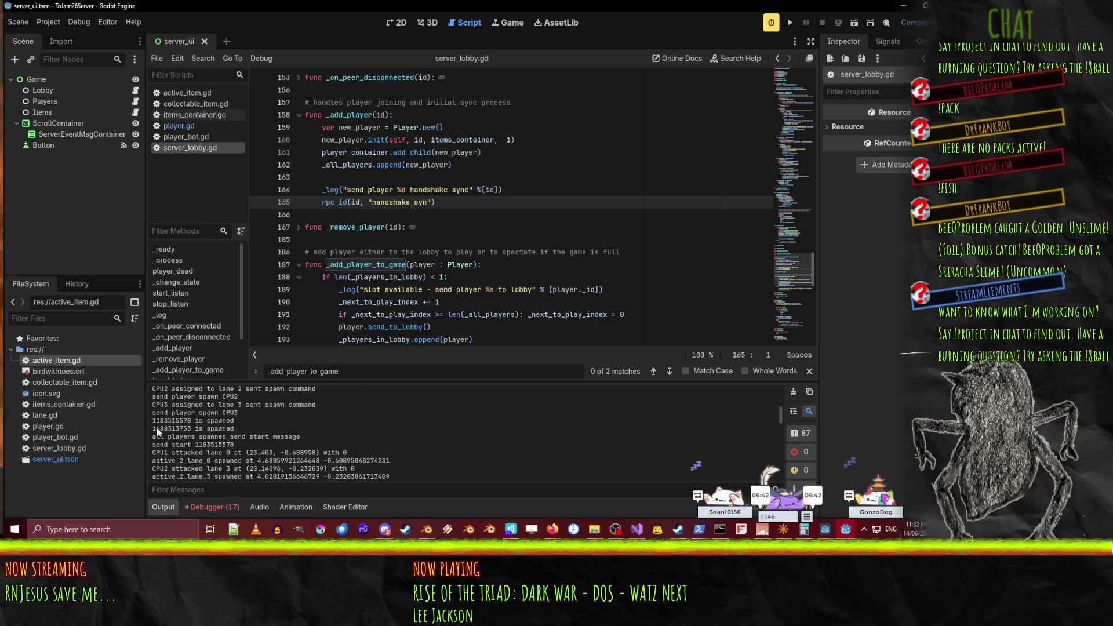
mouse_move(155, 429)
mouse_down()
mouse_move(238, 429)
mouse_move(199, 429)
mouse_up()
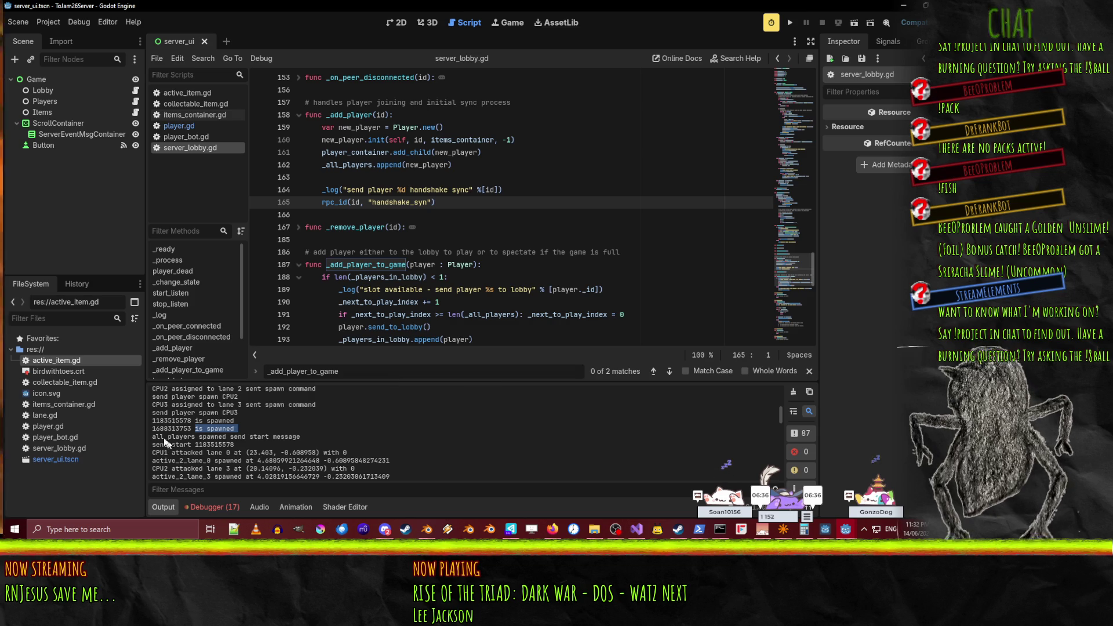
click(468, 190)
- Search player.gd for 'is spawned' and select the logging line 224 inside is_spawned()
key(ctrl+f)
text(is spawned)
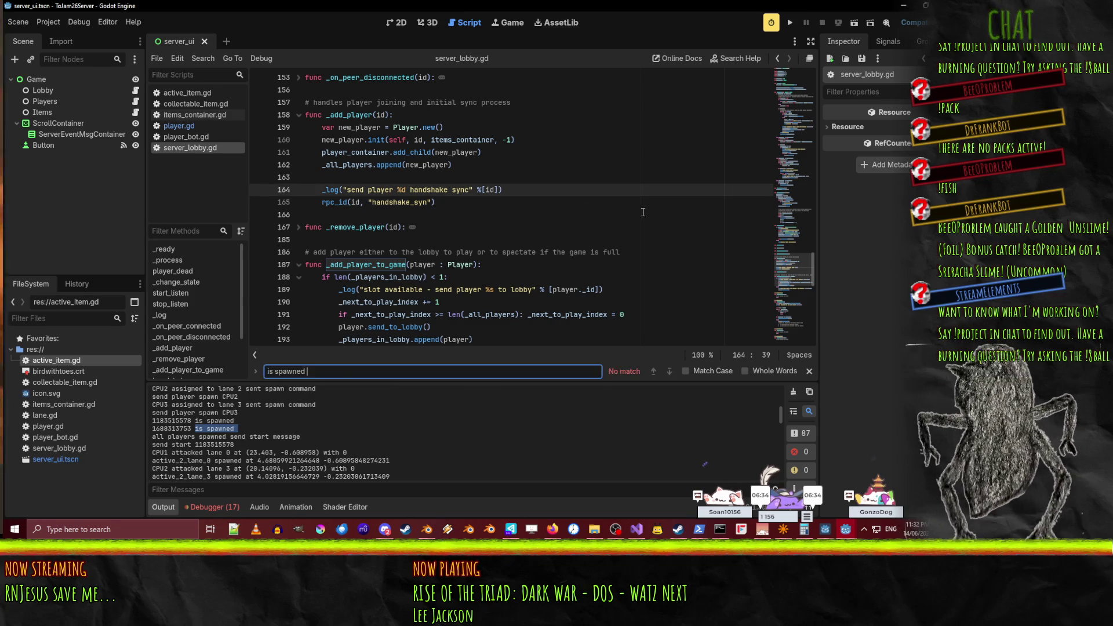
click(179, 125)
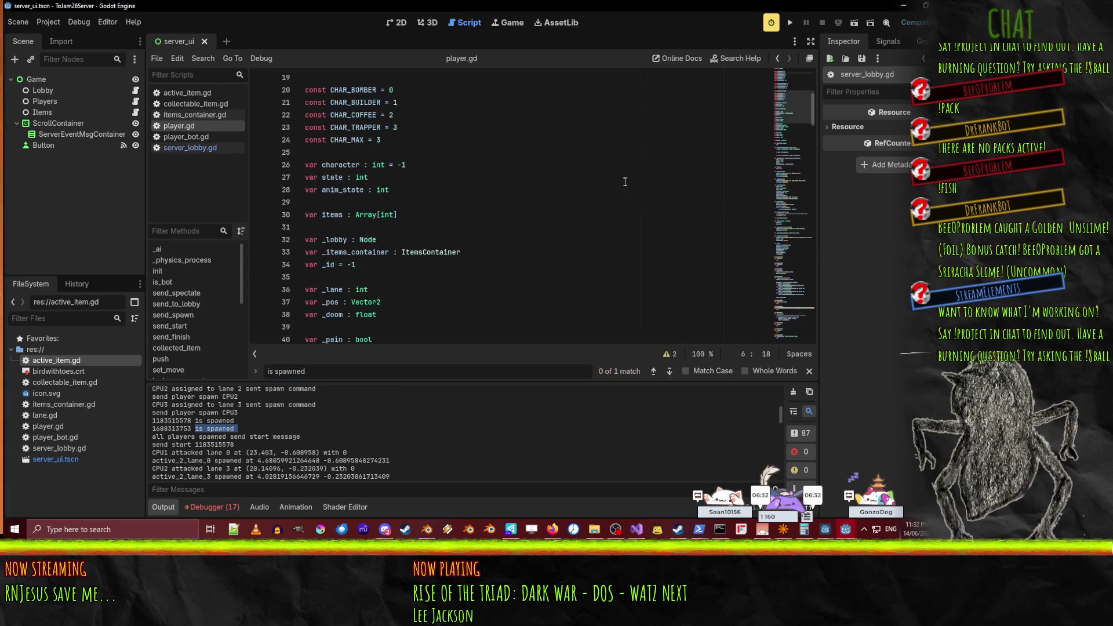
key(Return)
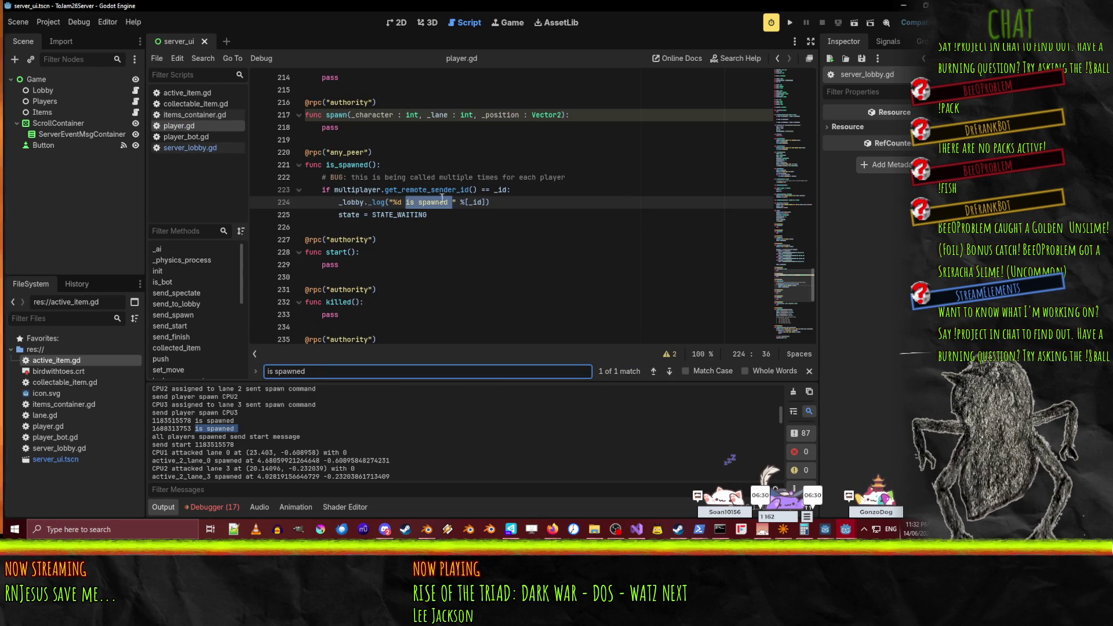
click(510, 200)
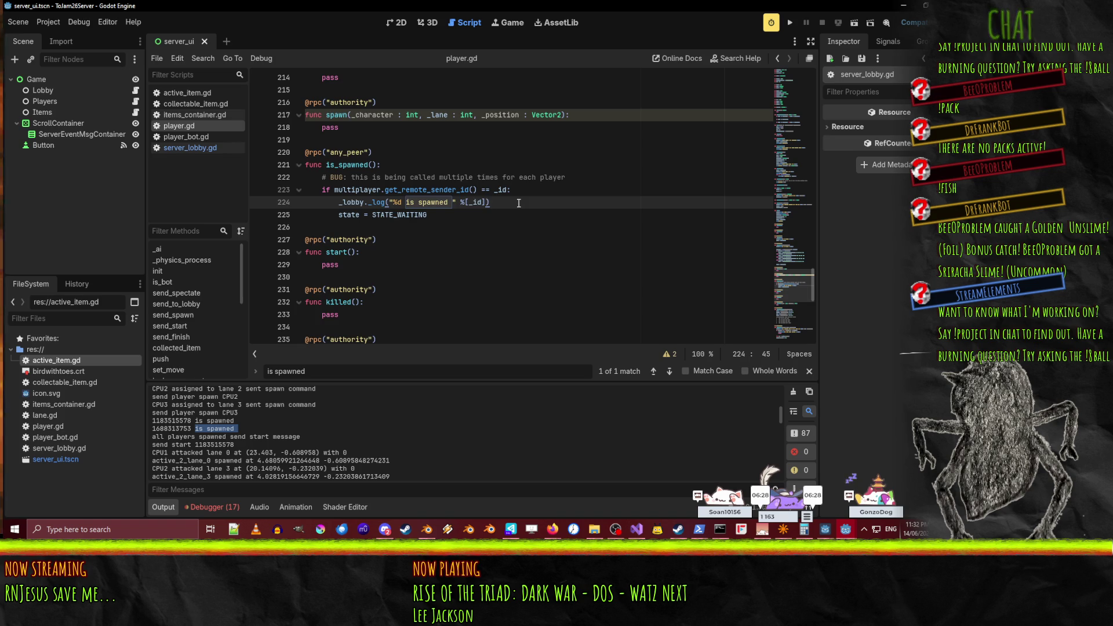
scroll(519, 203, up, 1)
double_click(338, 202)
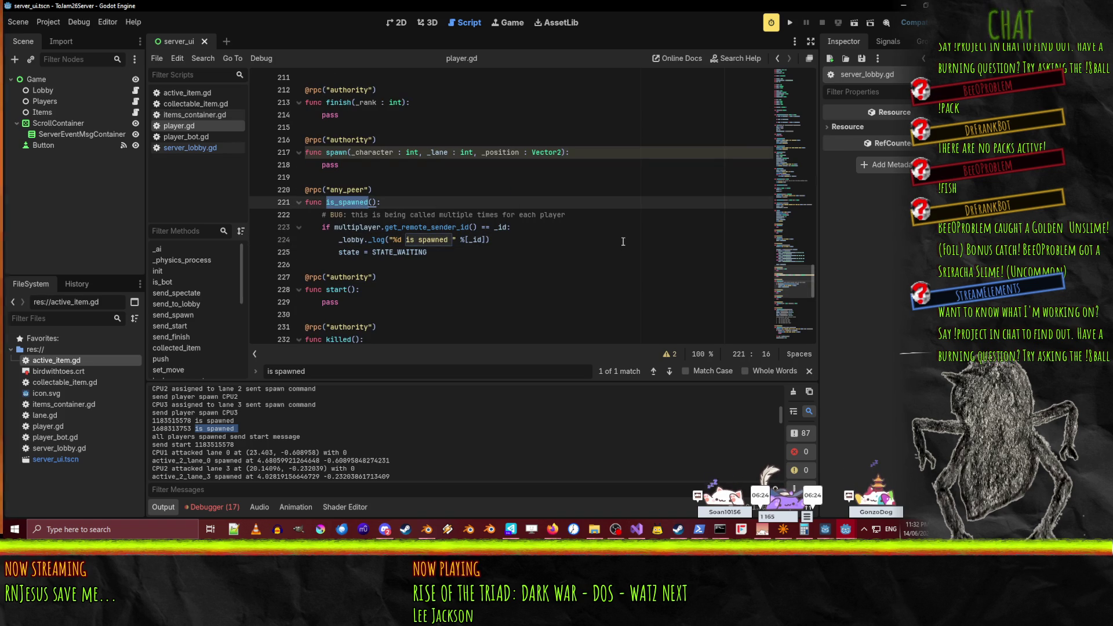
scroll(621, 242, up, 1)
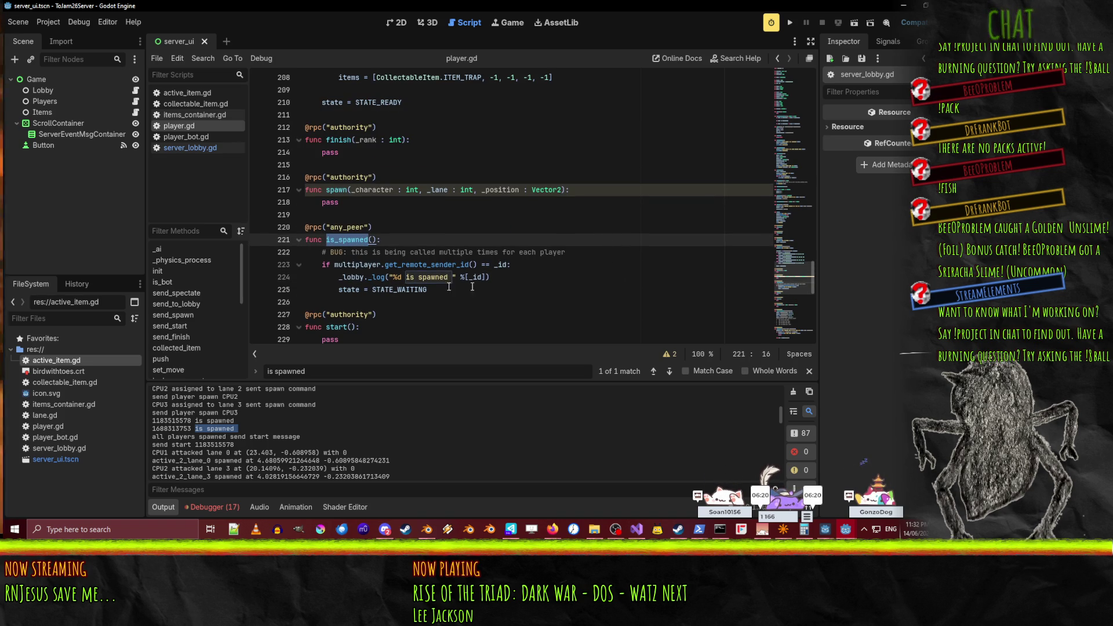
click(346, 276)
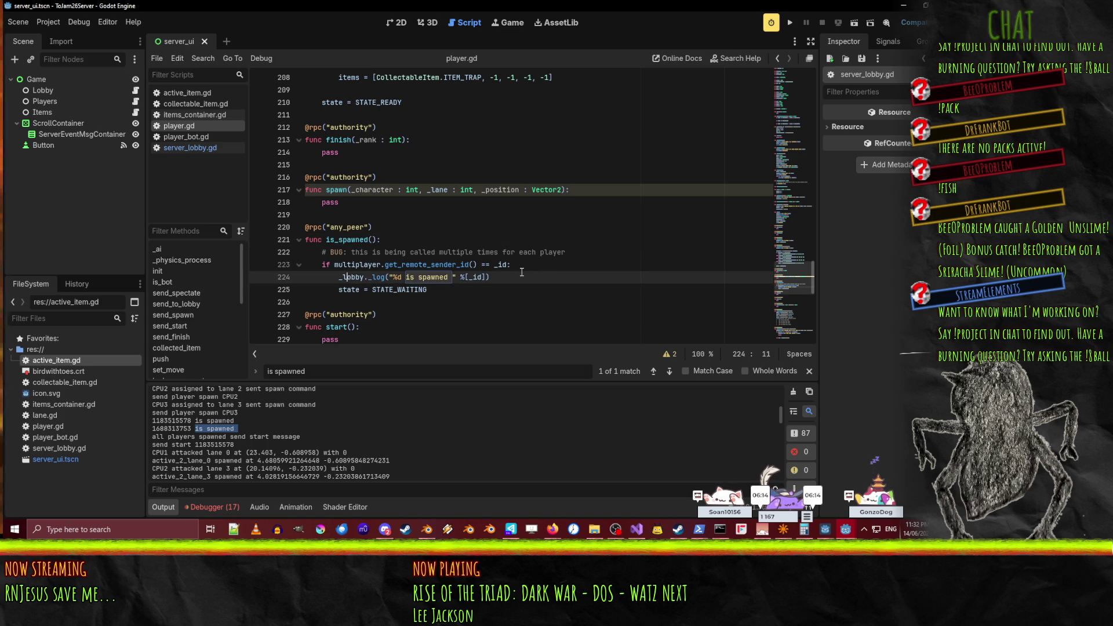
key(shift+Down)
- Copy the logging line above the if, reword it 'received is_spawned for', and save player.gd
key(ctrl+c)
key(Up)
key(Up)
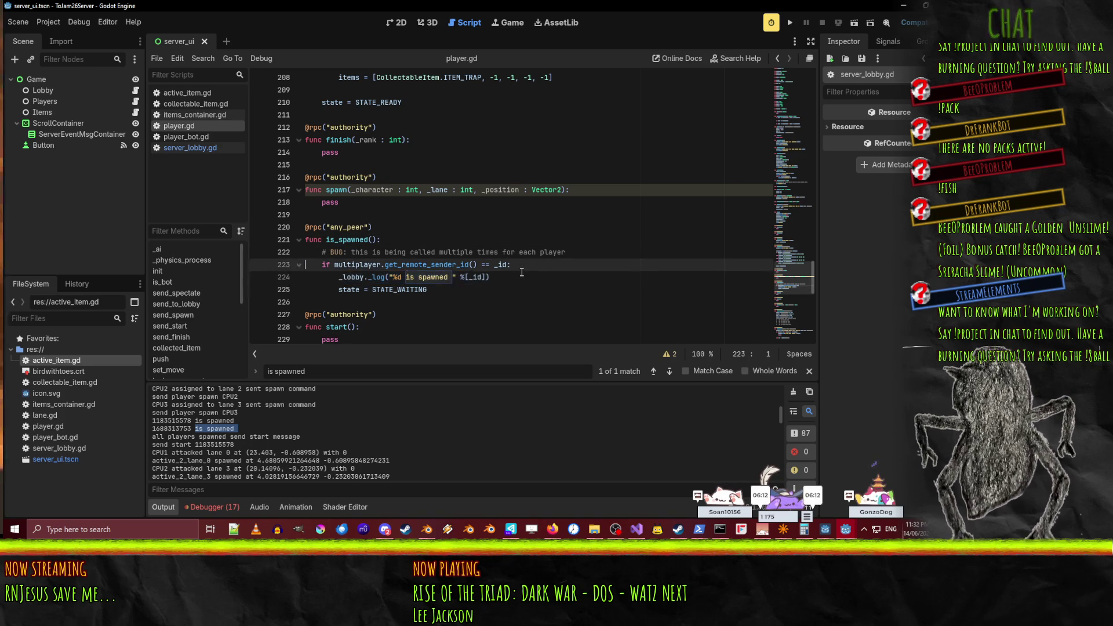
key(ctrl+v)
key(Up)
key(shift+Tab)
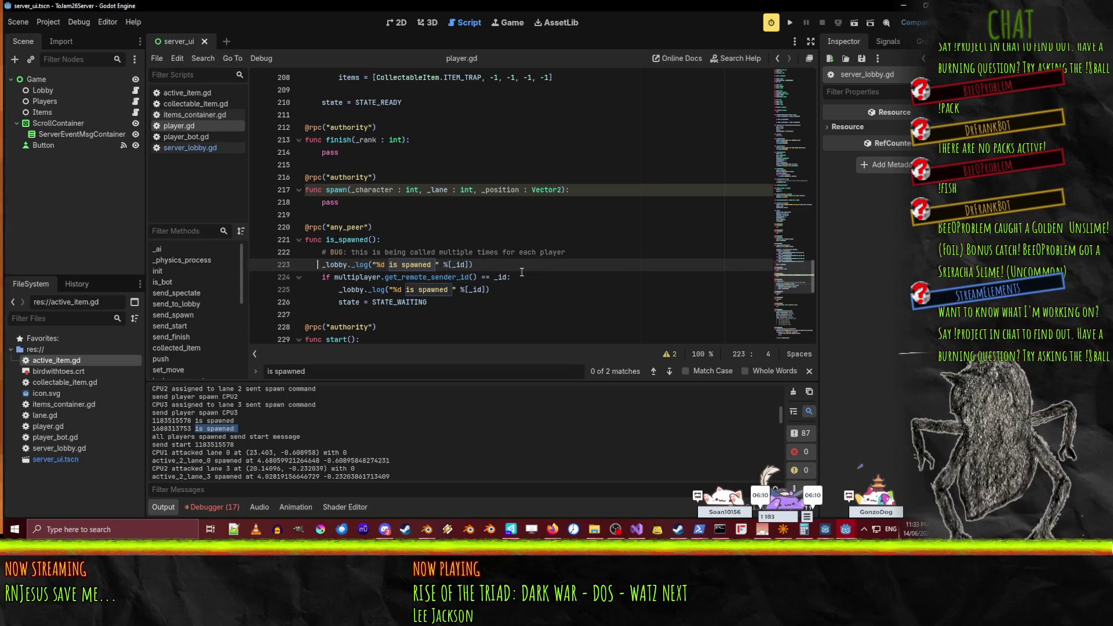
key(Right)
key(Right)
key(Right)
text(rece)
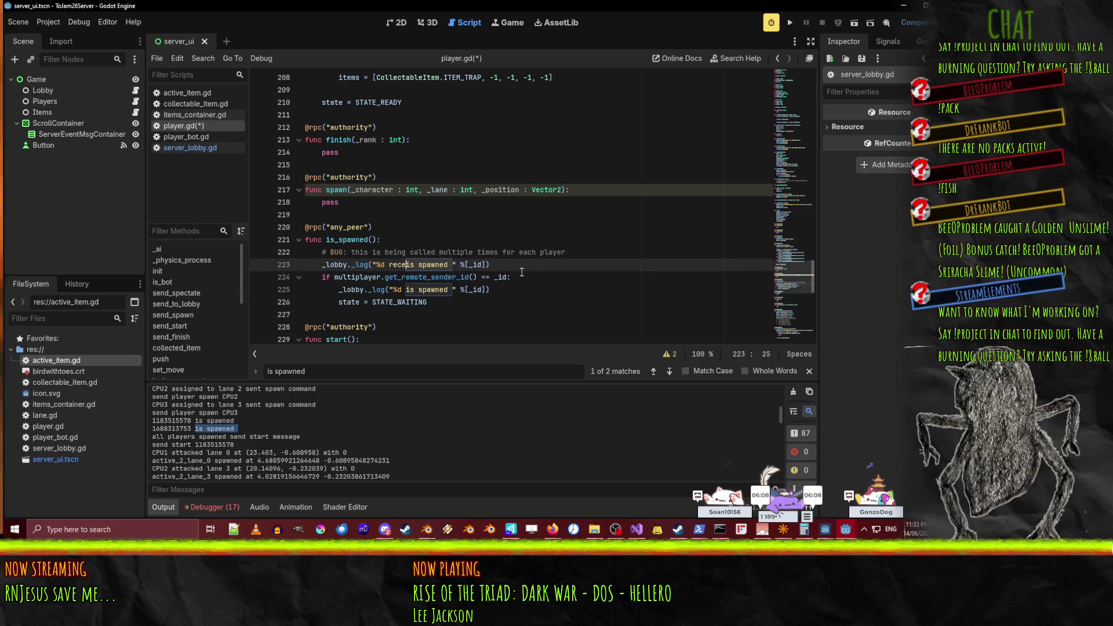
key(BackSpace)
key(BackSpace)
key(BackSpace)
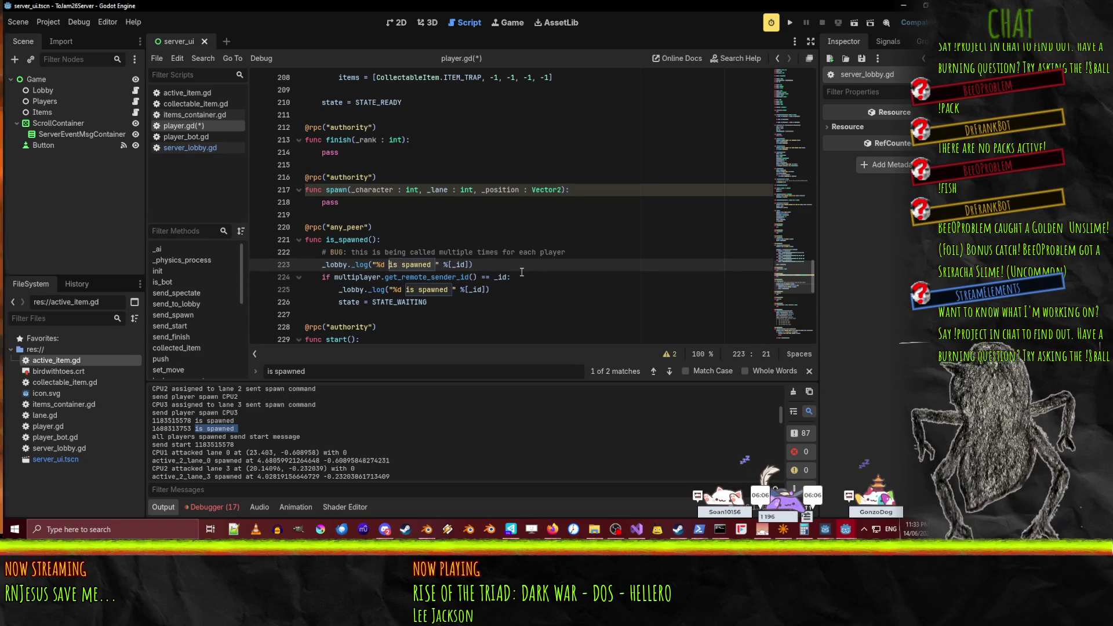
text(rece)
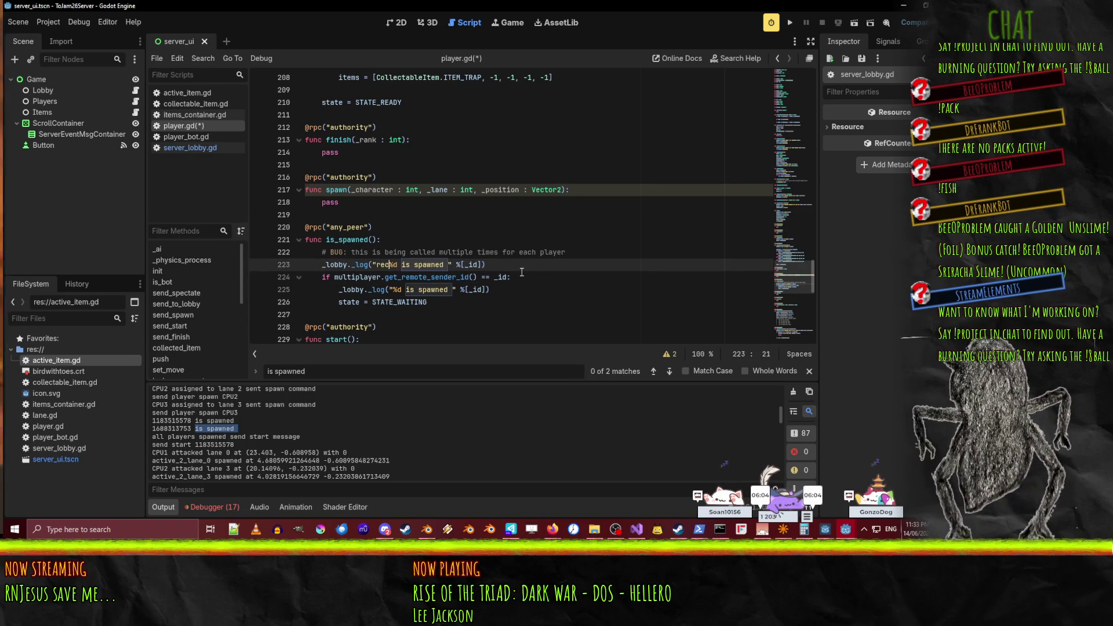
text(ived is_)
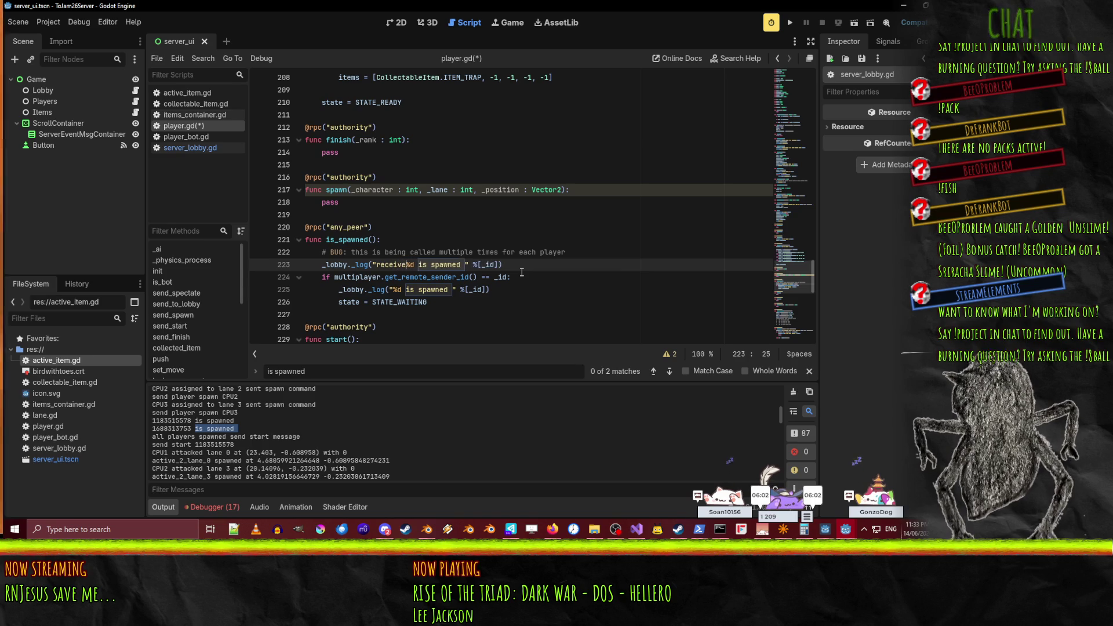
text(spawned f)
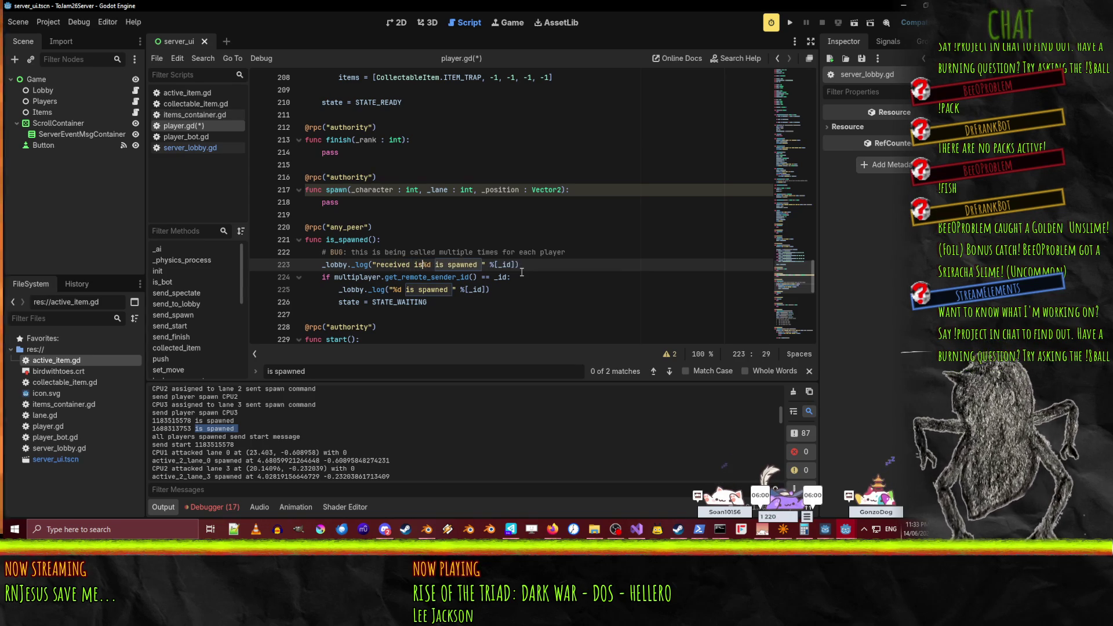
text(or)
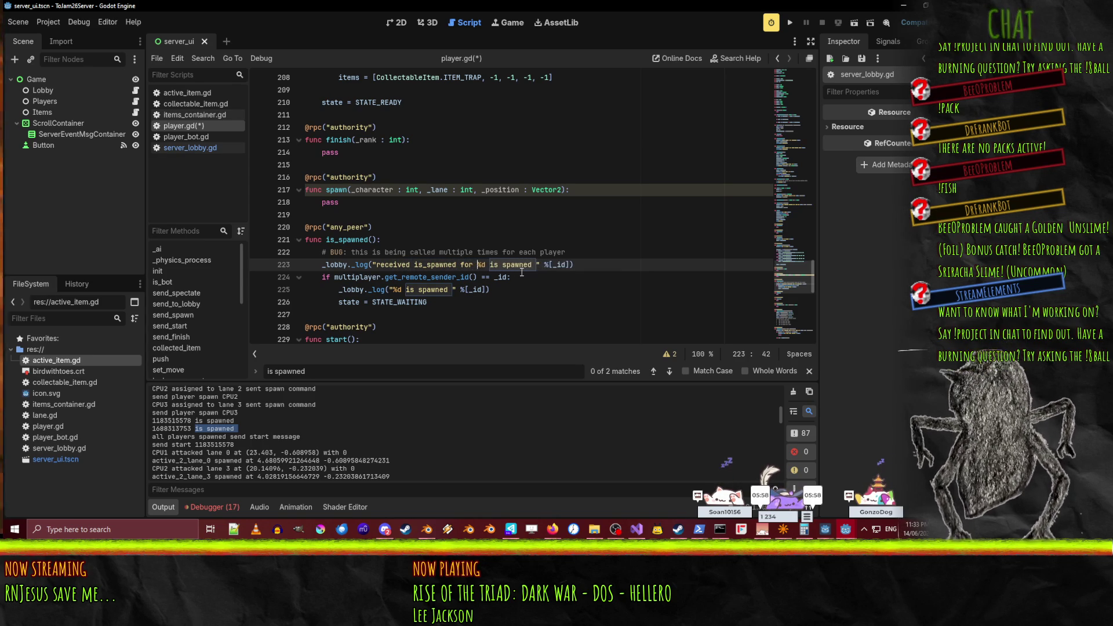
key(Delete)
key(Delete)
key(Delete)
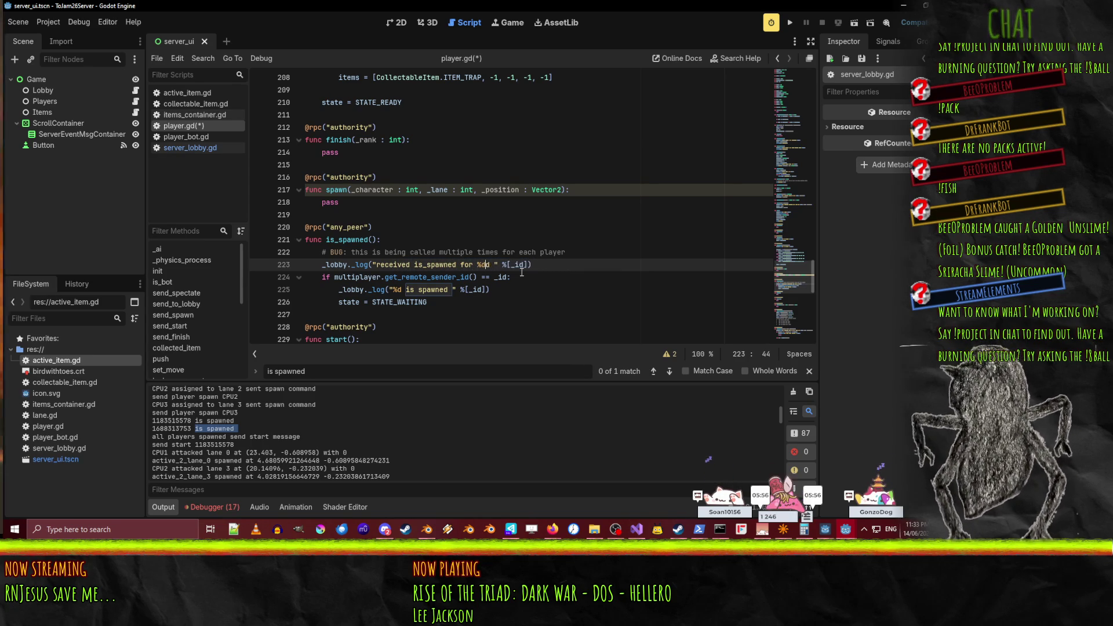
key(ctrl+s)
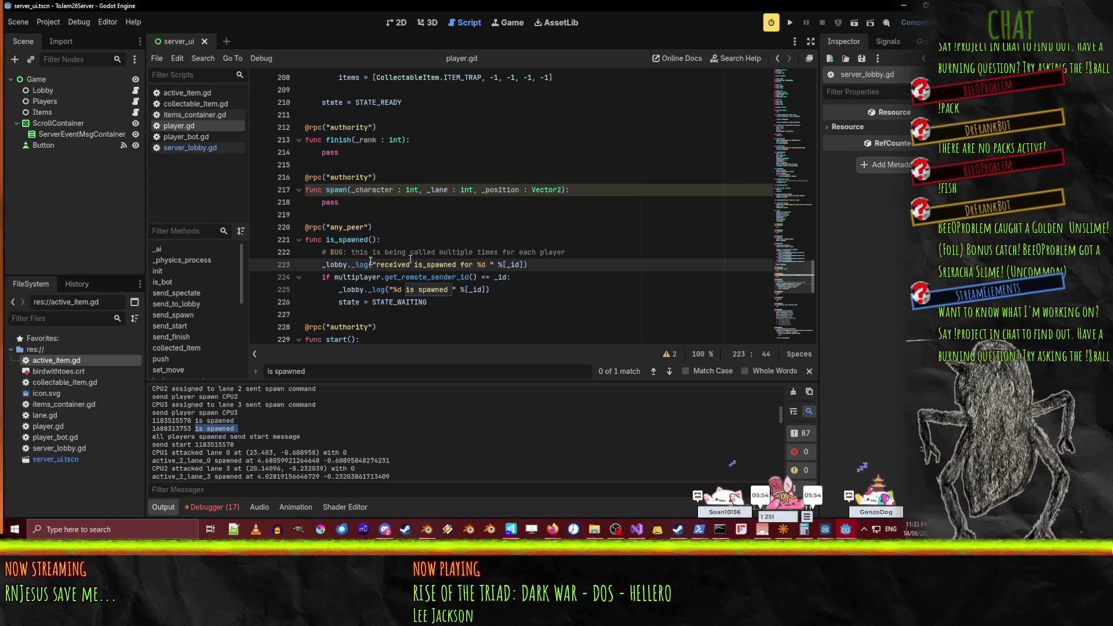
- Select the is_spawned function name and the second player's 'is spawned' log line
click(409, 264)
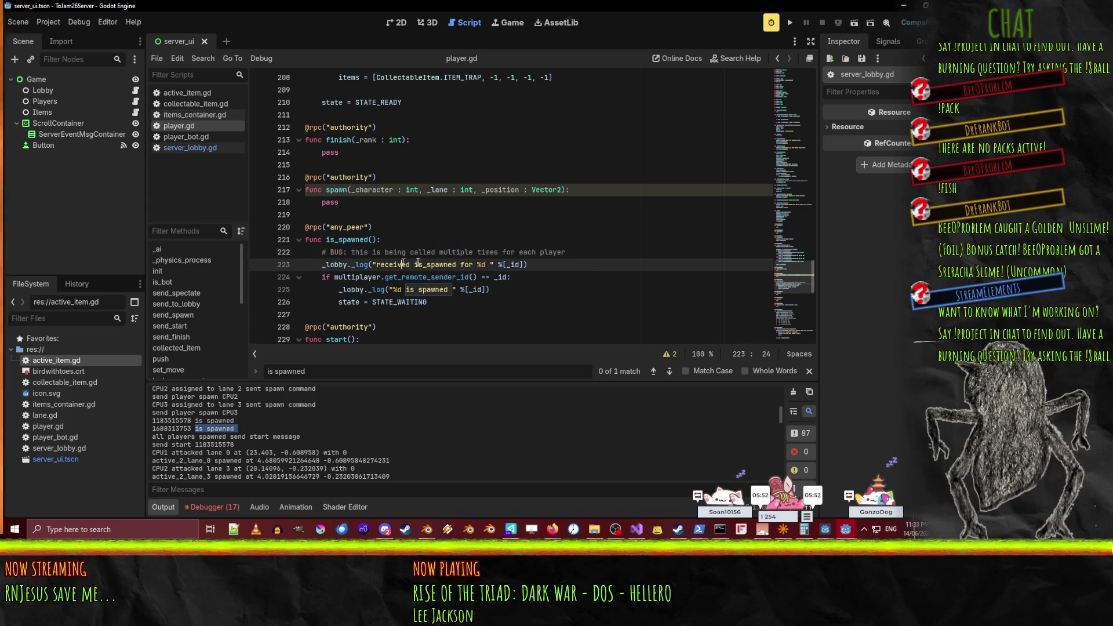
double_click(357, 239)
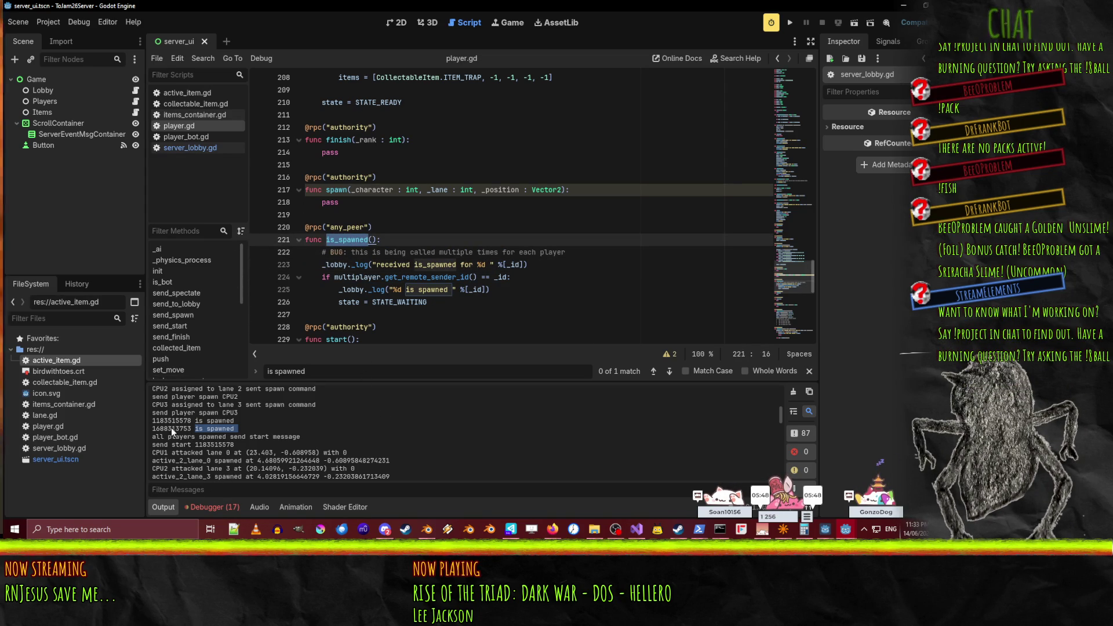
drag(153, 430, 238, 430)
scroll(239, 428, up, 1)
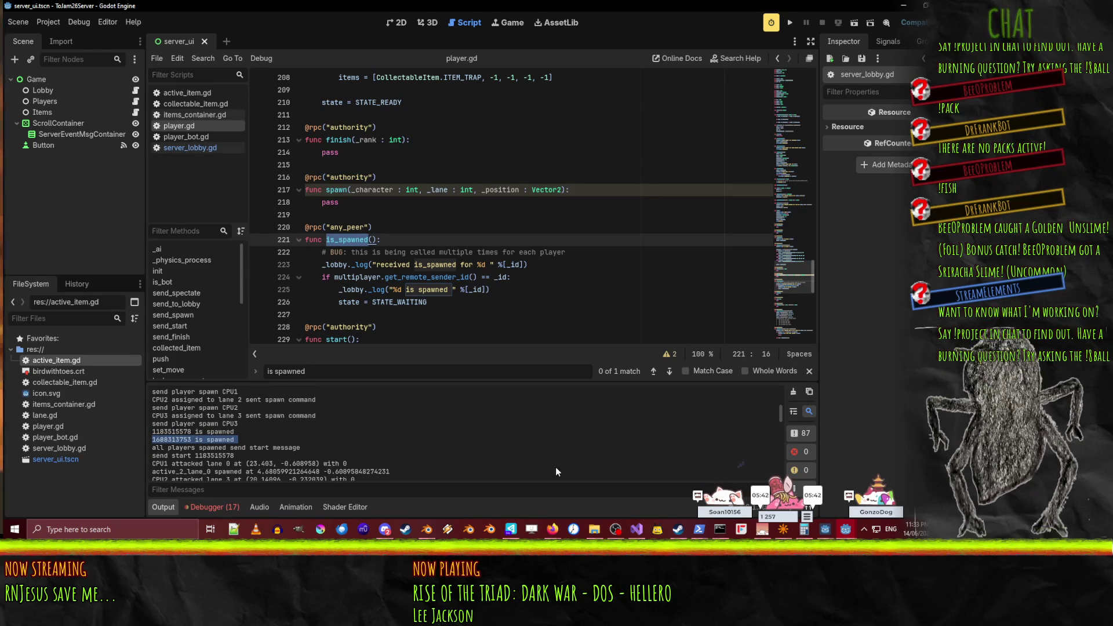
mouse_move(845, 529)
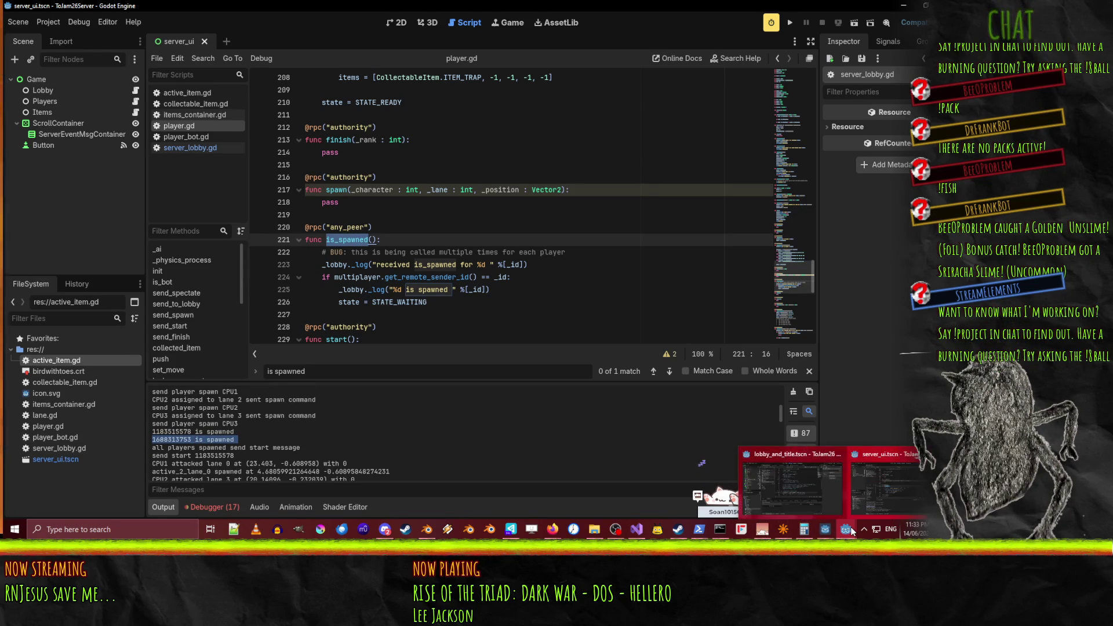
mouse_move(785, 468)
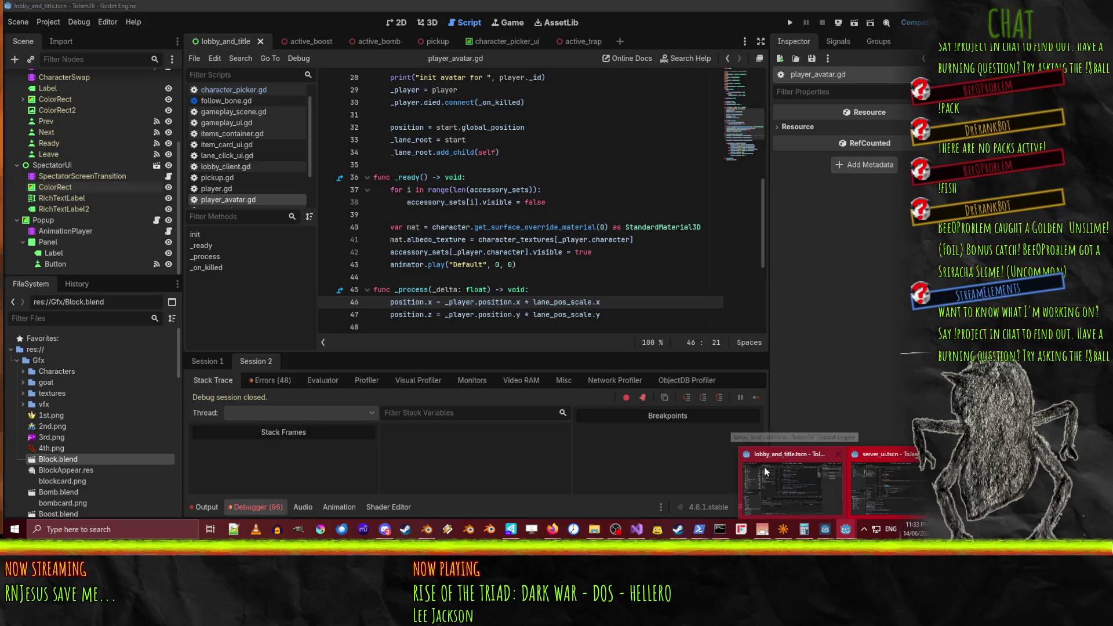
- In the client project, open player.gd and search it for is_spawned
click(791, 478)
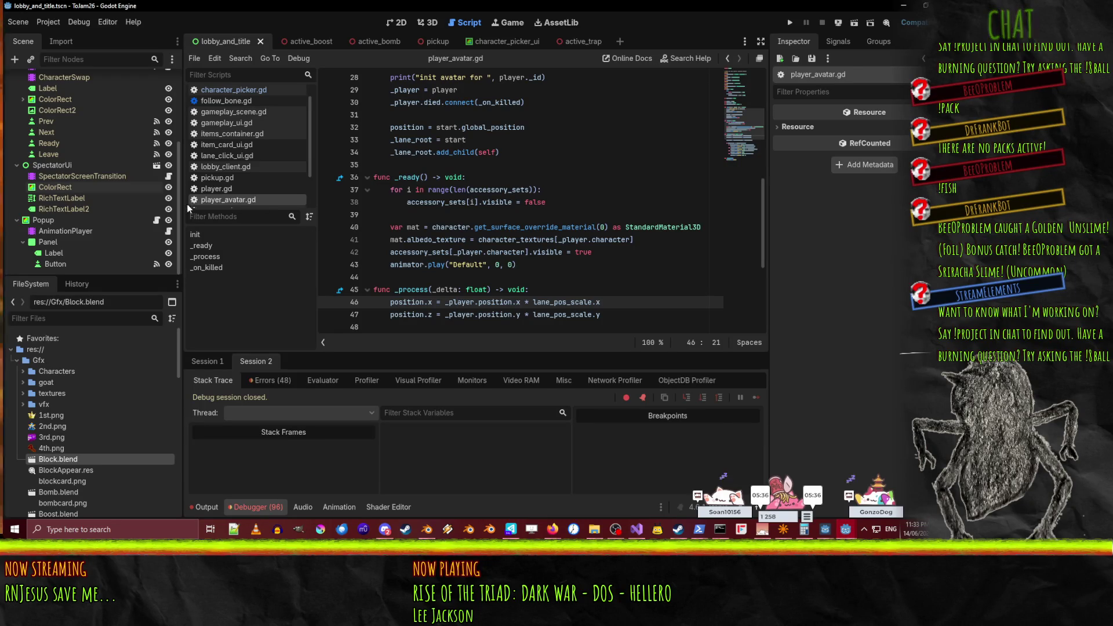
click(227, 189)
scroll(522, 226, down, 2)
scroll(522, 226, up, 3)
click(574, 230)
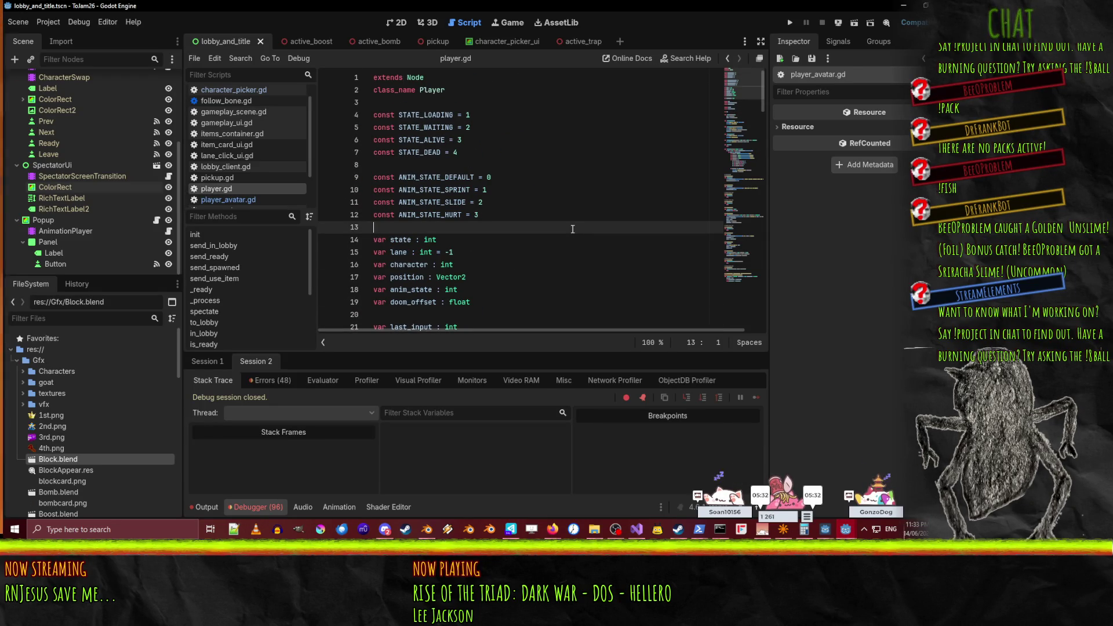
key(ctrl+f)
text(is_spawned)
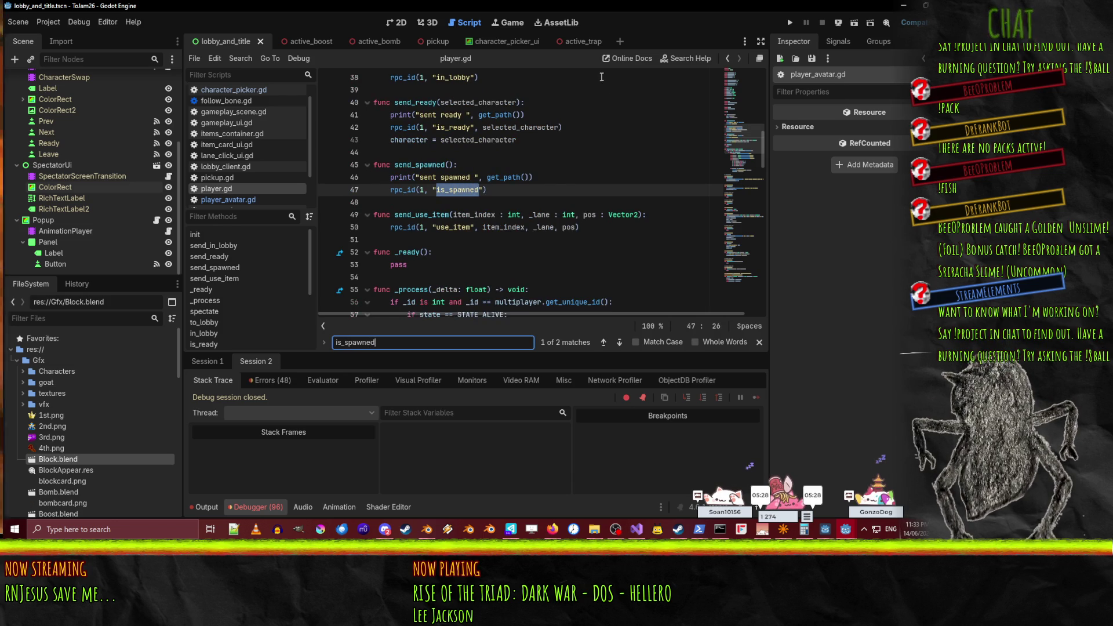
- Select send_spawned on line 45 and run a project-wide search for it
scroll(533, 244, up, 2)
double_click(400, 240)
key(ctrl+f)
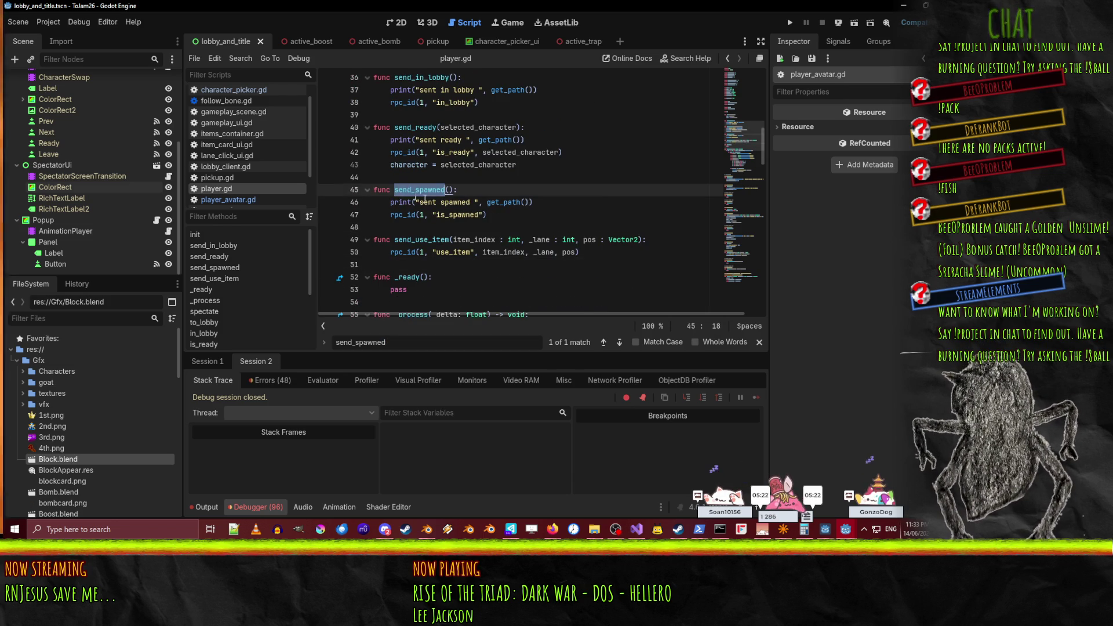
key(ctrl+shift+f)
click(481, 319)
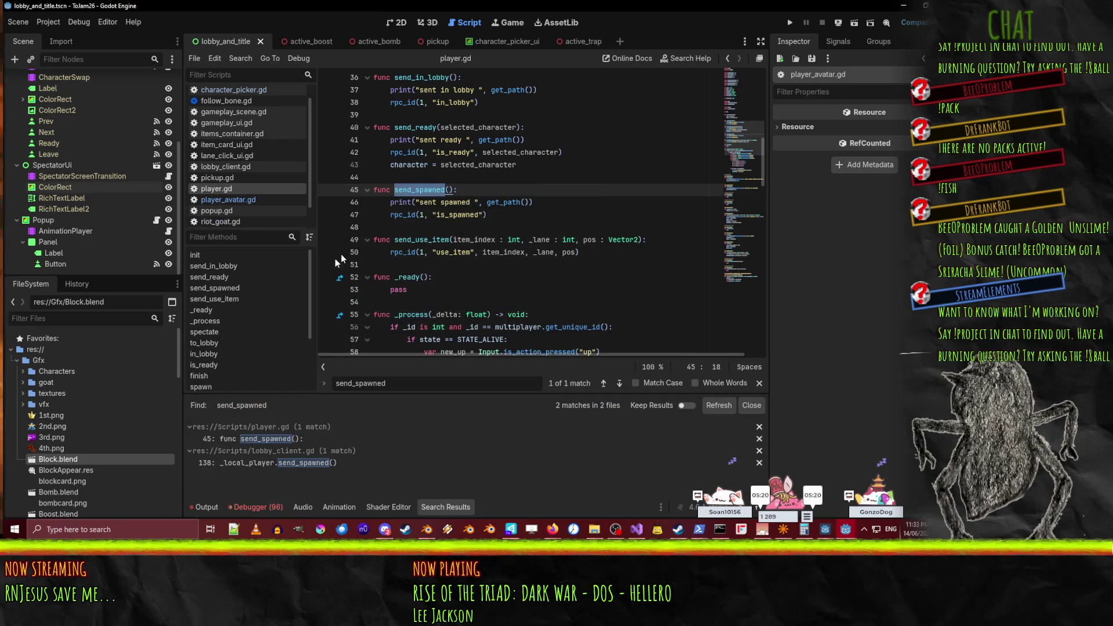
- Jump to the send_spawned result in lobby_client.gd and examine the enter_game function
click(271, 462)
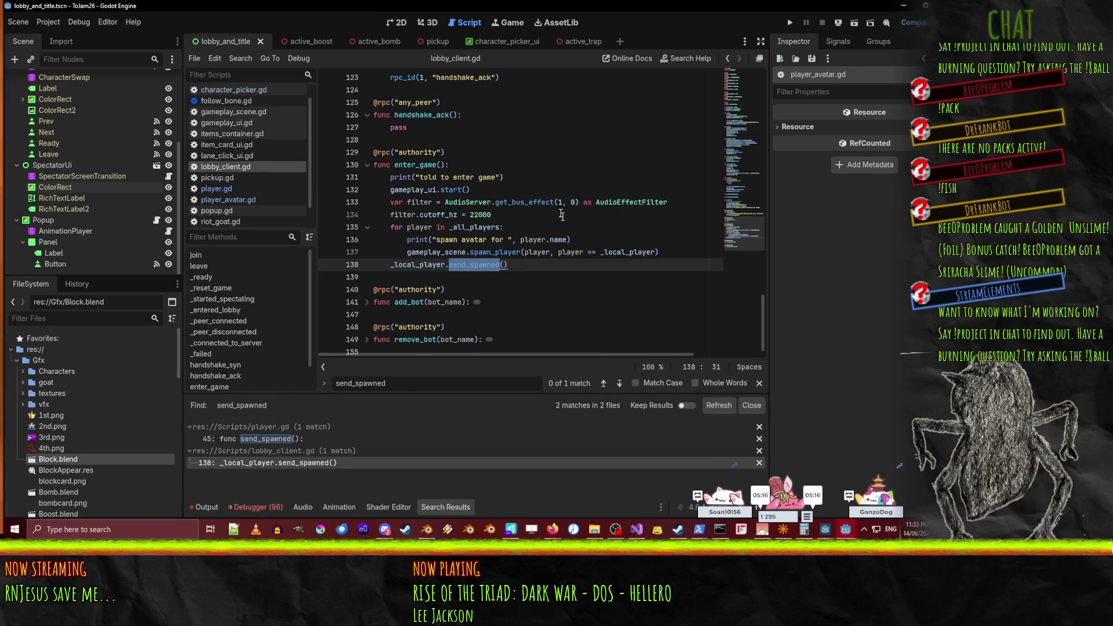
click(513, 182)
mouse_move(485, 200)
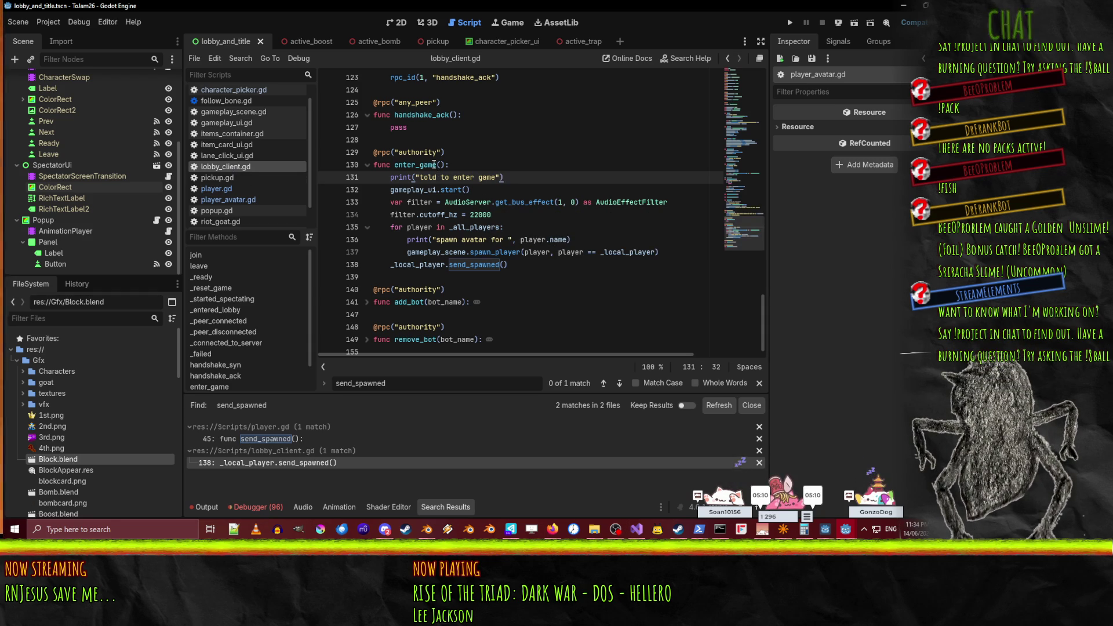
double_click(415, 165)
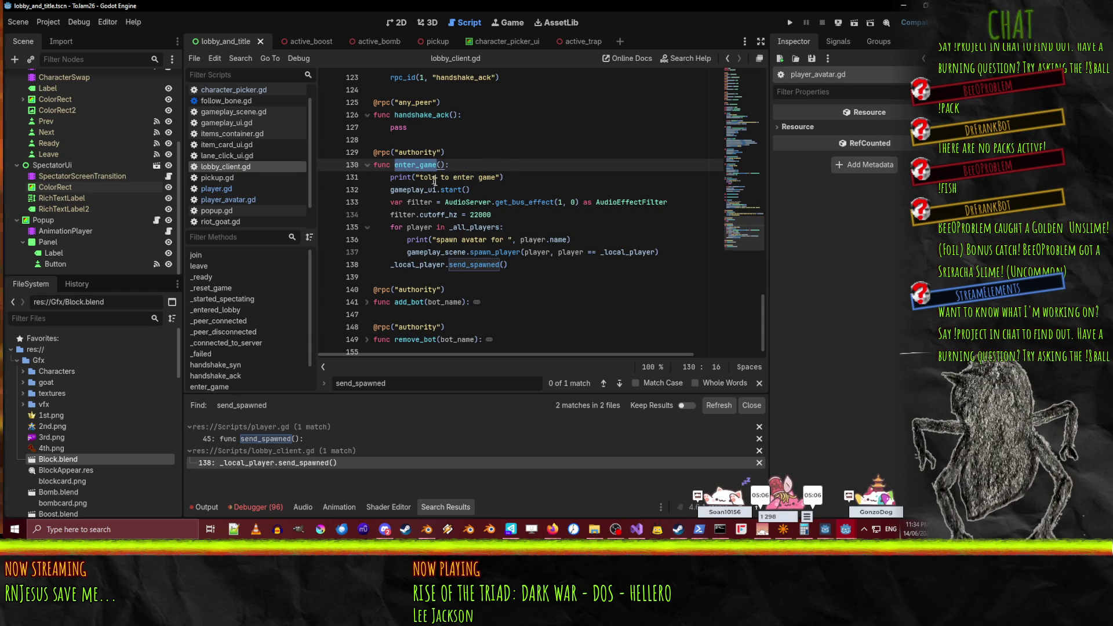
click(538, 191)
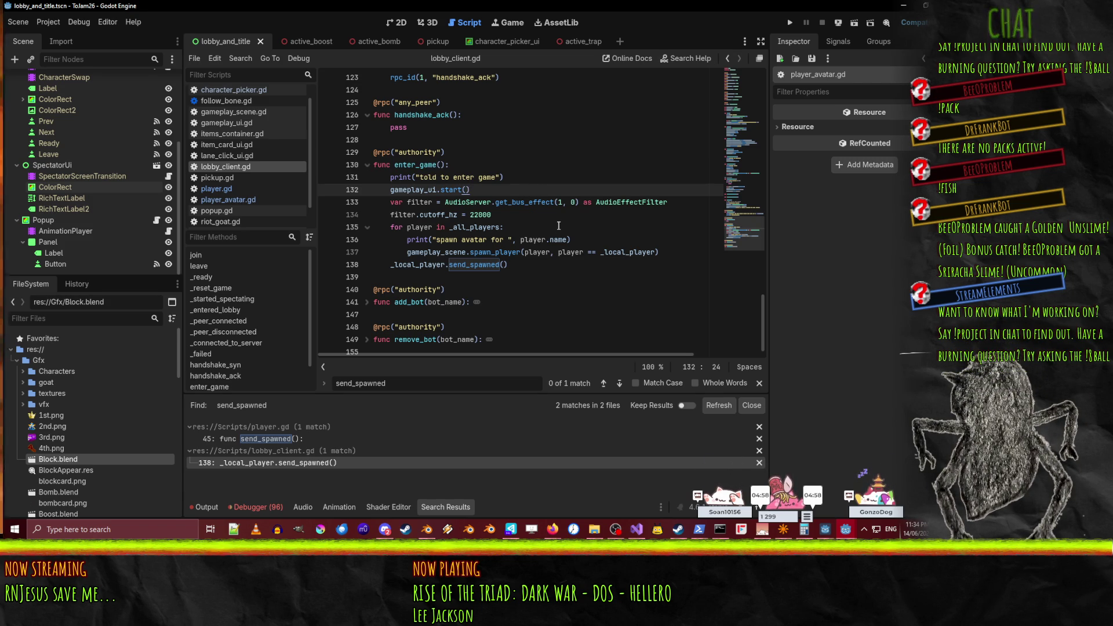
scroll(562, 221, up, 3)
scroll(568, 219, down, 2)
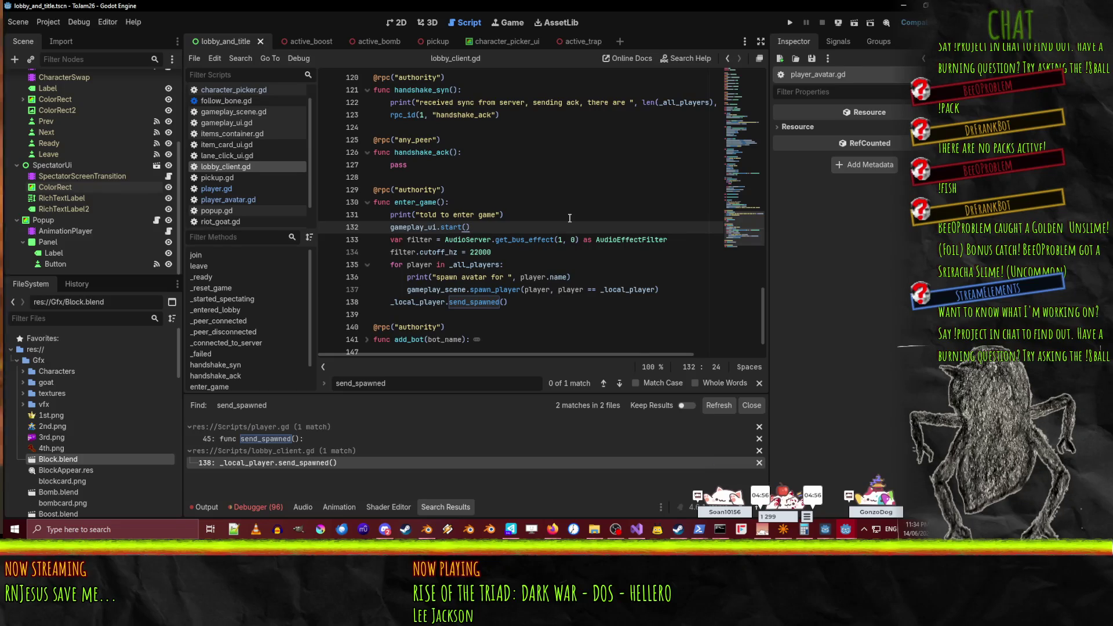
double_click(406, 202)
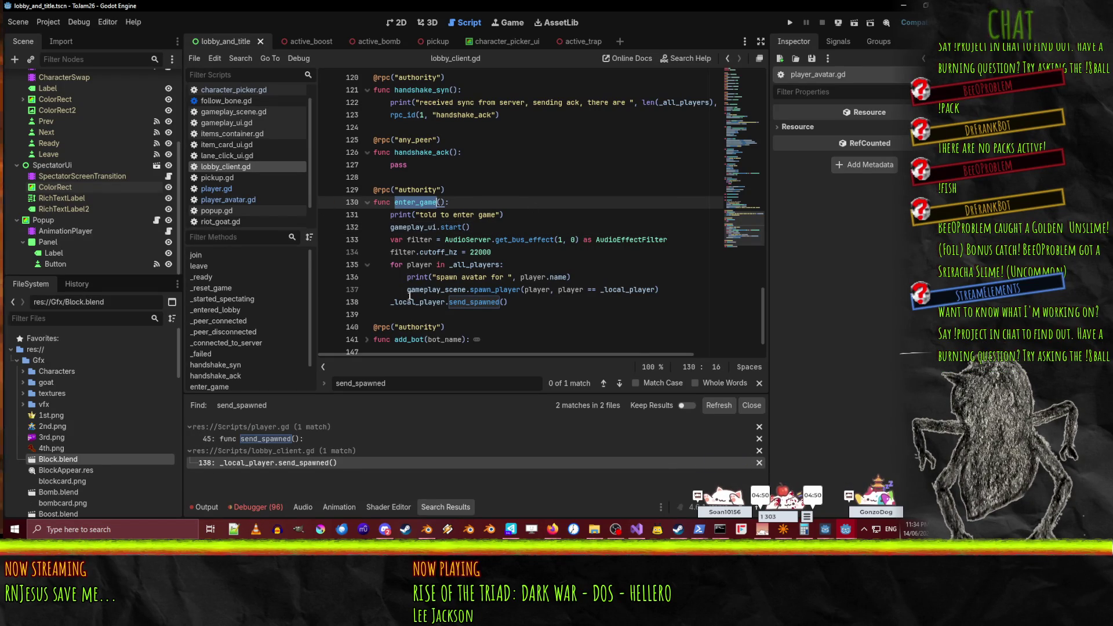
- Trace the for loop over _all_players and the send_spawned() call on line 138
click(392, 266)
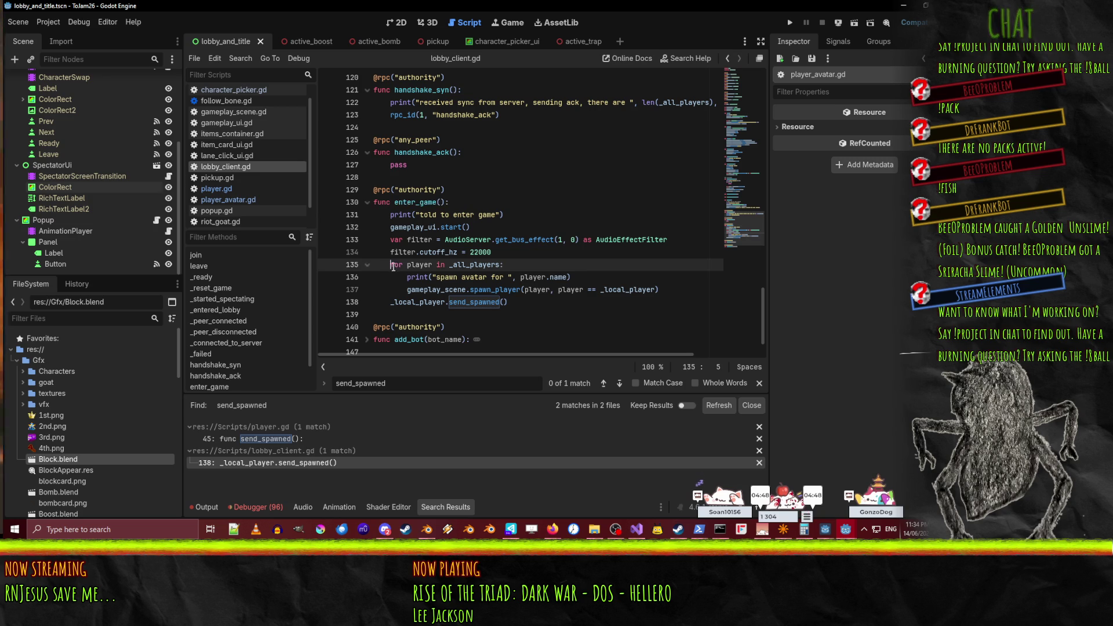
click(522, 302)
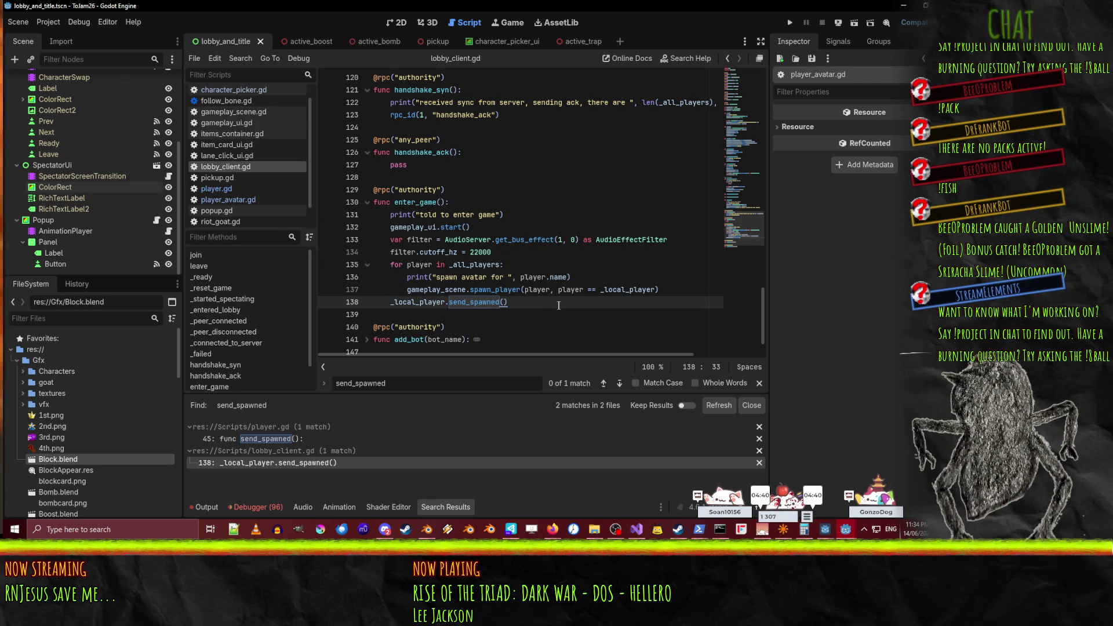
key(Left)
key(Left)
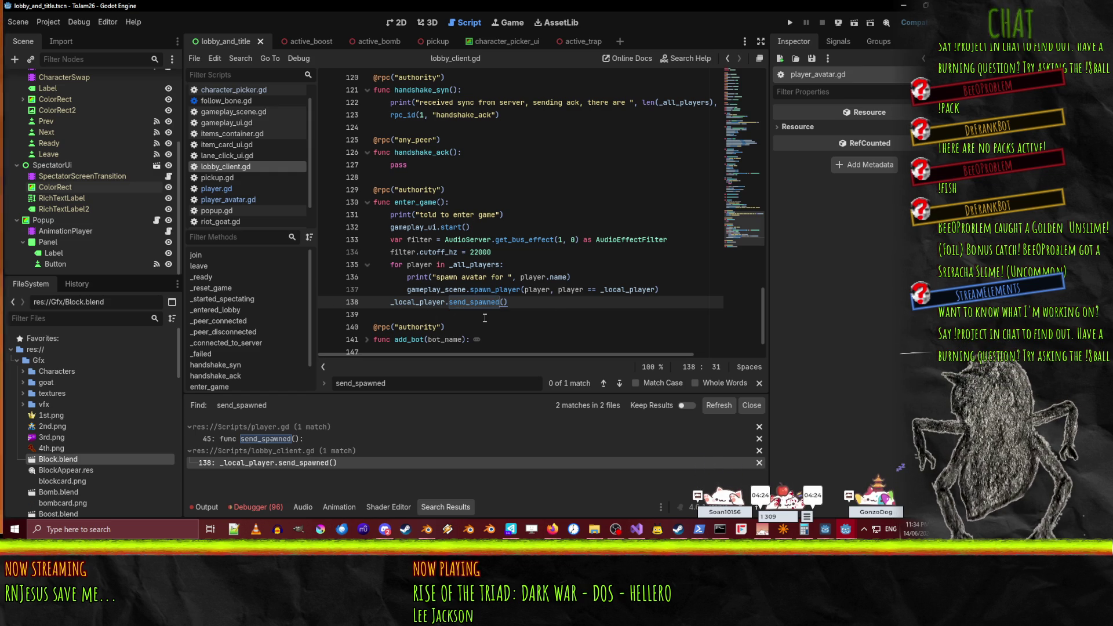
scroll(493, 316, down, 1)
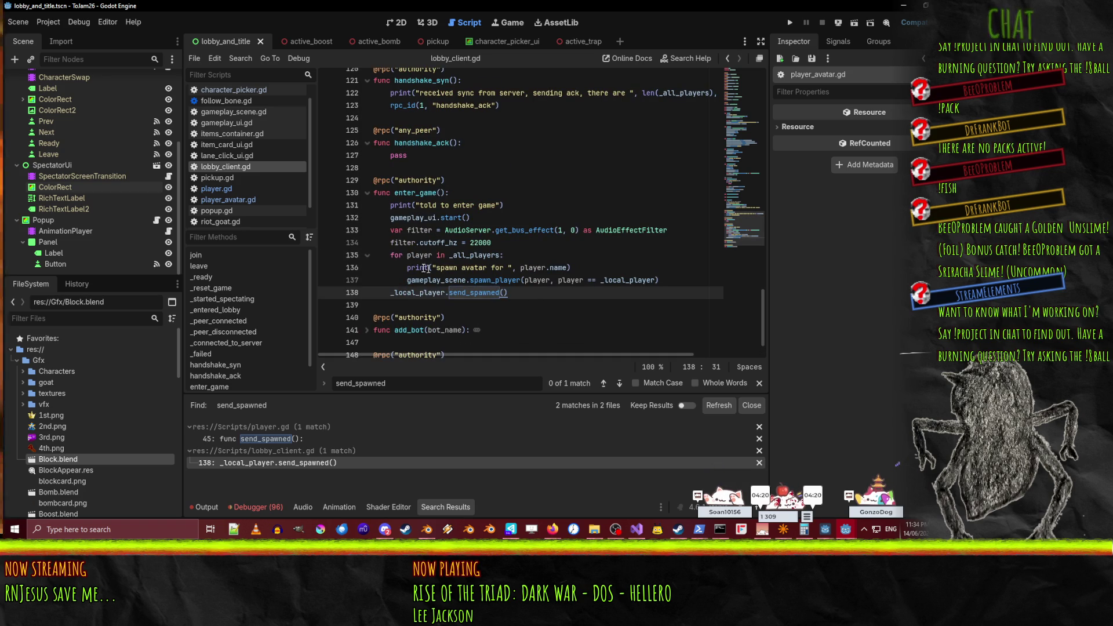
double_click(474, 256)
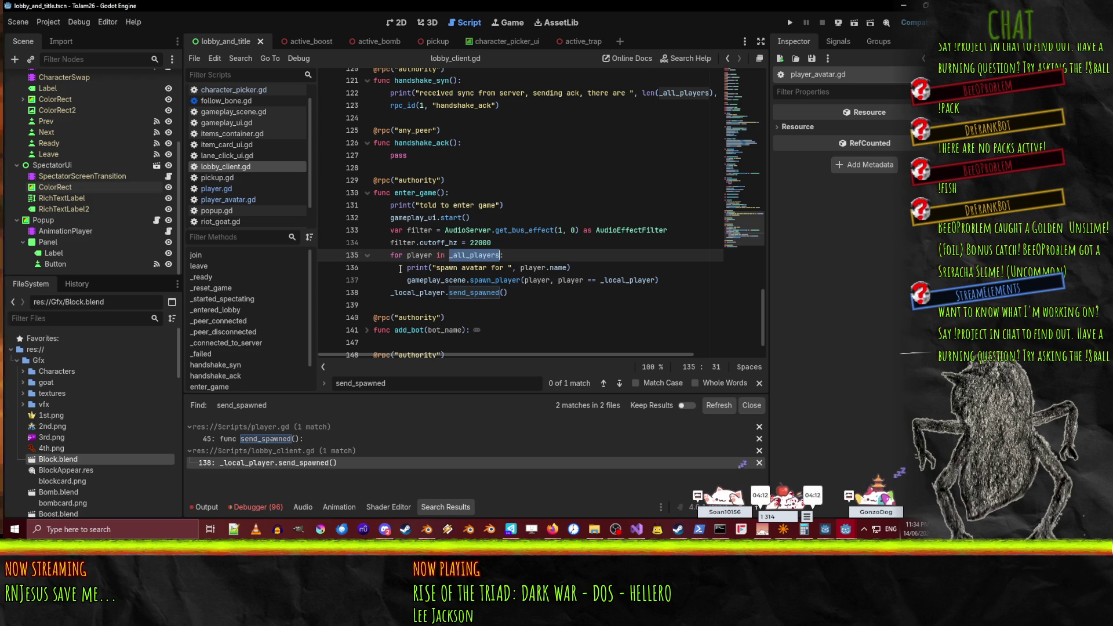
click(545, 267)
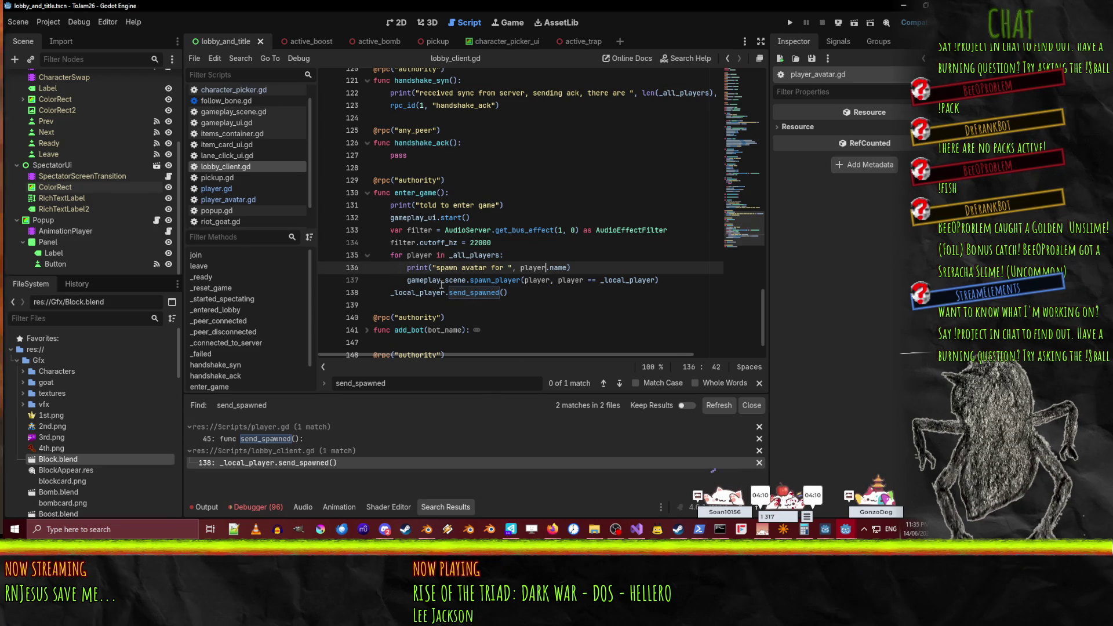
key(Right)
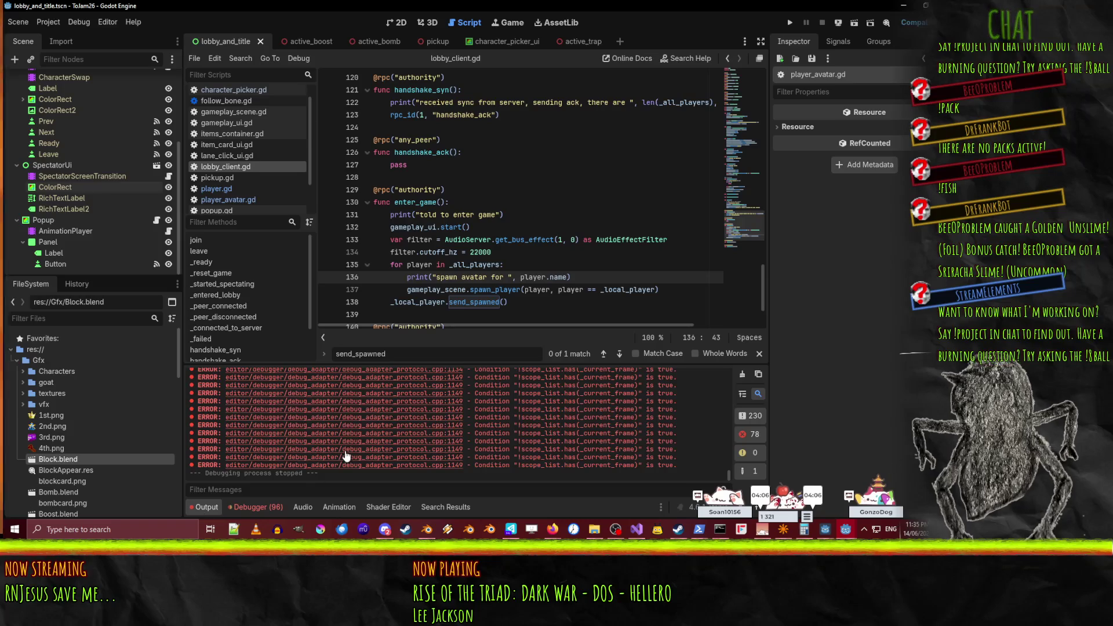
- Scroll through the client output log's spawn avatar, spawn player and init avatar messages
scroll(495, 457, up, 5)
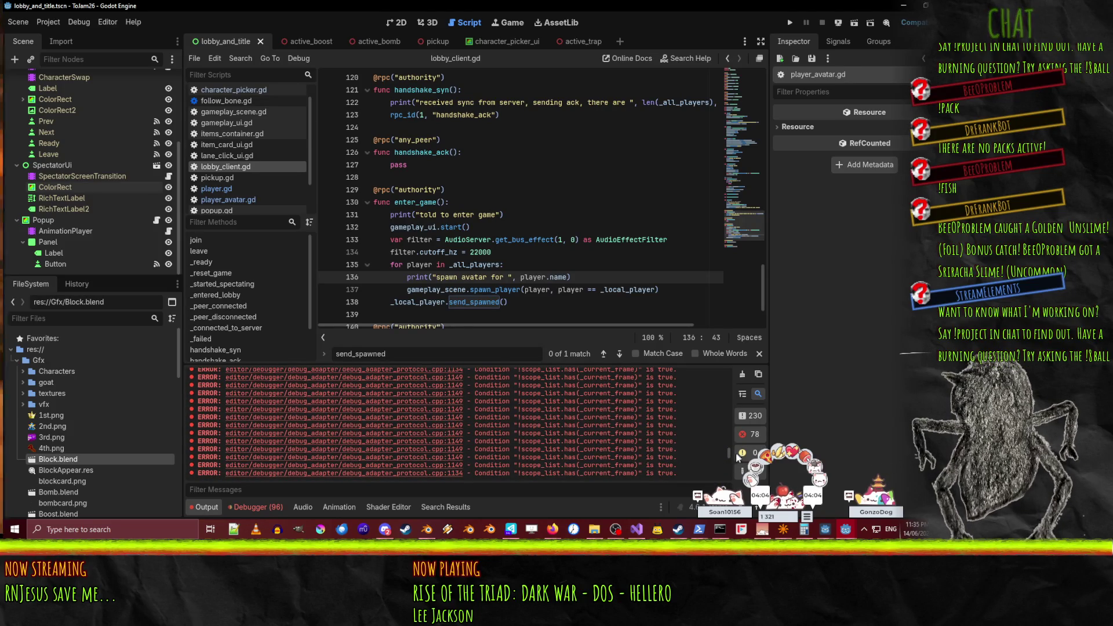
drag(728, 455, 715, 363)
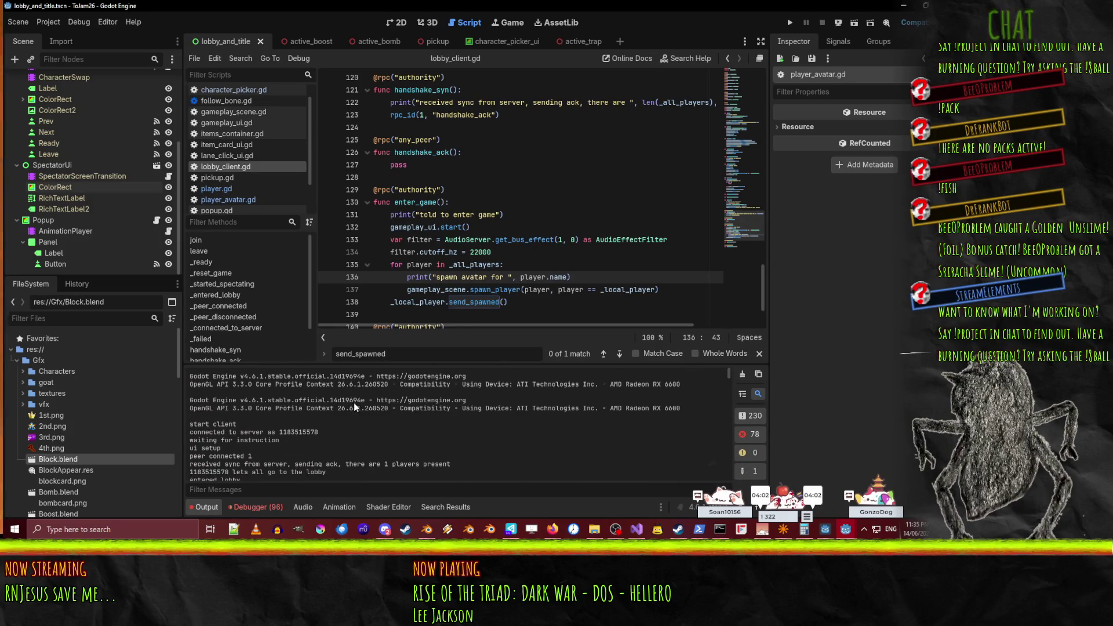
scroll(283, 416, down, 2)
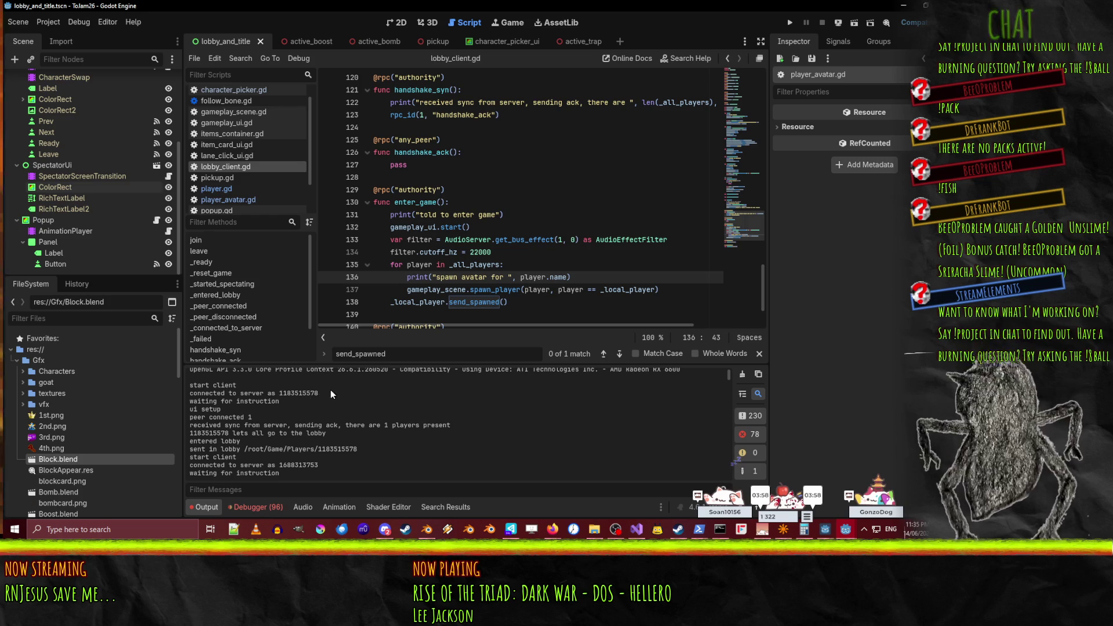
scroll(272, 393, down, 3)
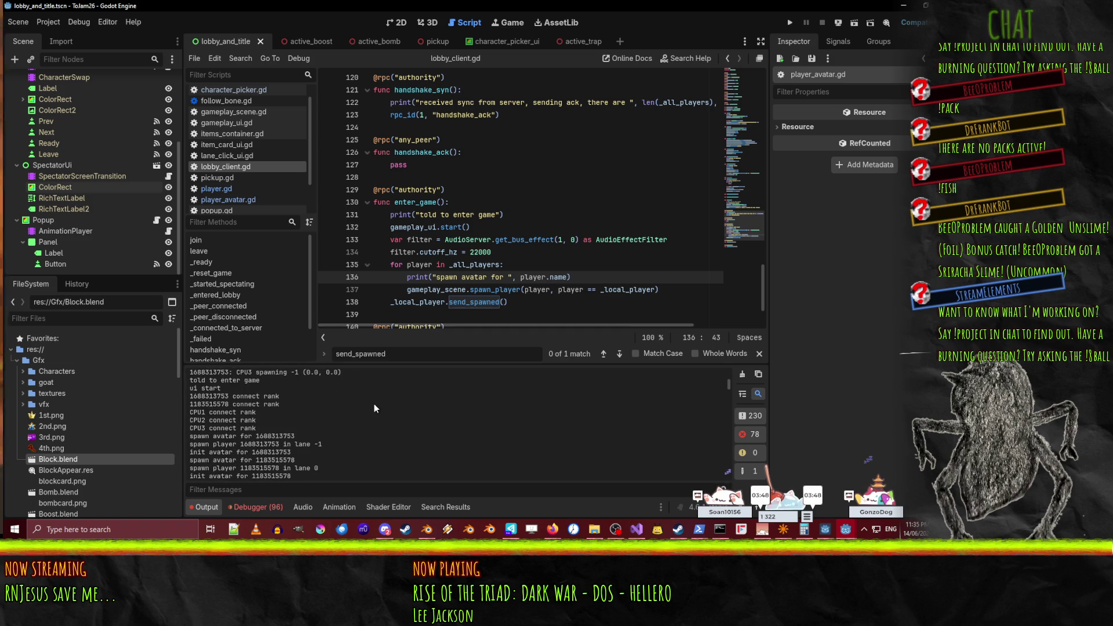
scroll(374, 411, up, 3)
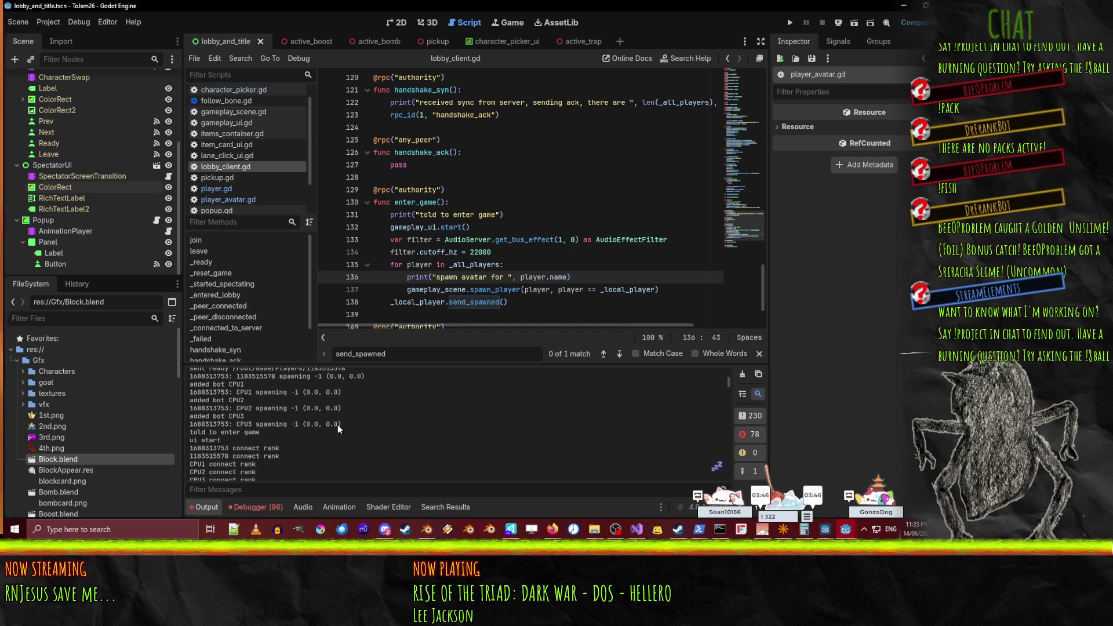
scroll(374, 418, down, 5)
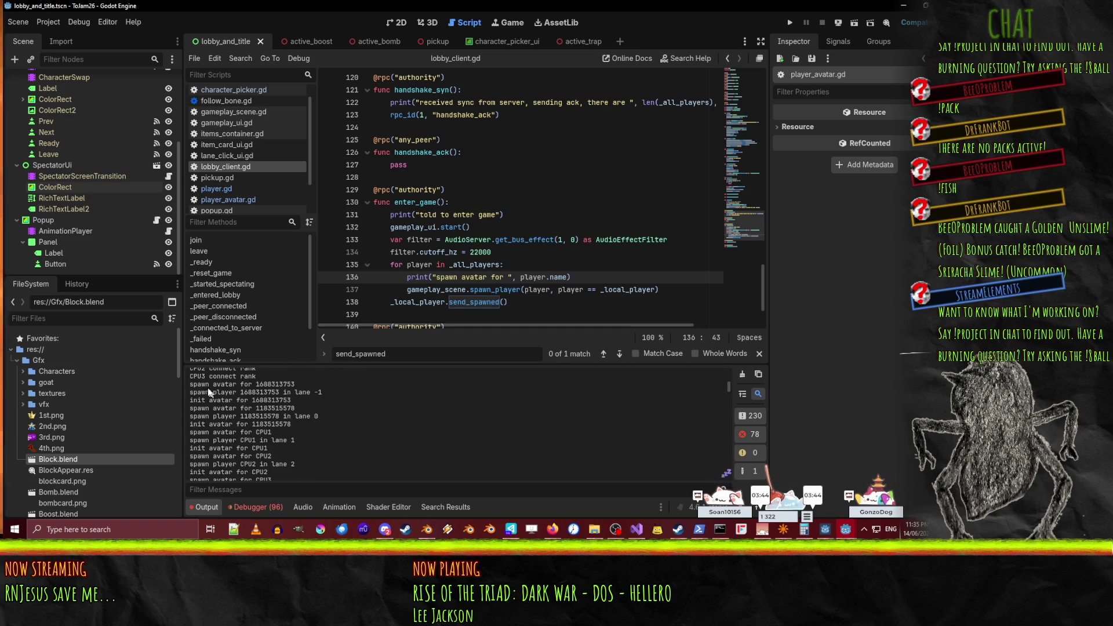
scroll(312, 412, up, 2)
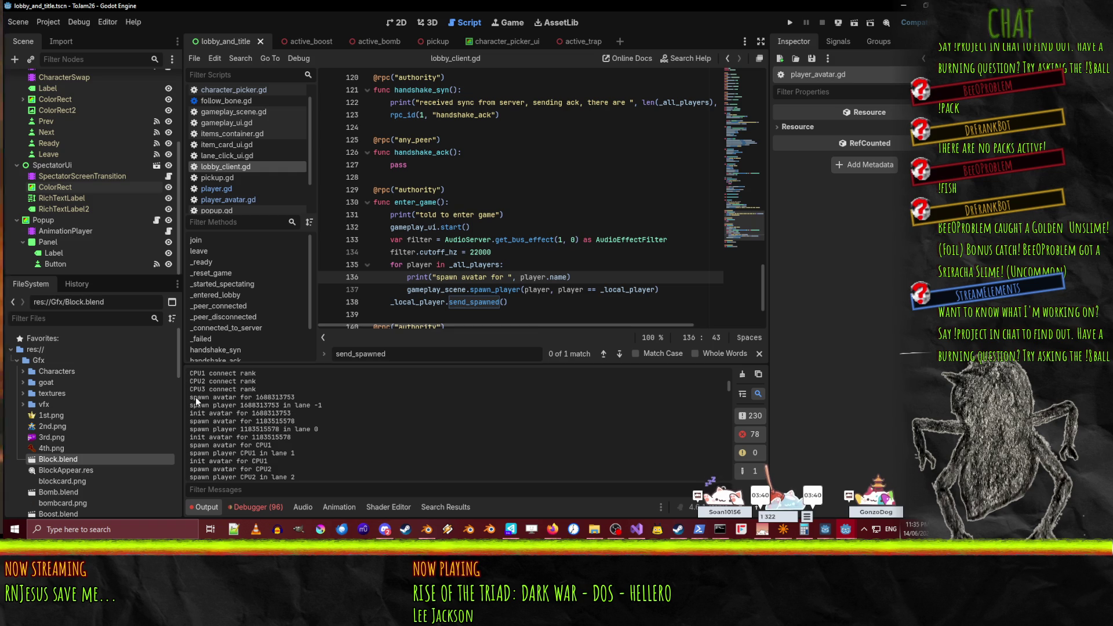
- Select the first spawn avatar log line, highlight player, and show the Node.name documentation
drag(197, 397, 296, 398)
click(272, 398)
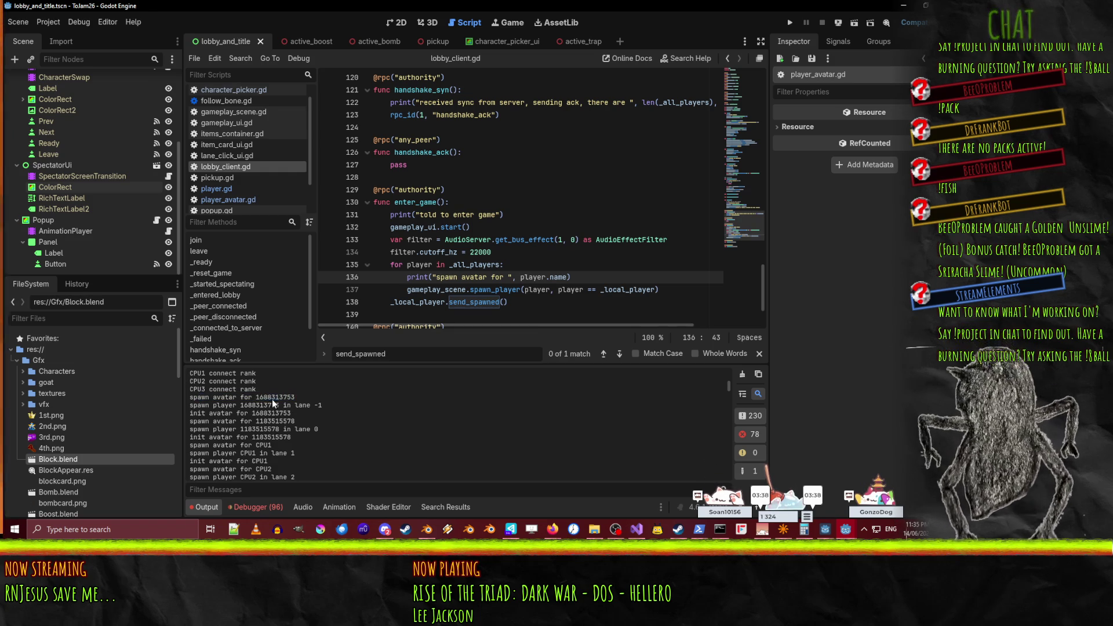
drag(311, 397, 189, 397)
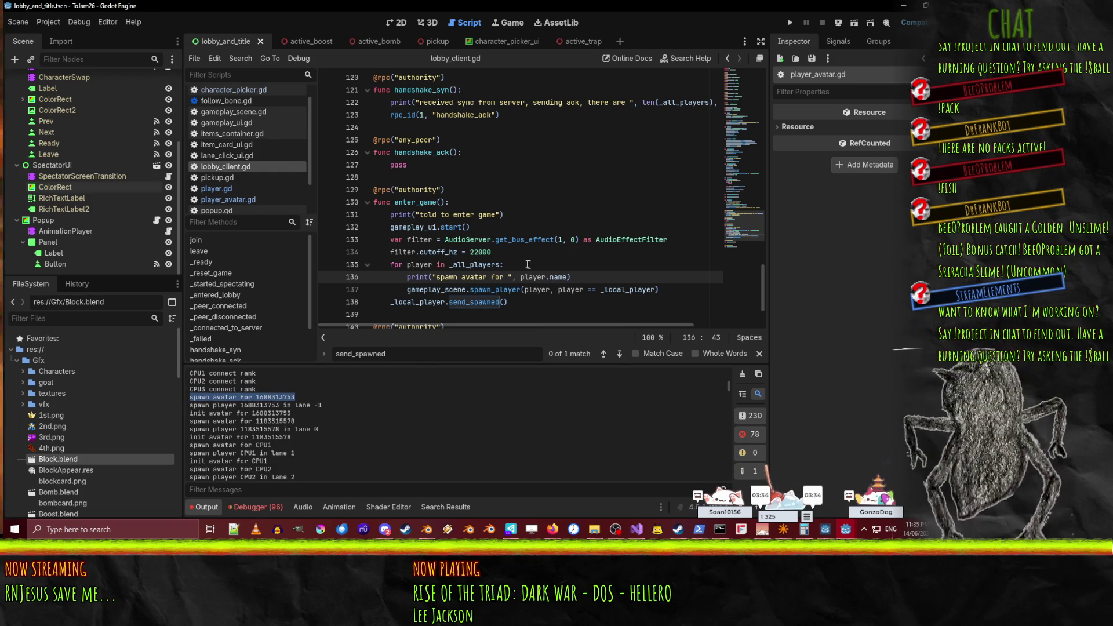
double_click(420, 264)
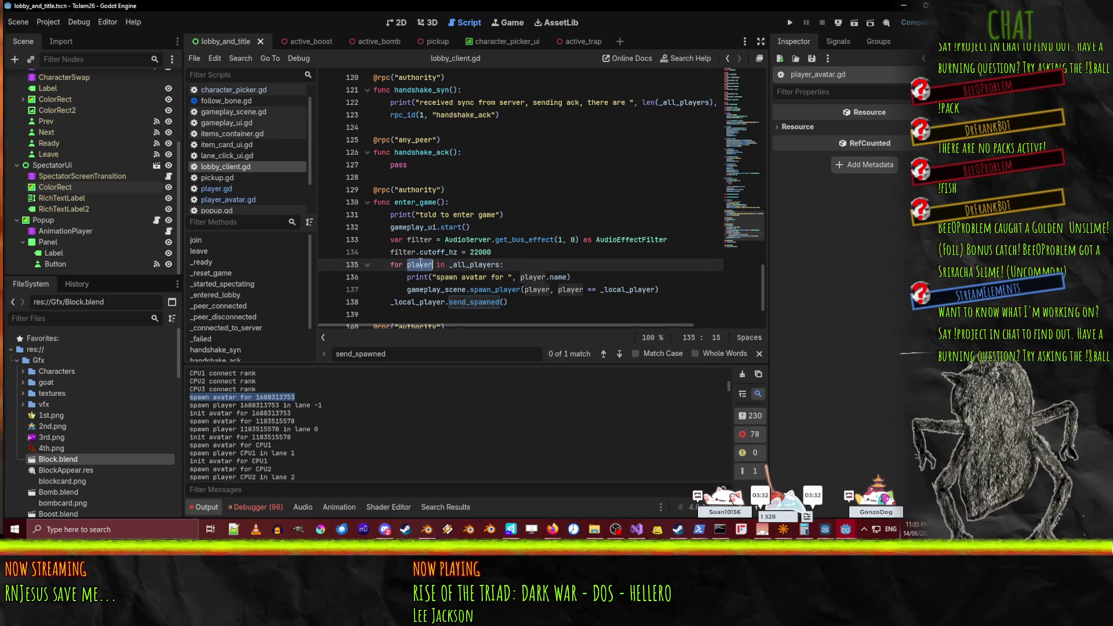
mouse_move(558, 274)
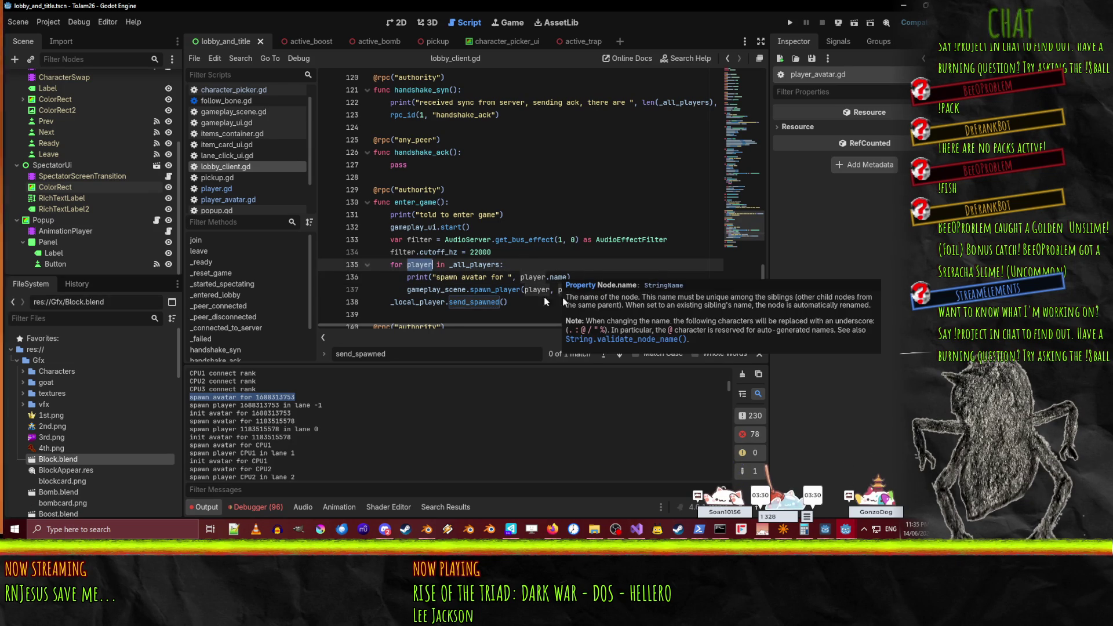
- Open player.gd, fold _process, and inspect spectate() and its started_spectating signal
click(240, 200)
click(233, 190)
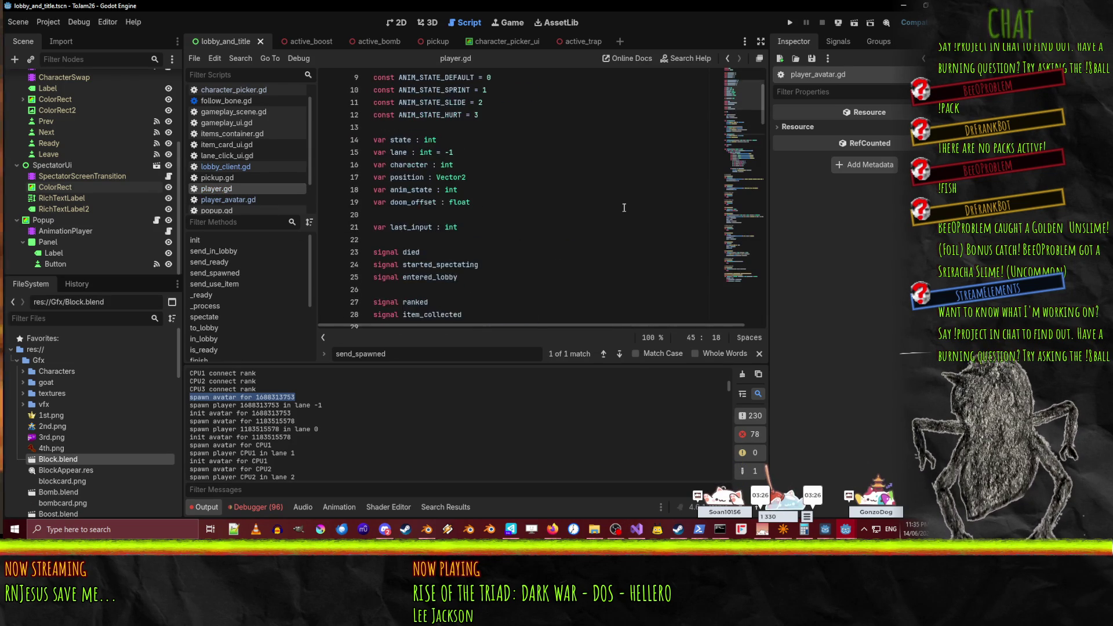
scroll(623, 208, up, 2)
scroll(526, 227, down, 7)
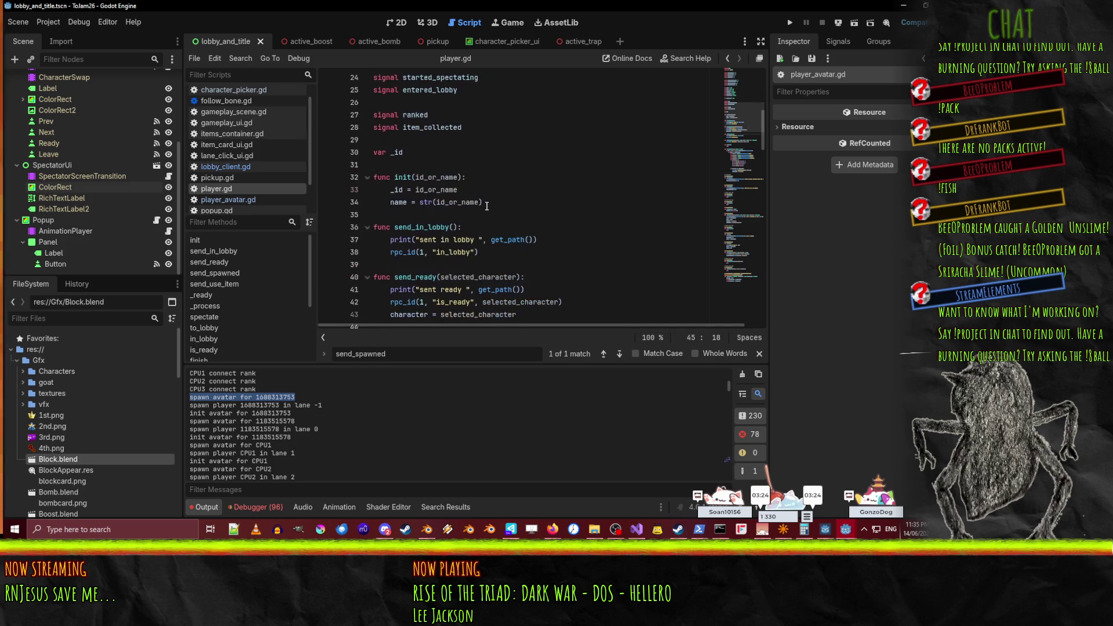
scroll(512, 199, down, 1)
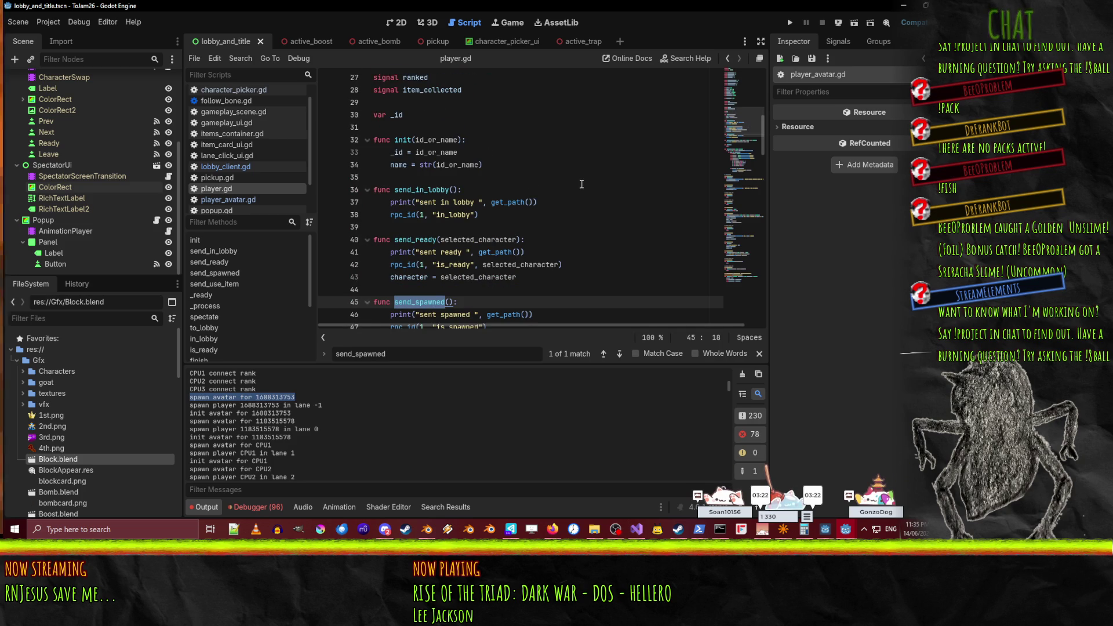
scroll(436, 186, down, 8)
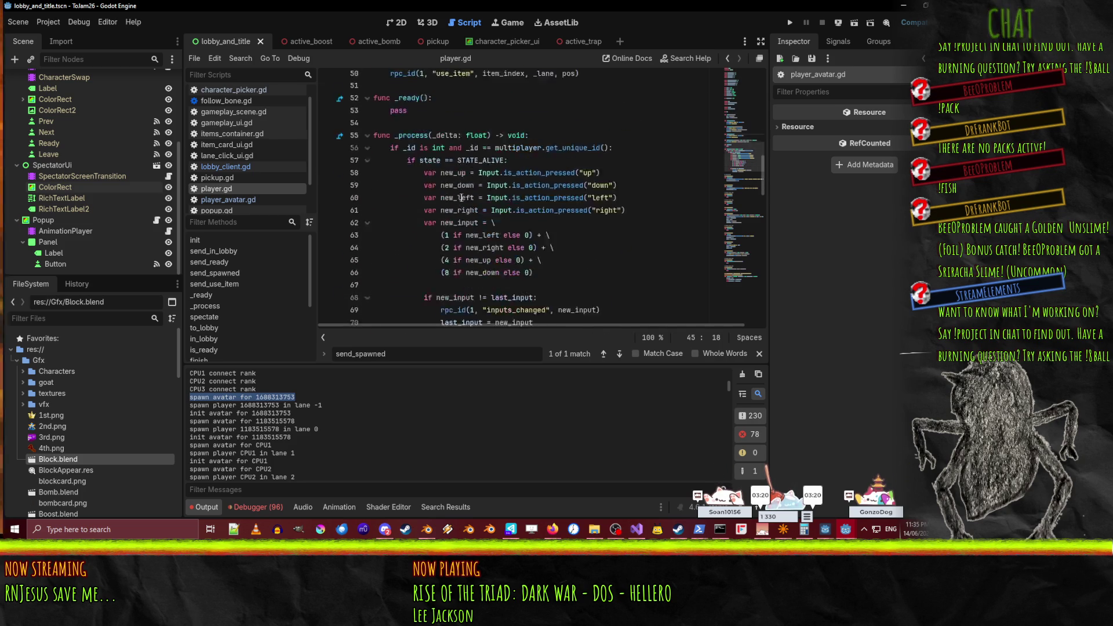
click(366, 127)
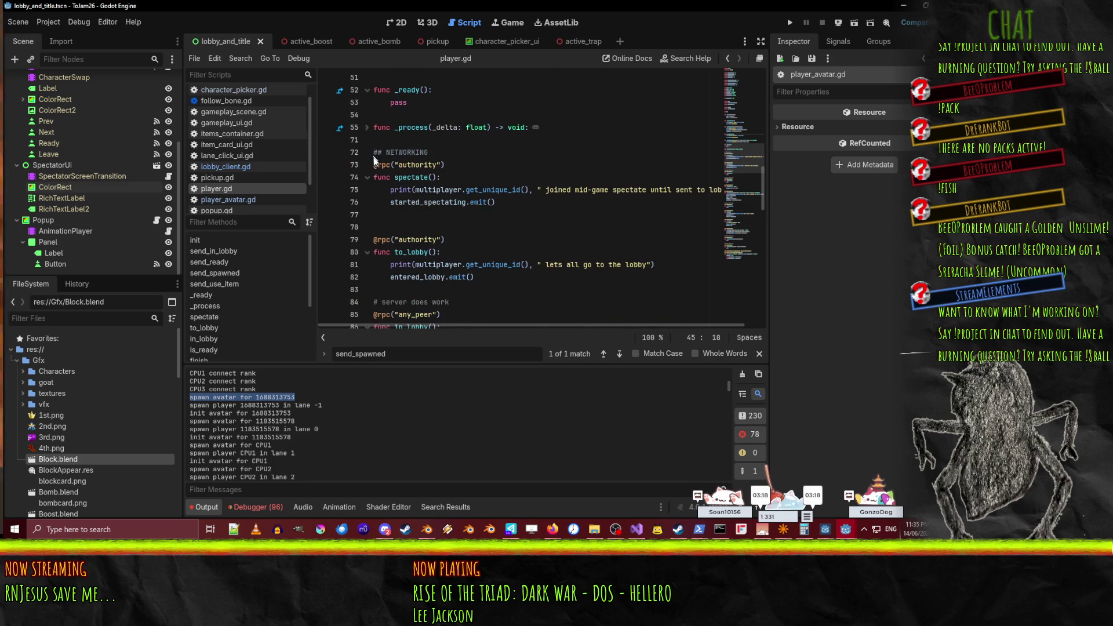
double_click(412, 177)
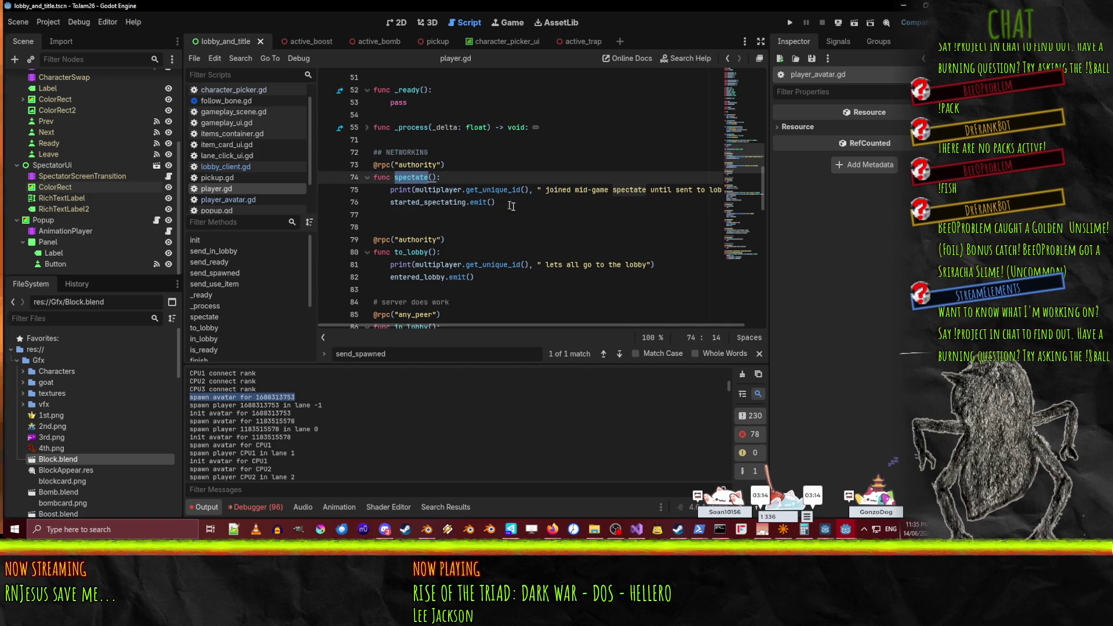
double_click(429, 202)
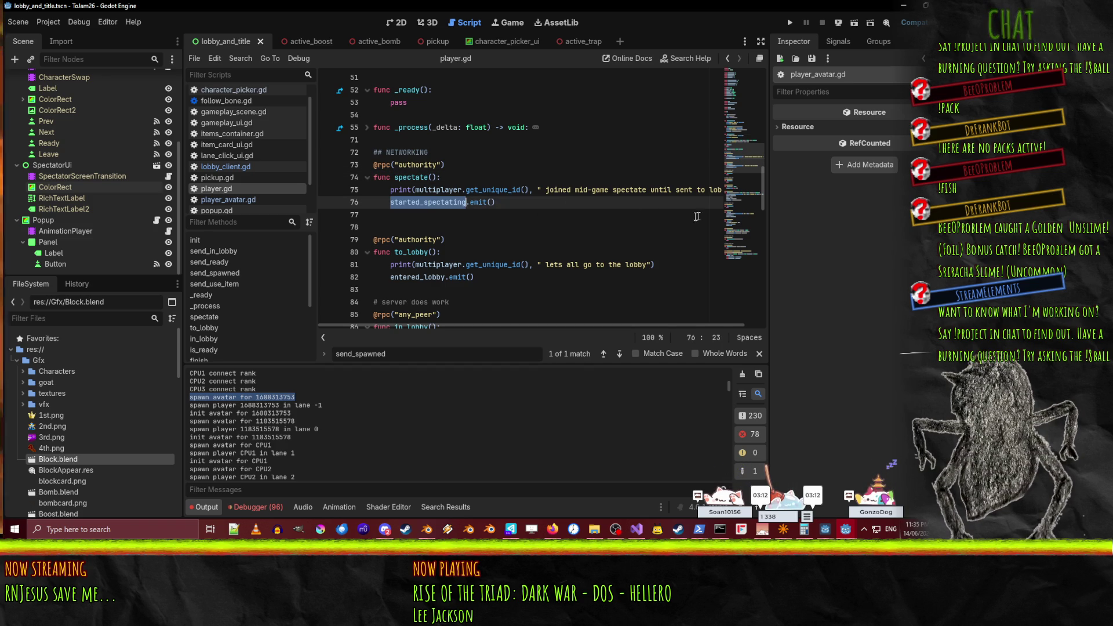
click(602, 193)
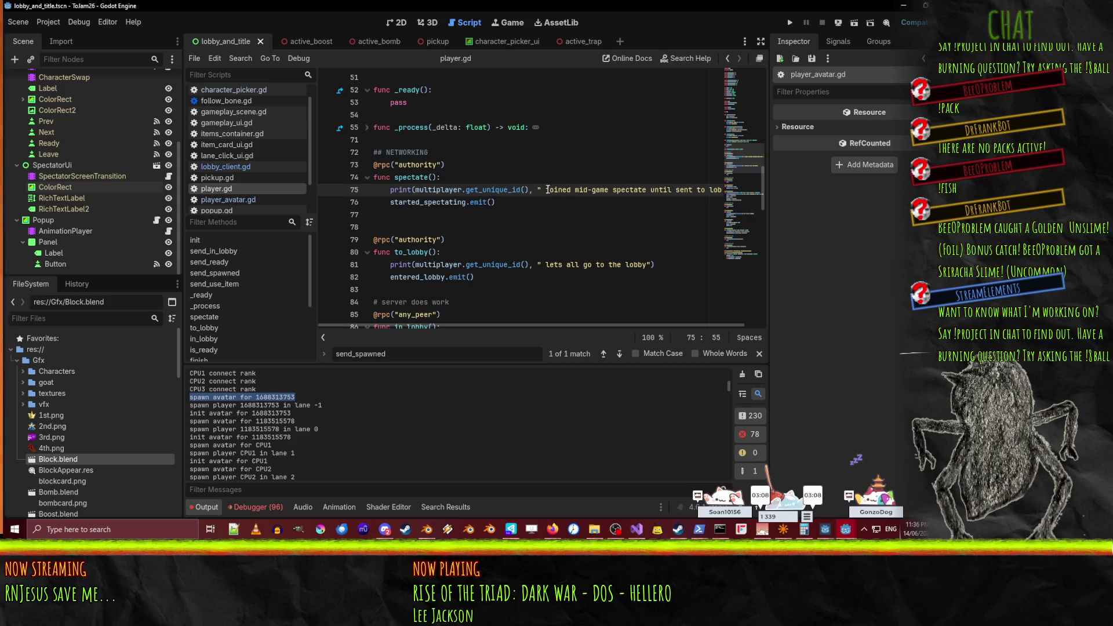
- Rewrite the spectate() print message on line 75 to 'told to spectate'
drag(547, 190, 715, 187)
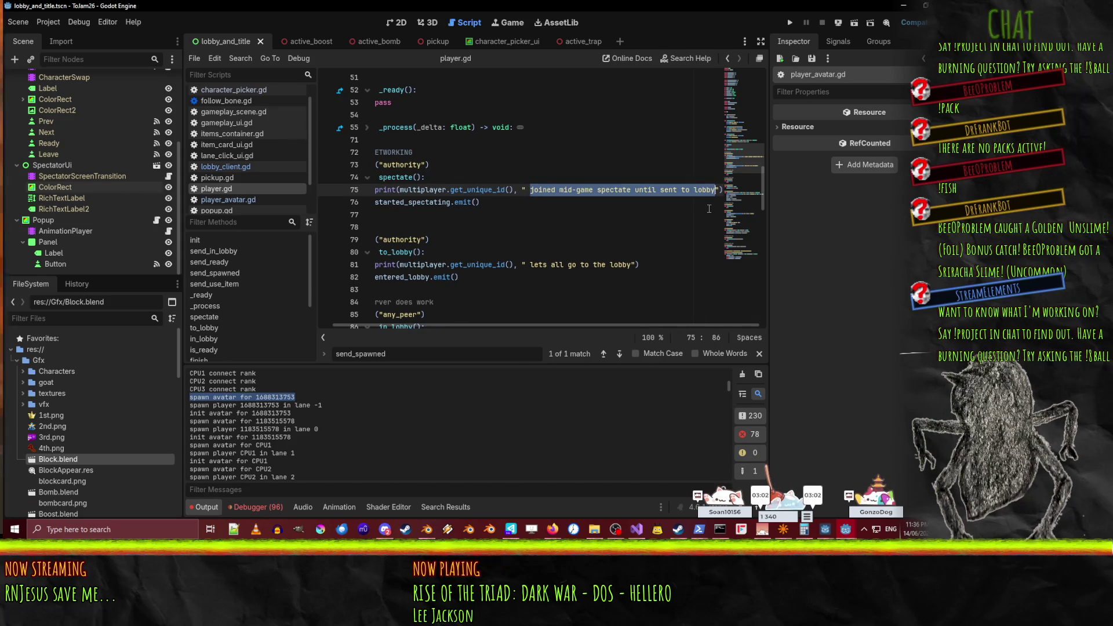
text(to ld to spe)
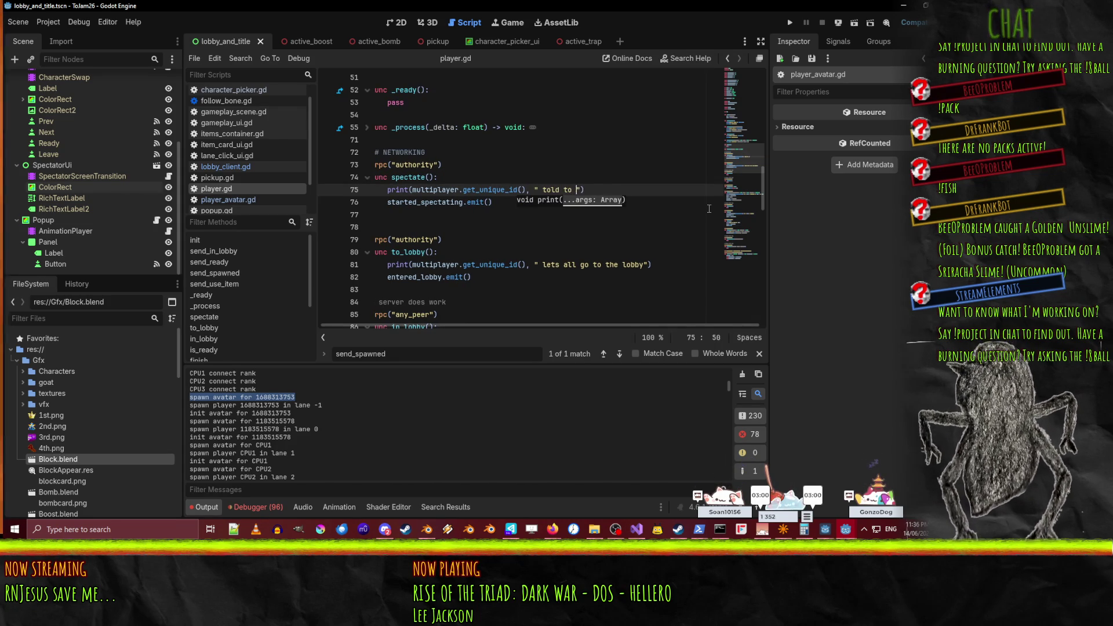
text(ctate)
key(Home)
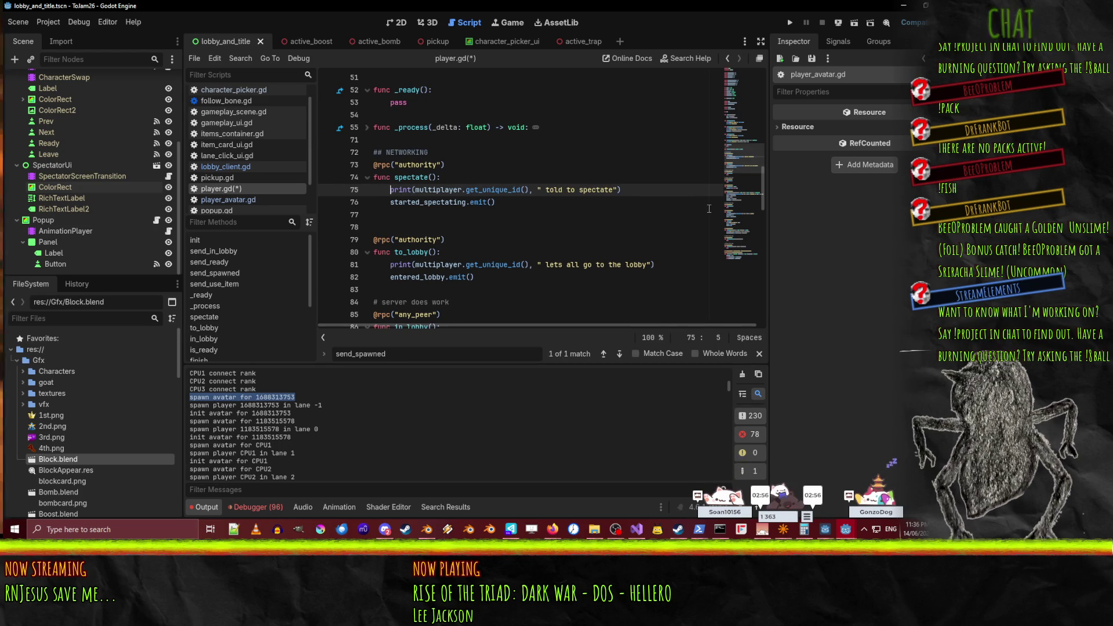
scroll(549, 180, down, 3)
scroll(549, 180, down, 6)
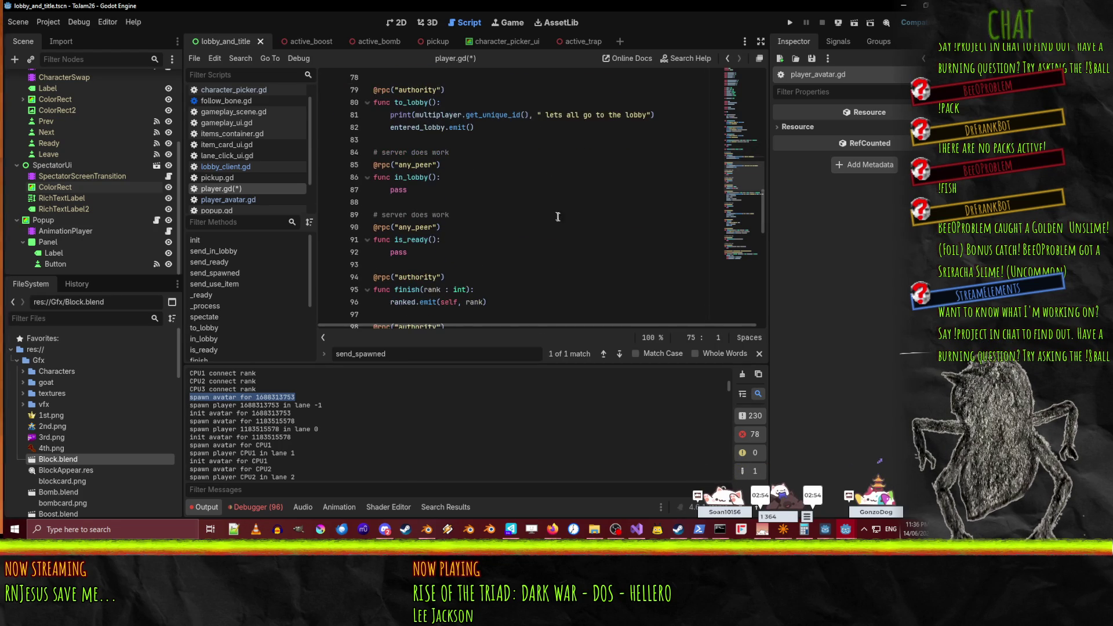
scroll(583, 252, up, 8)
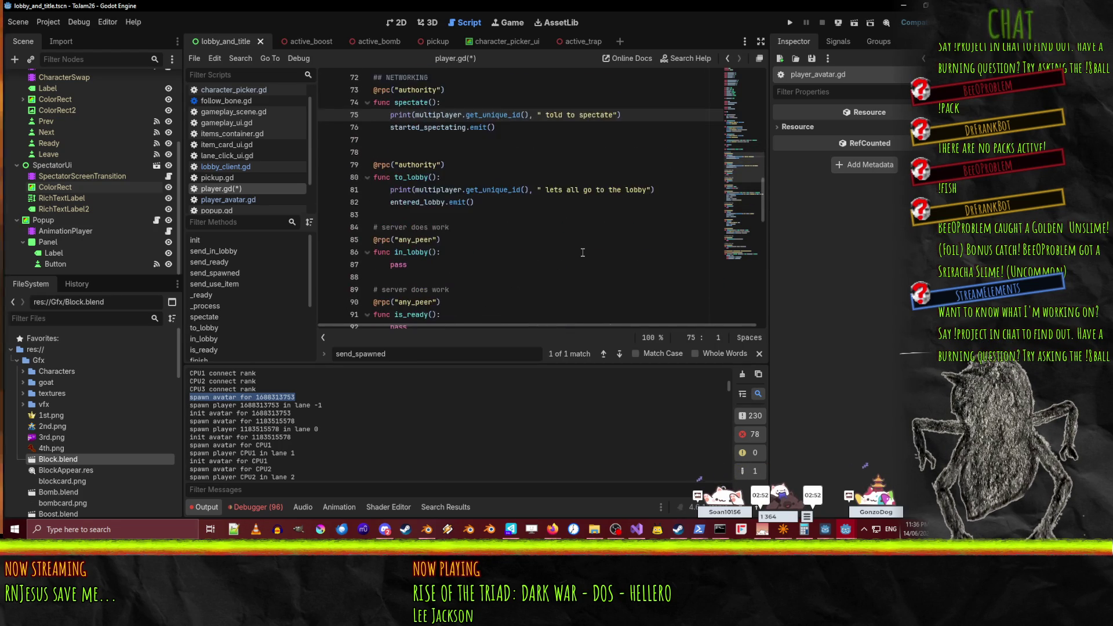
scroll(548, 177, up, 3)
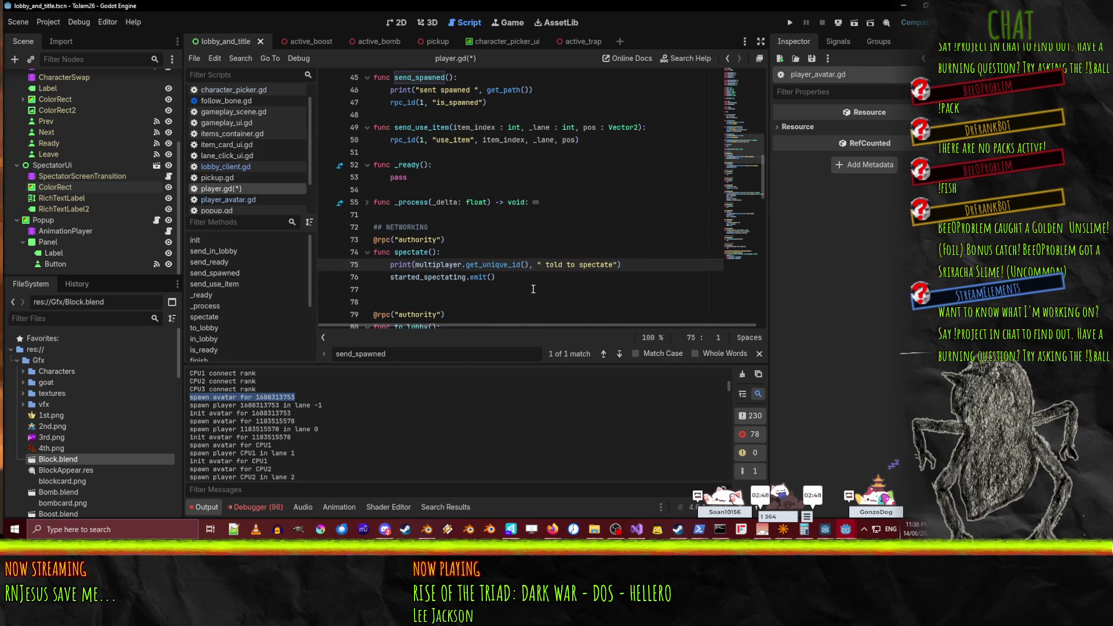
scroll(533, 284, up, 14)
scroll(534, 269, down, 4)
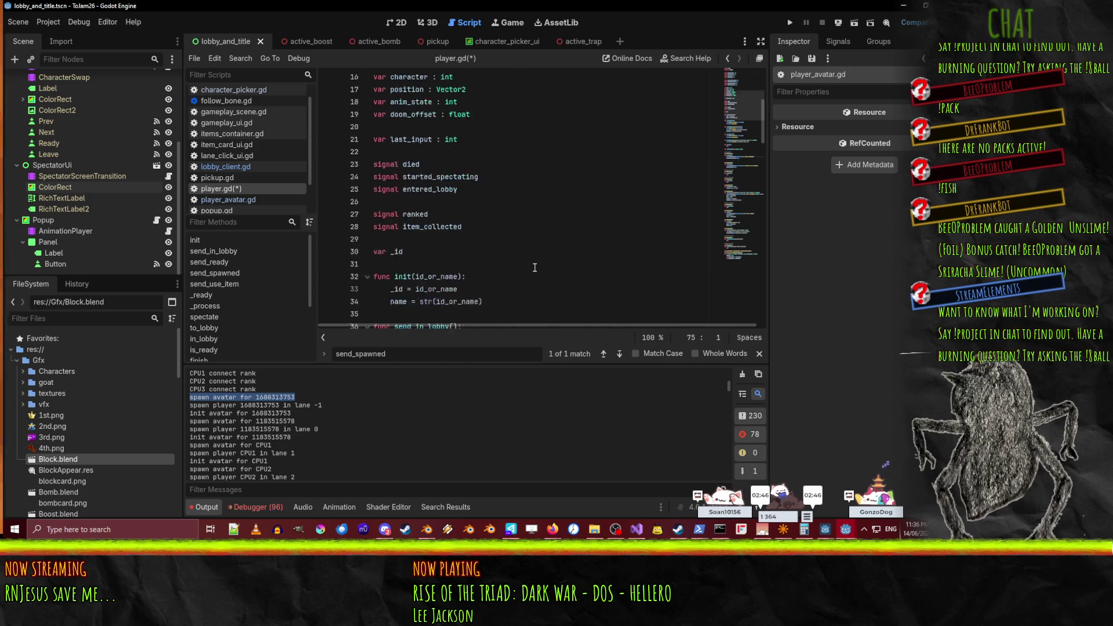
scroll(534, 267, down, 14)
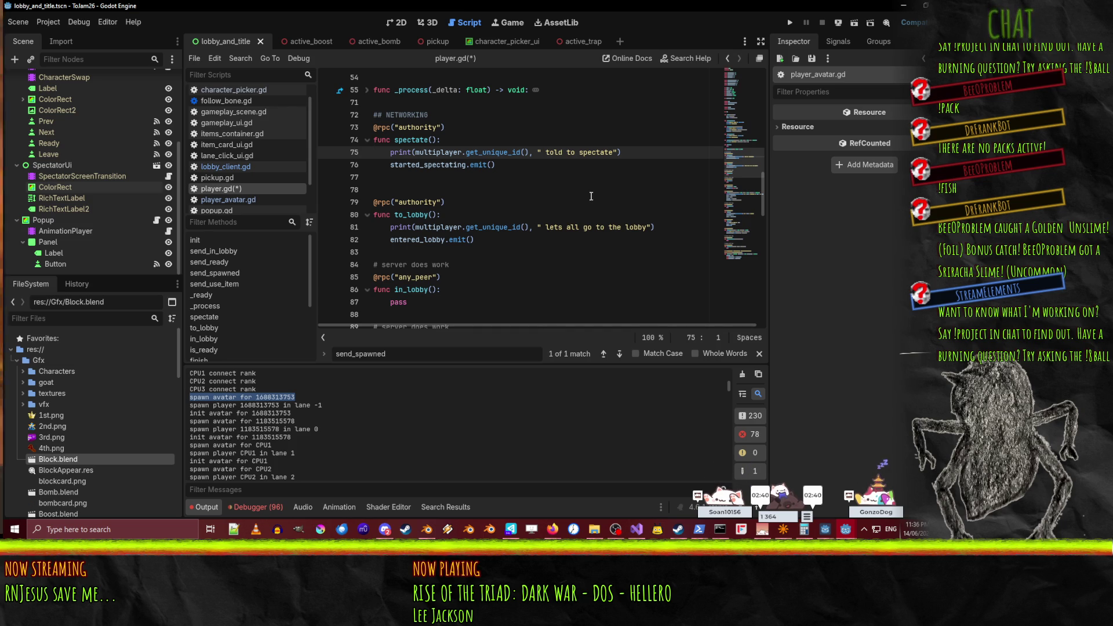
scroll(591, 196, up, 6)
scroll(590, 196, up, 5)
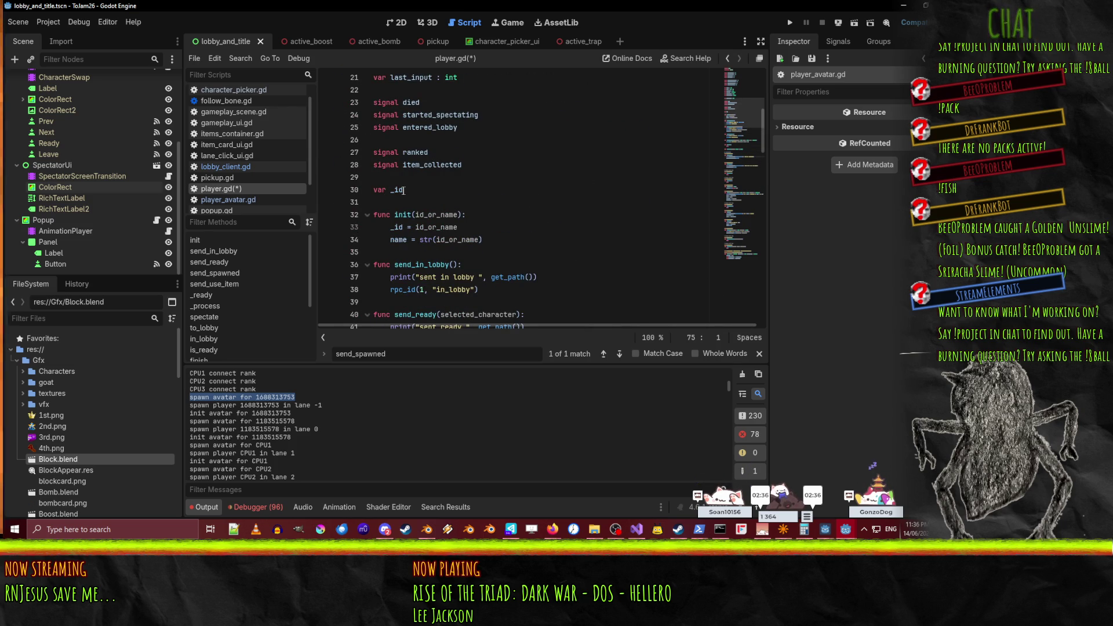
scroll(549, 204, down, 10)
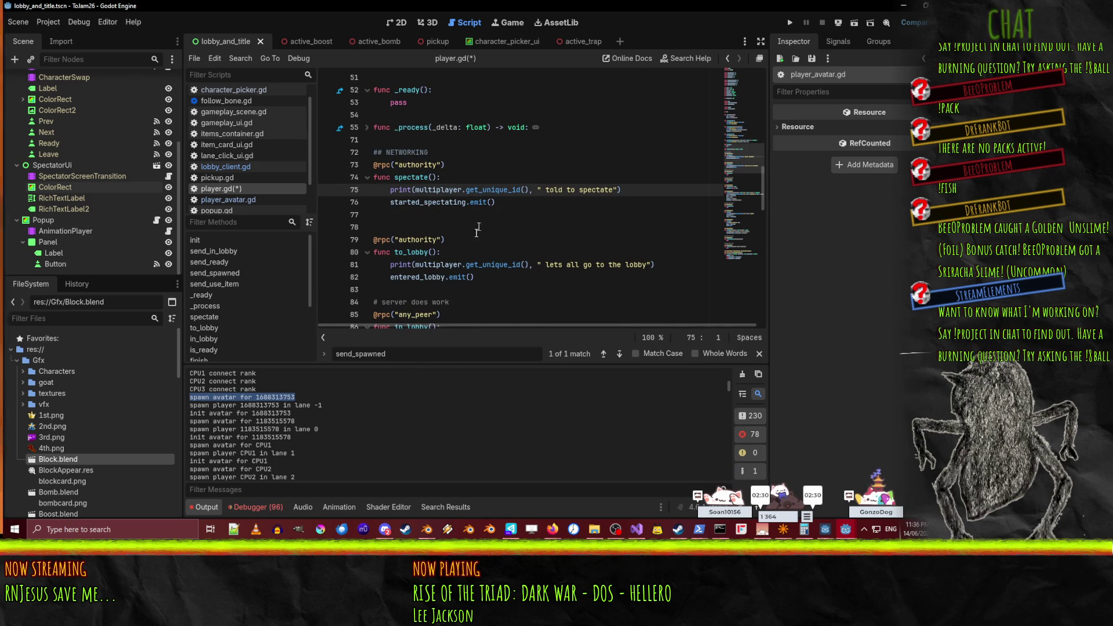
scroll(576, 276, up, 14)
scroll(575, 277, up, 1)
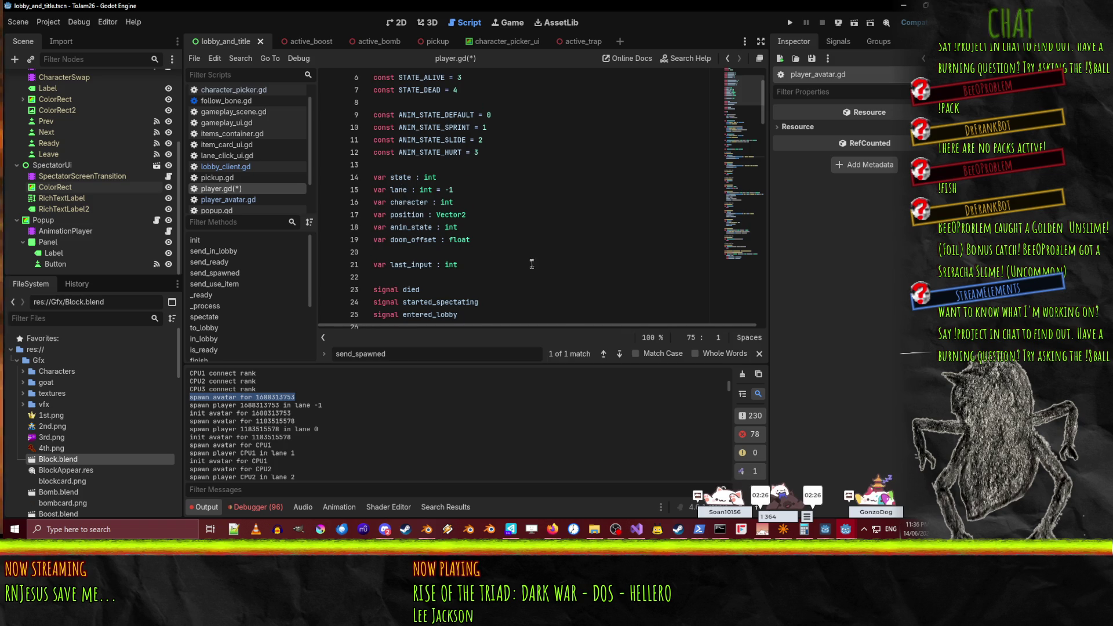
scroll(530, 261, down, 15)
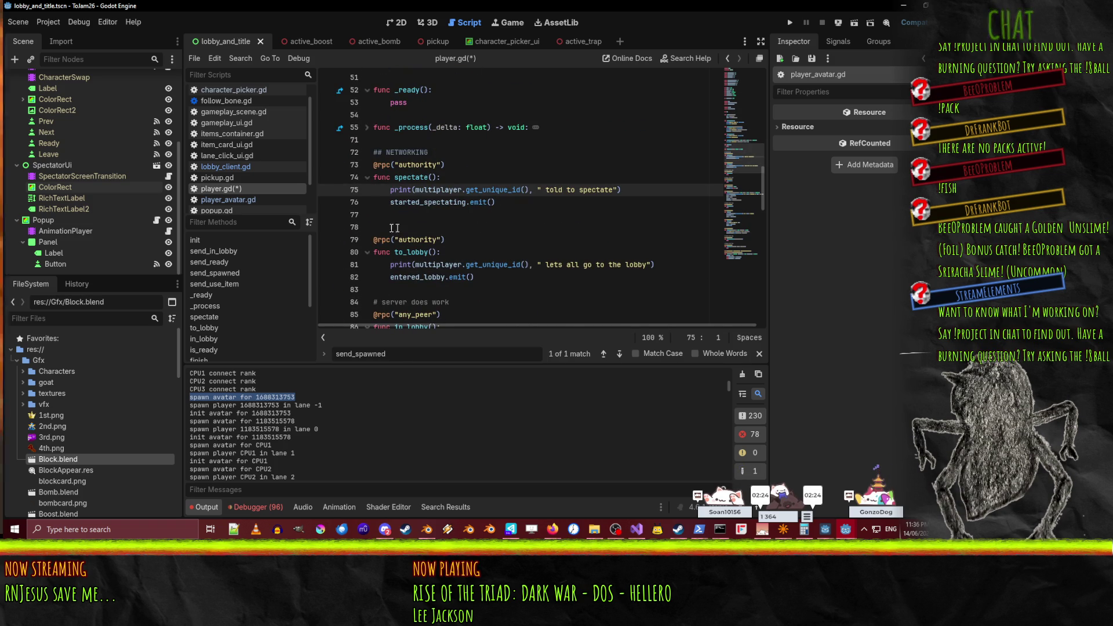
scroll(503, 279, down, 8)
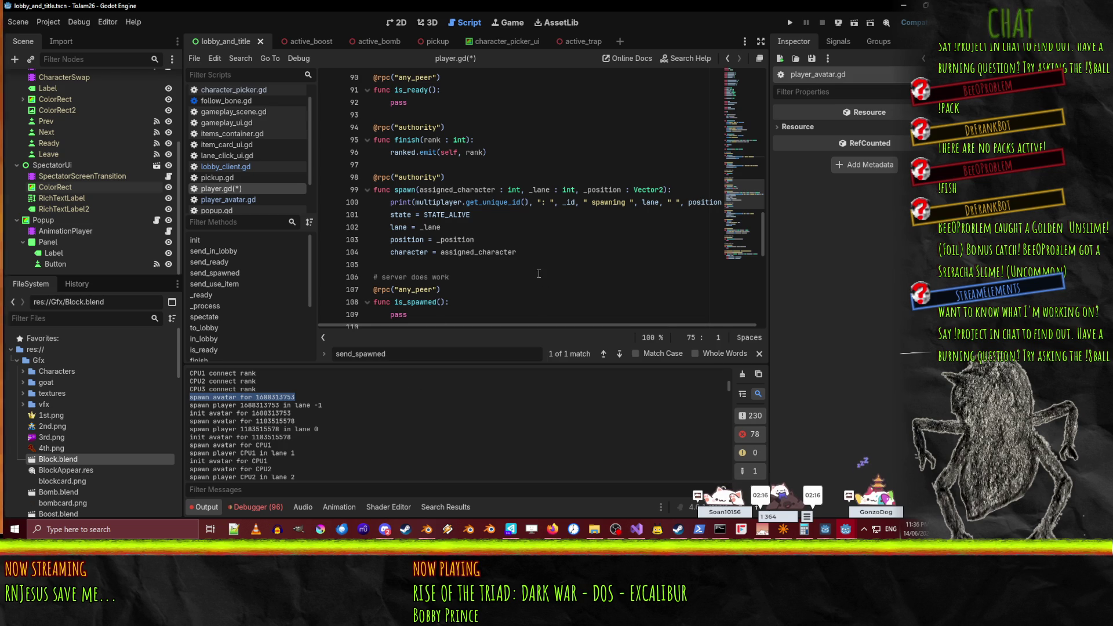
scroll(546, 259, up, 8)
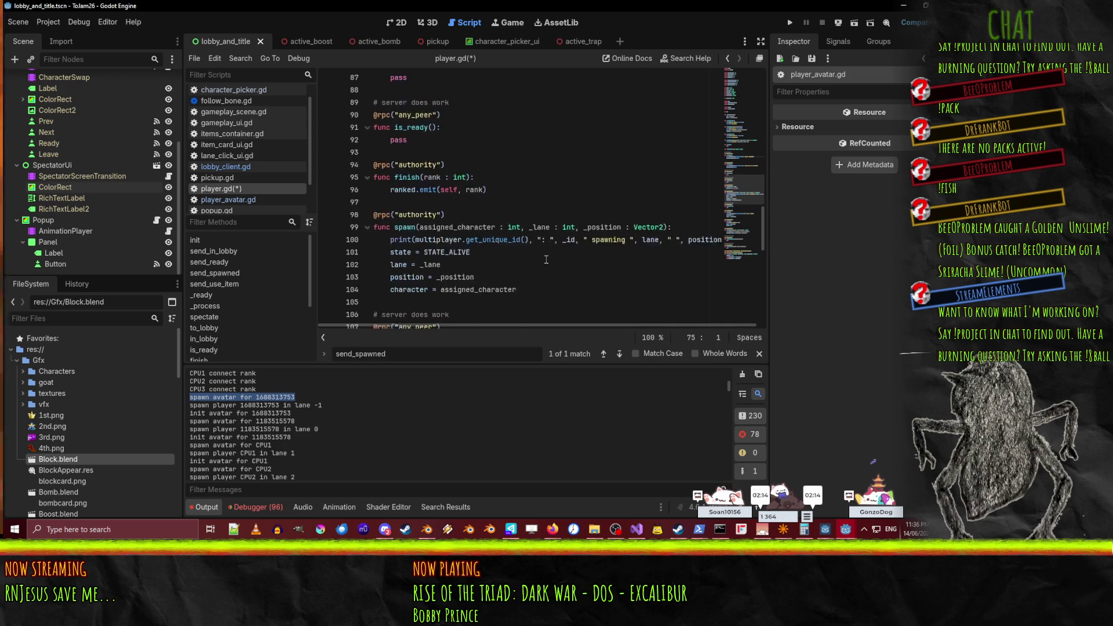
scroll(546, 259, up, 4)
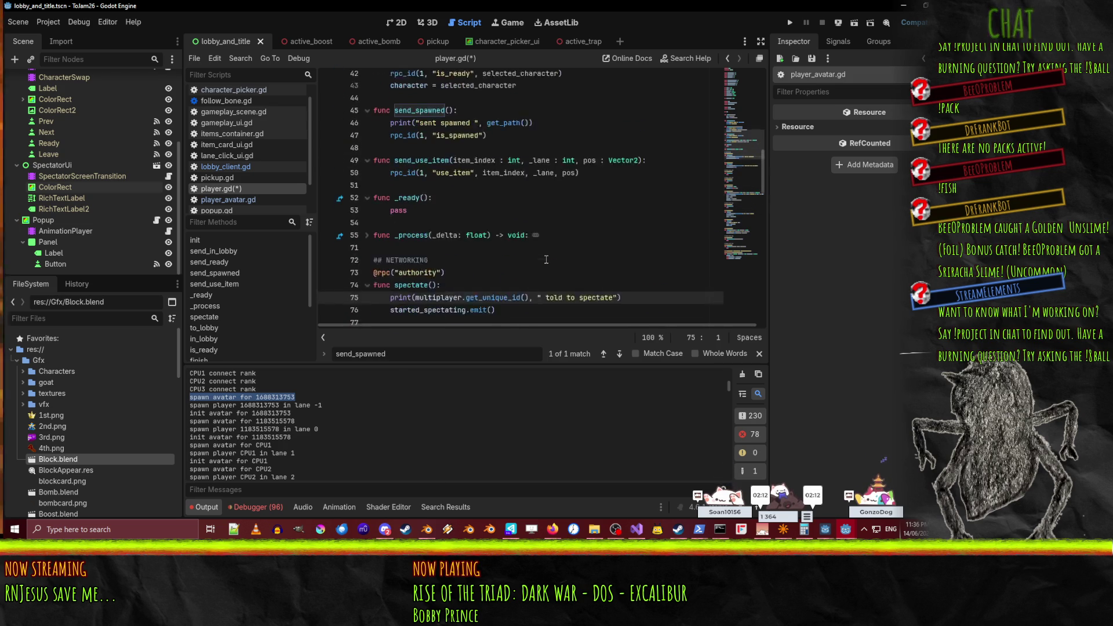
scroll(546, 259, up, 4)
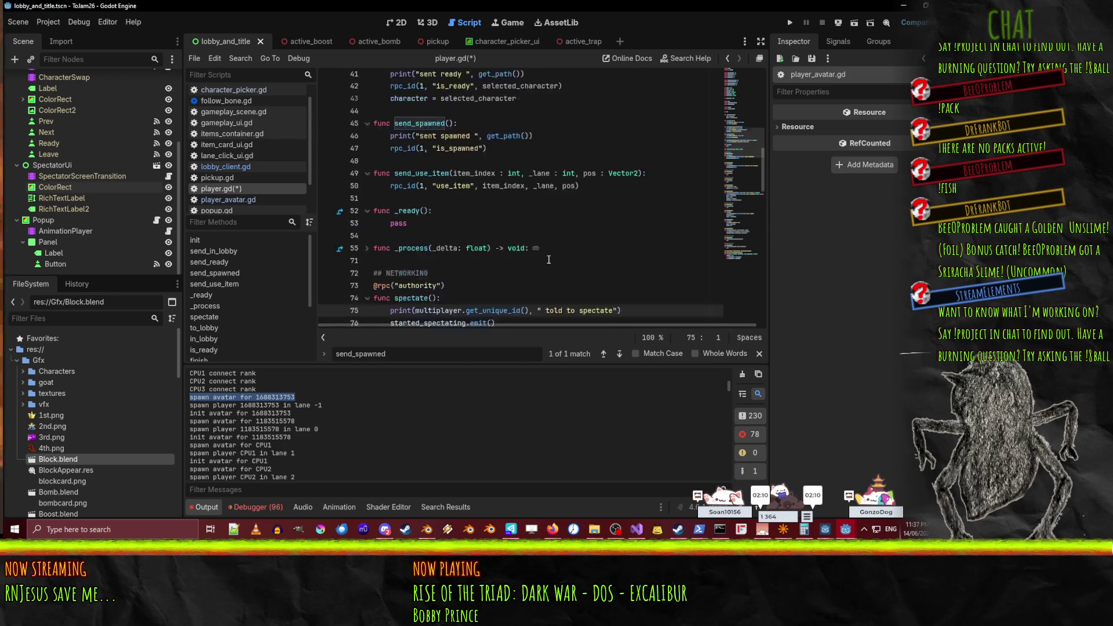
scroll(548, 259, up, 1)
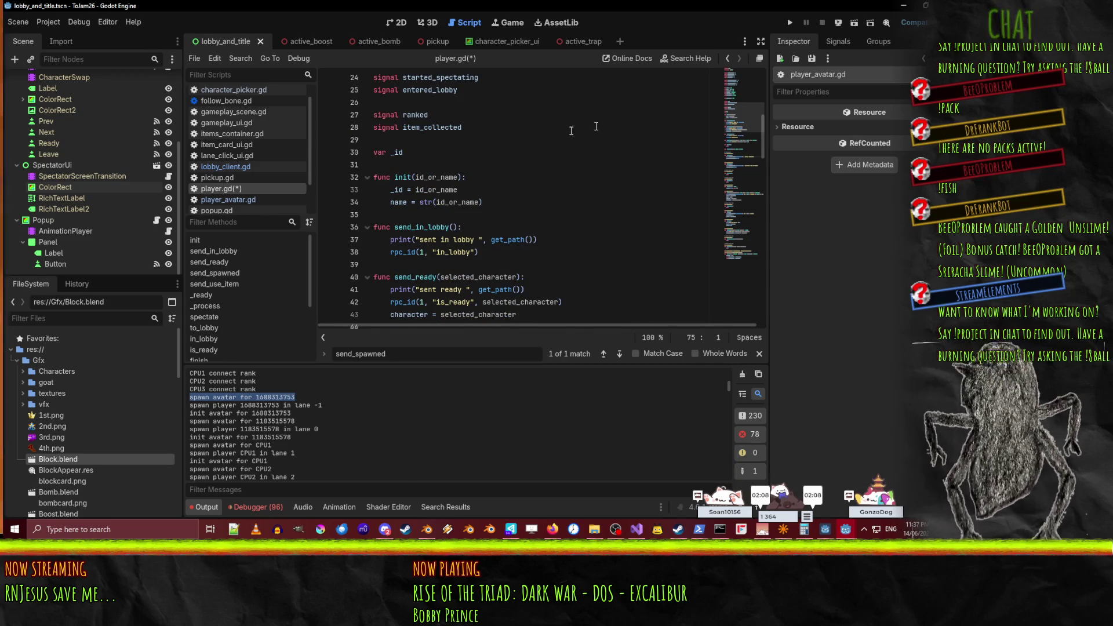
scroll(543, 215, up, 1)
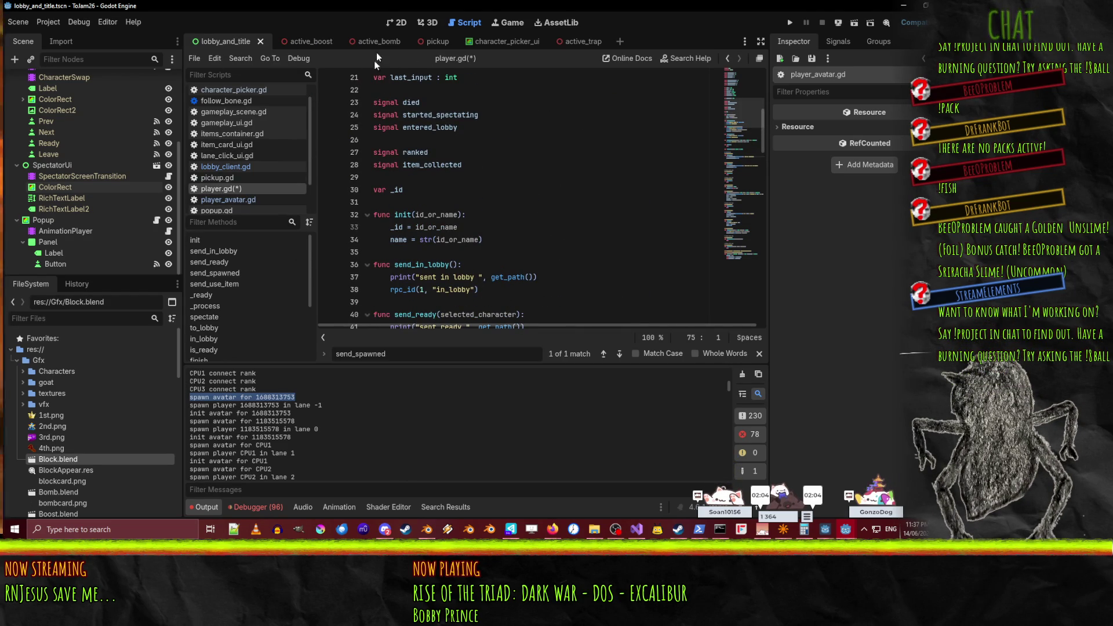
- Return to enter_game in lobby_client.gd and inspect the spawn_player call and its player argument
click(726, 59)
click(726, 60)
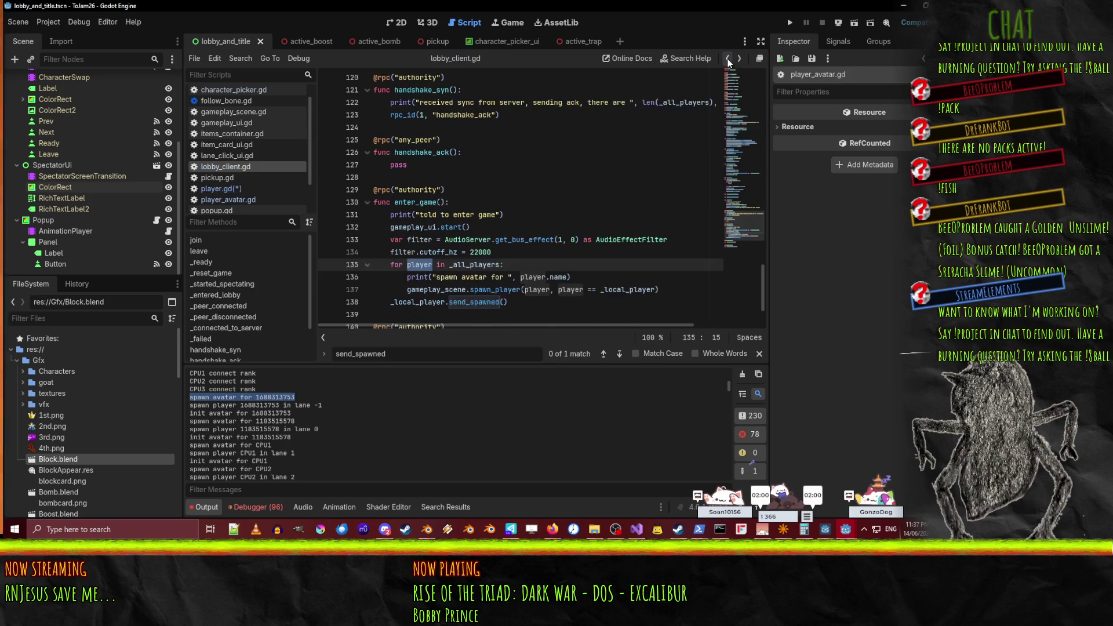
scroll(523, 314, down, 2)
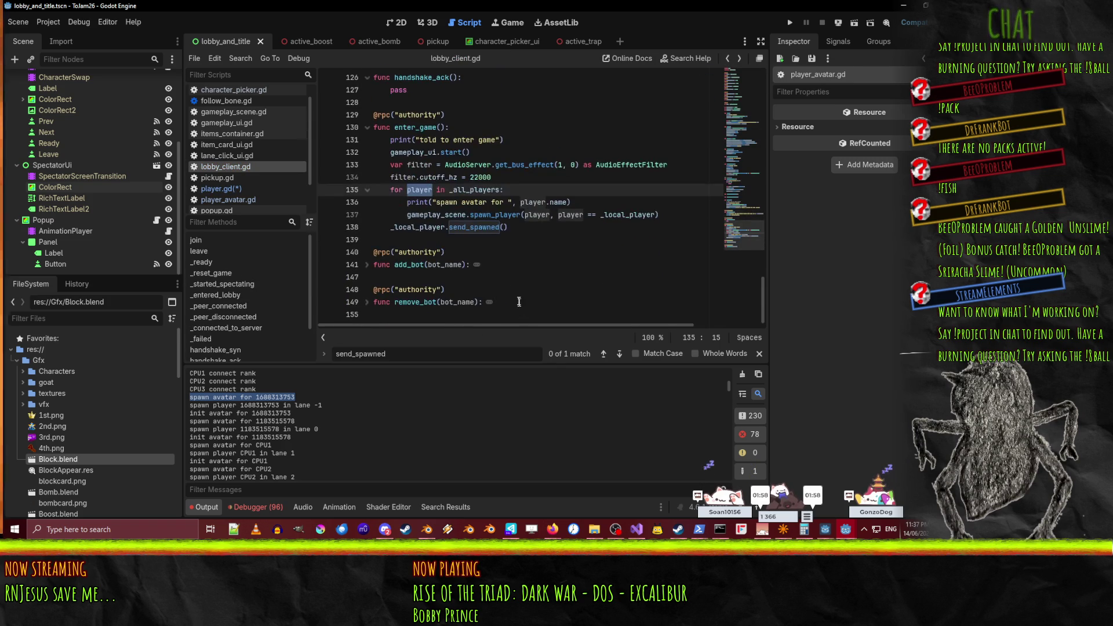
double_click(473, 218)
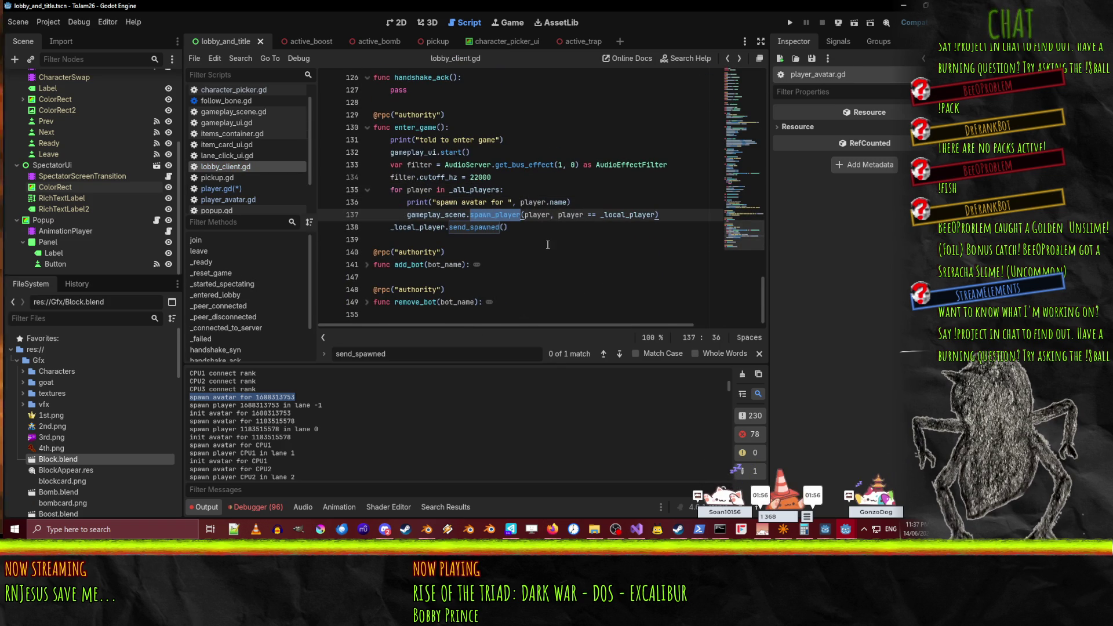
scroll(568, 240, up, 1)
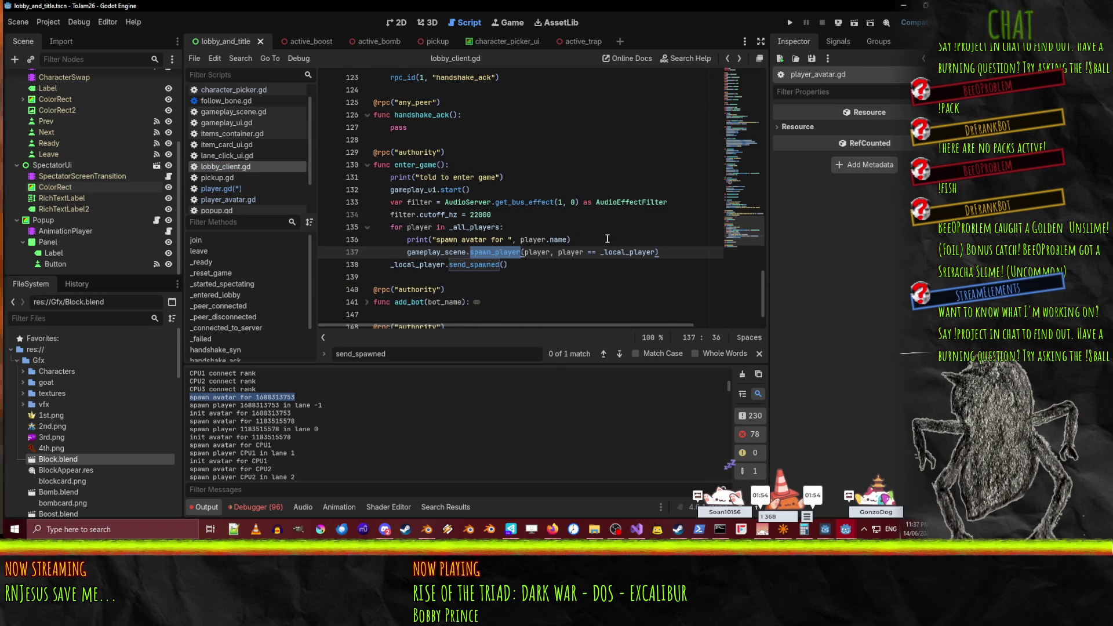
double_click(532, 252)
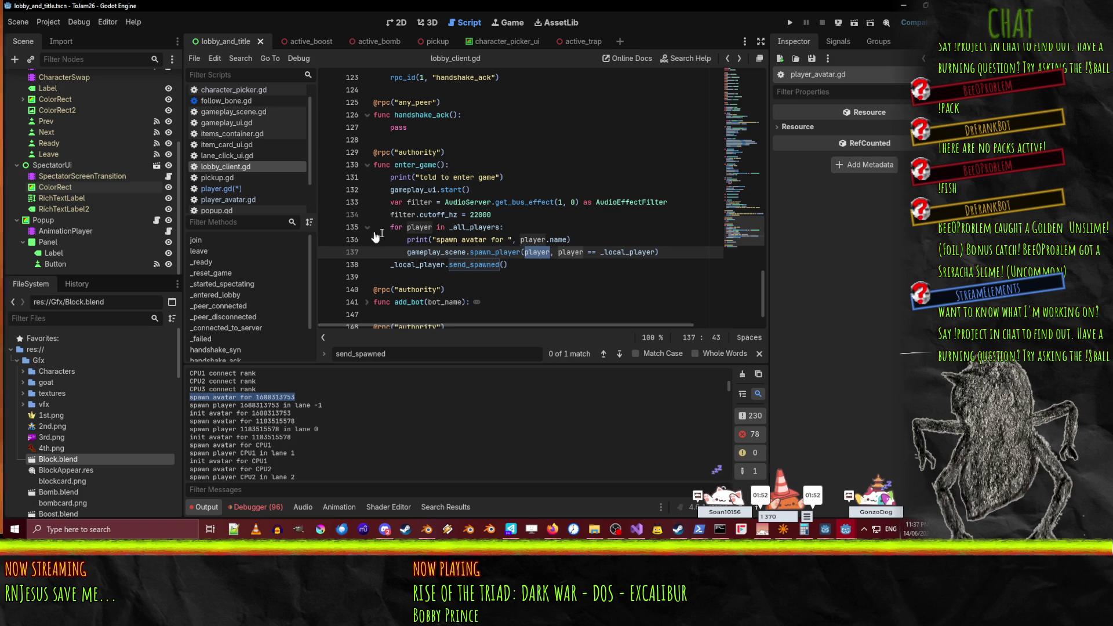
- Add an 'if player.lane >= 0:' check in the loop and indent the spawn lines under it
click(580, 238)
key(ctrl+shift+Return)
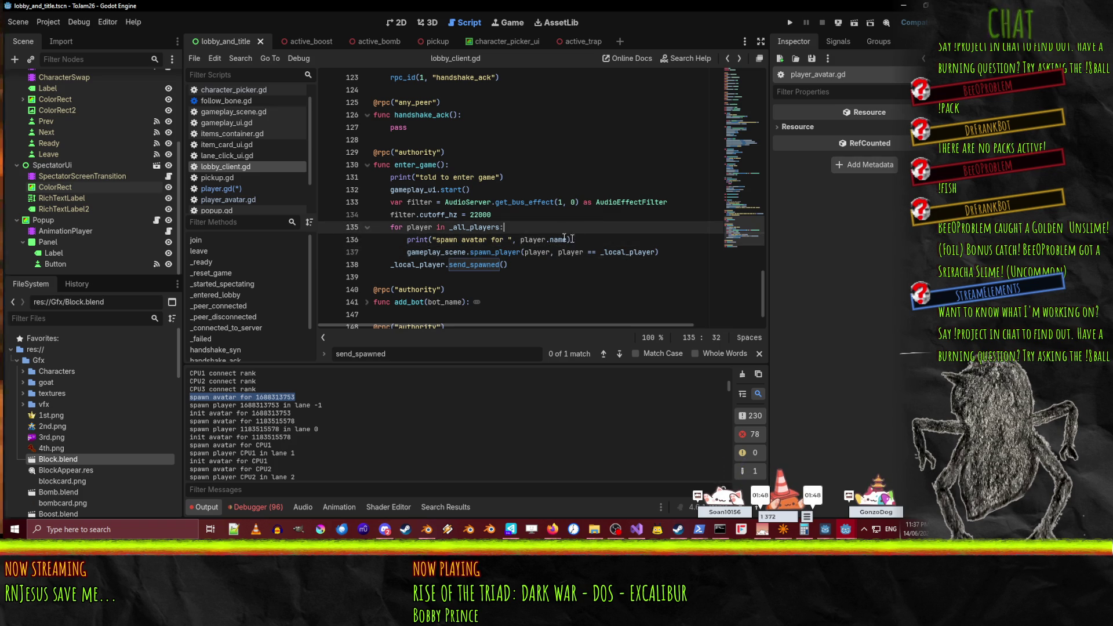
text(if player)
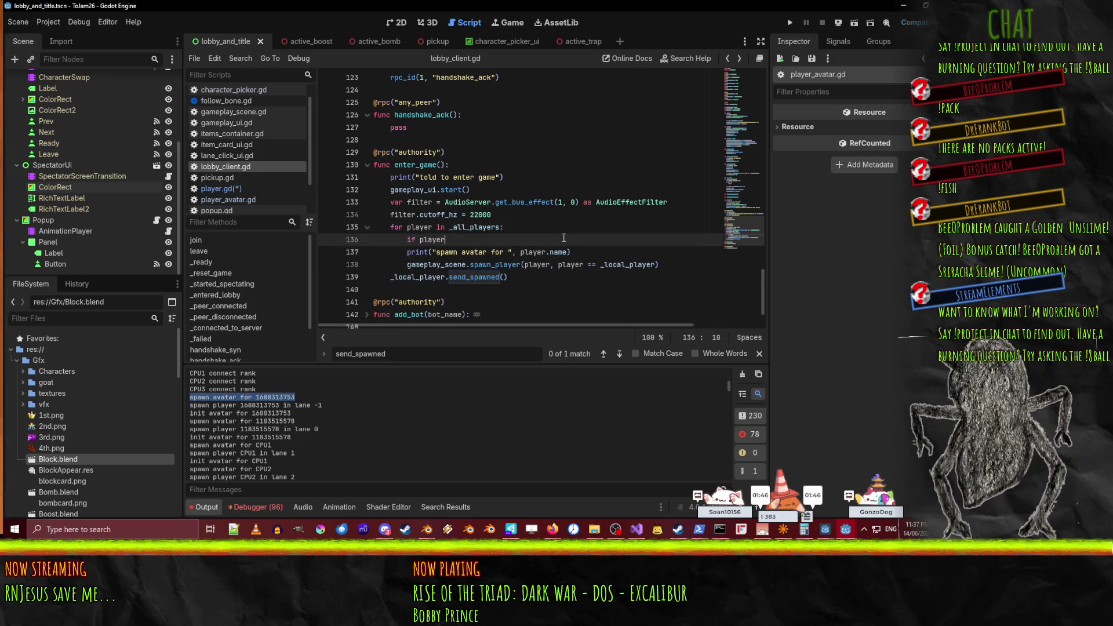
text(._lane)
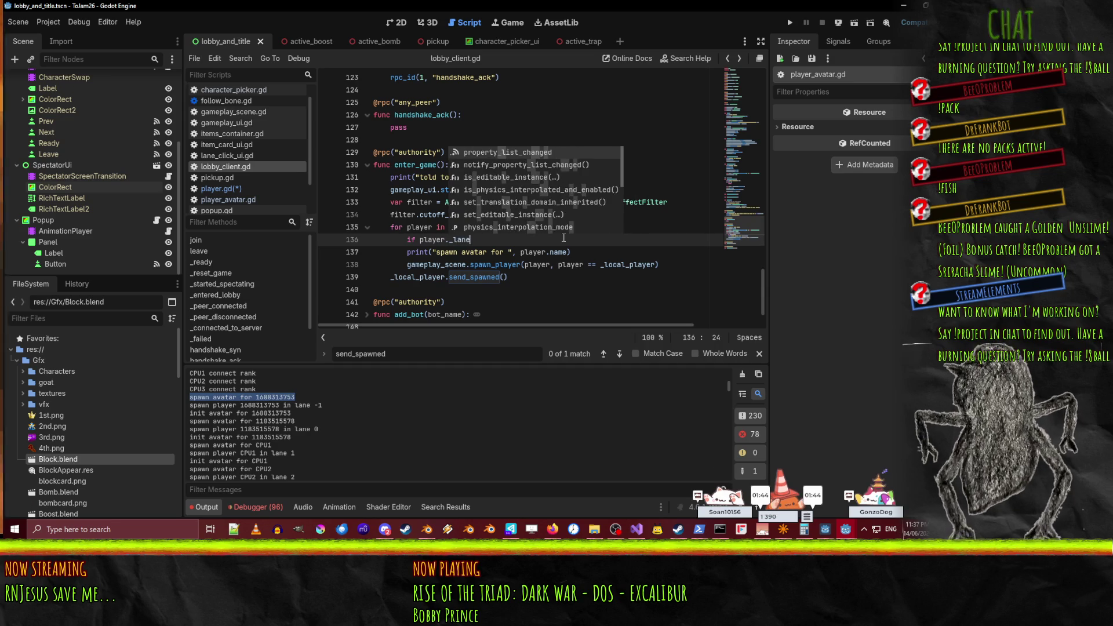
key(BackSpace)
key(BackSpace)
key(BackSpace)
text(lane)
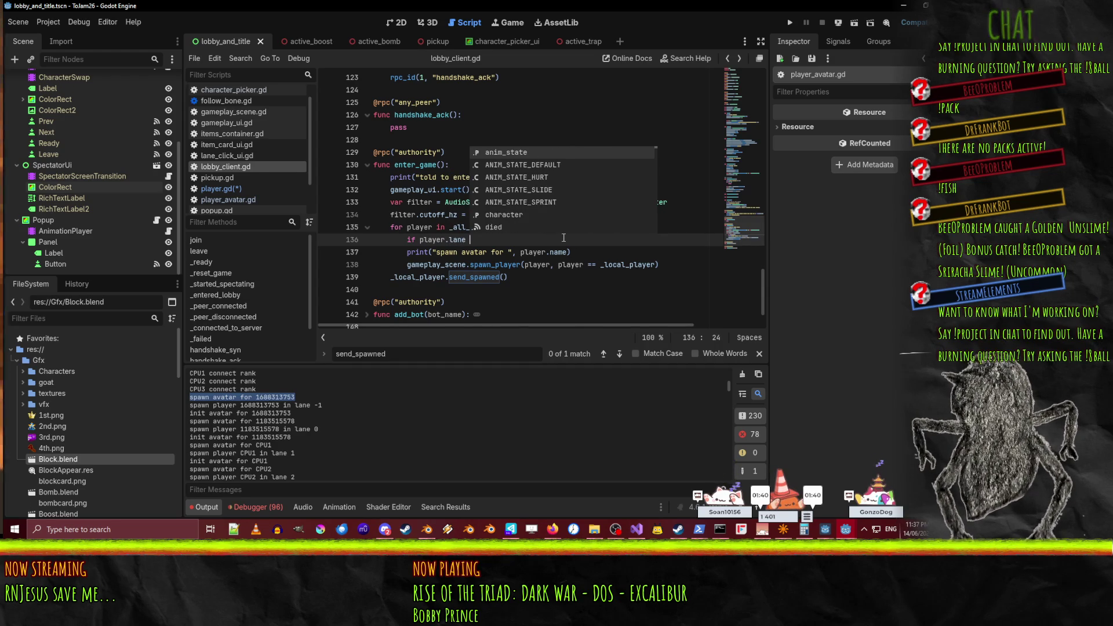
text( >= 0:)
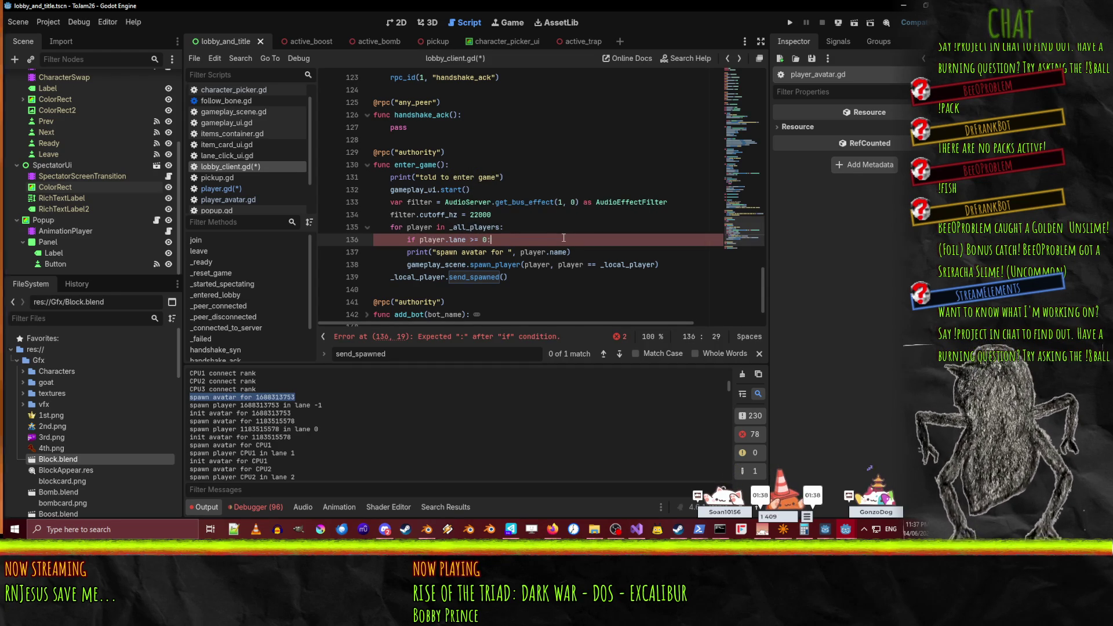
key(Down)
key(Home)
key(shift+Down)
key(Tab)
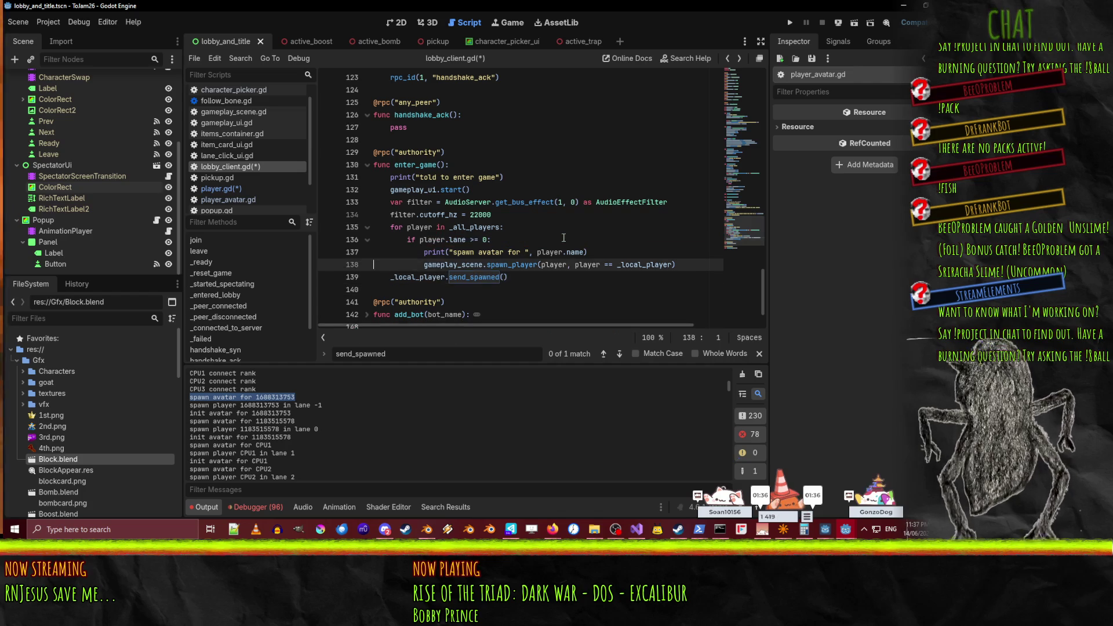
key(End)
key(Return)
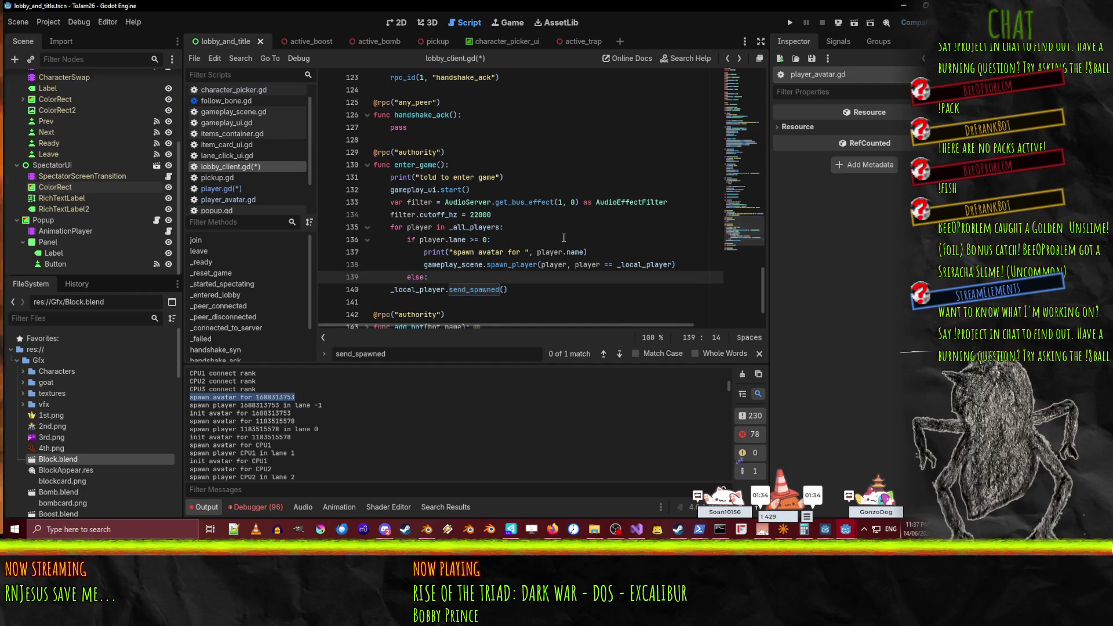
- Add an else printing 'no avatar needed for spectator', save, and relaunch the game client
key(Up)
key(Up)
key(ctrl+c)
key(Down)
key(Down)
key(Down)
key(Home)
key(ctrl+v)
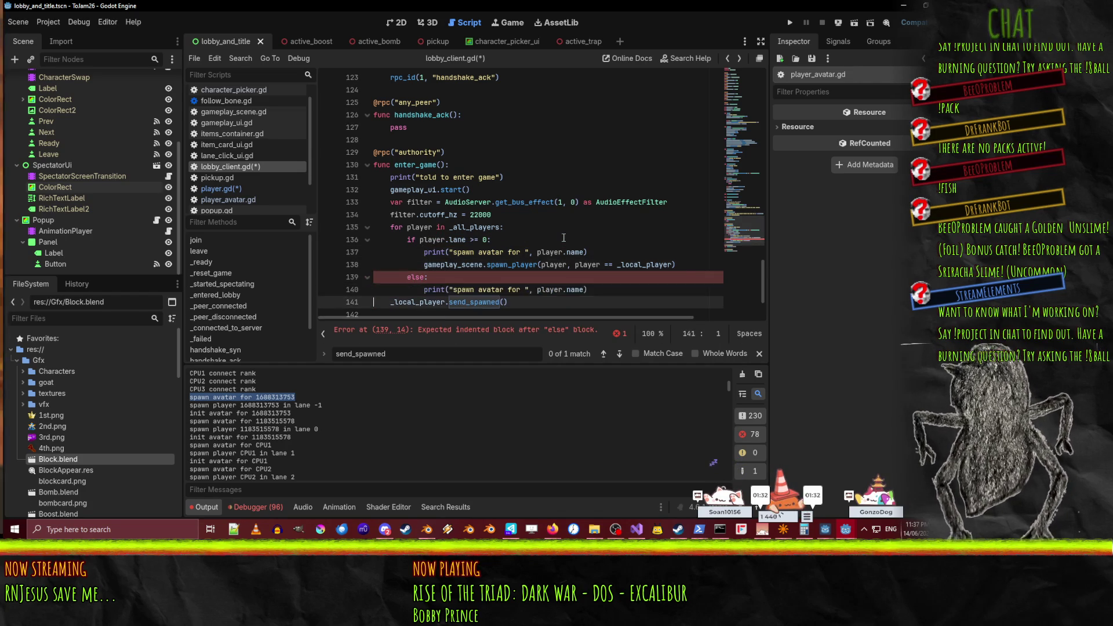
key(Up)
key(Right)
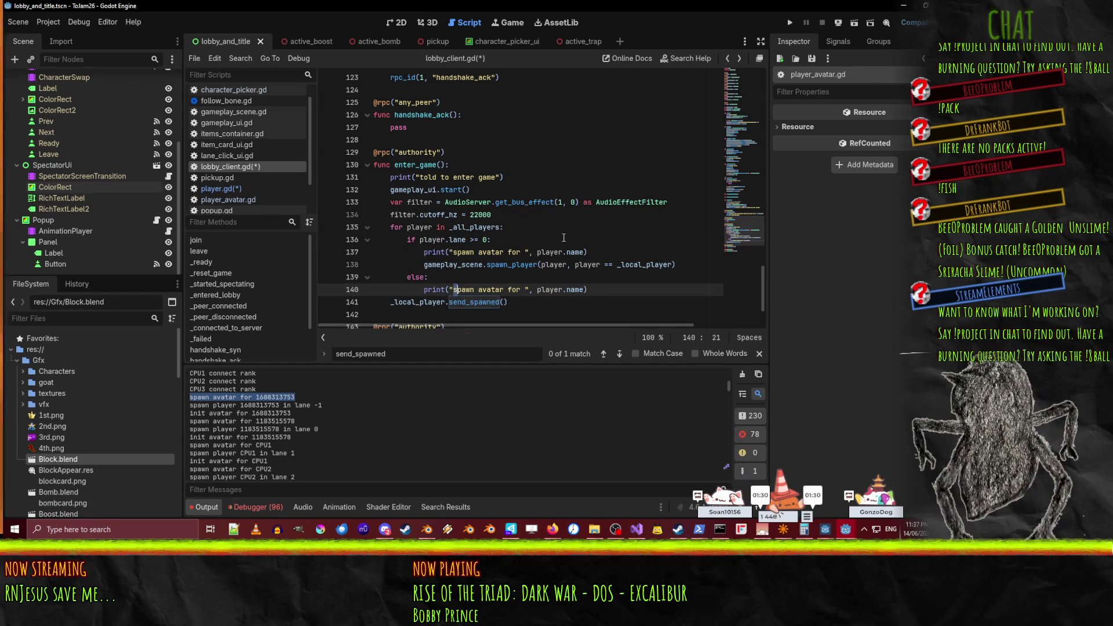
key(ctrl+shift+Right)
key(ctrl+shift+Right)
text(no ava)
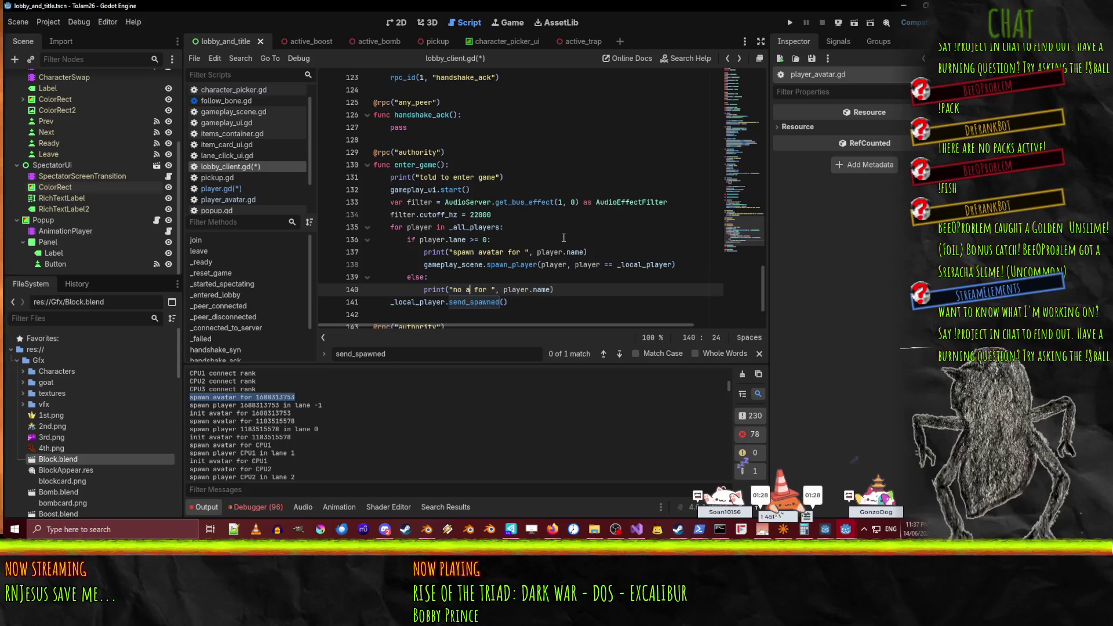
text(tar need)
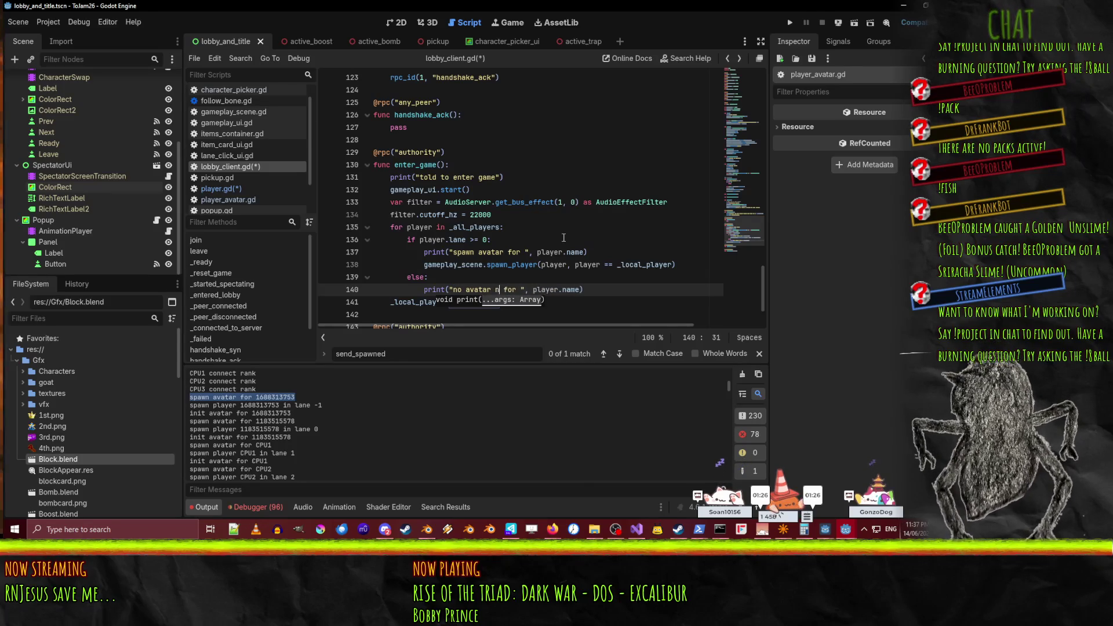
text(ed)
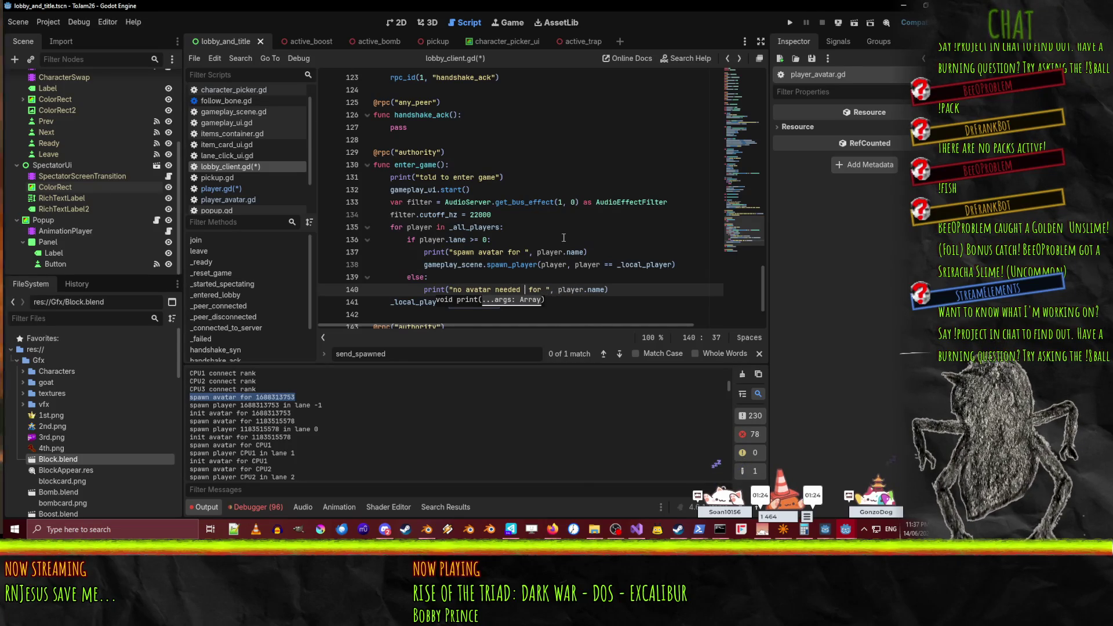
text( for spectator)
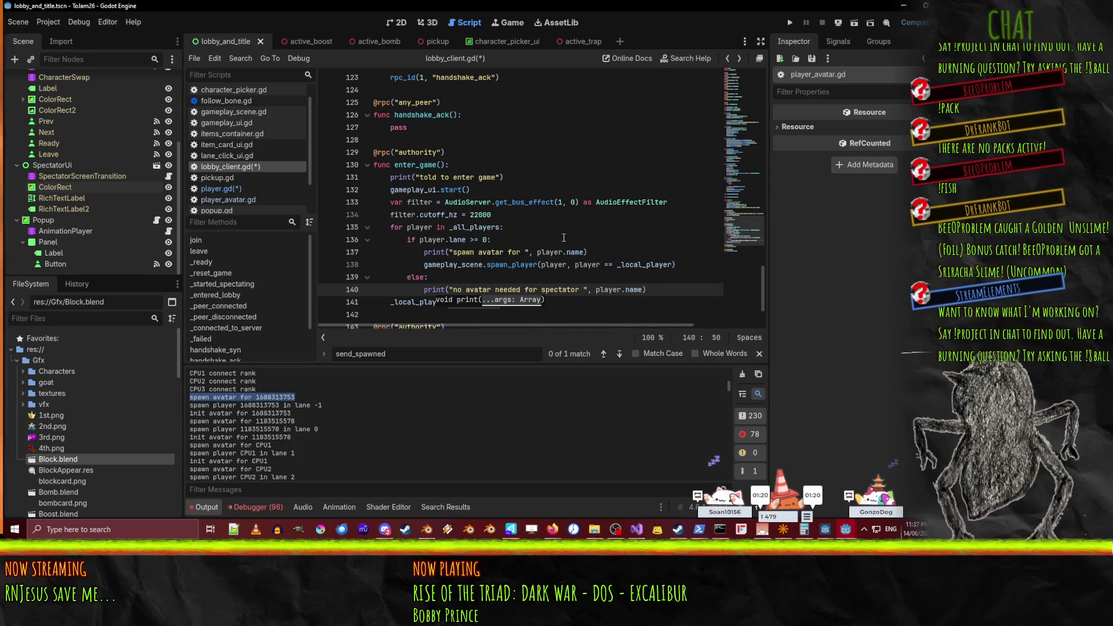
key(ctrl+s)
click(670, 278)
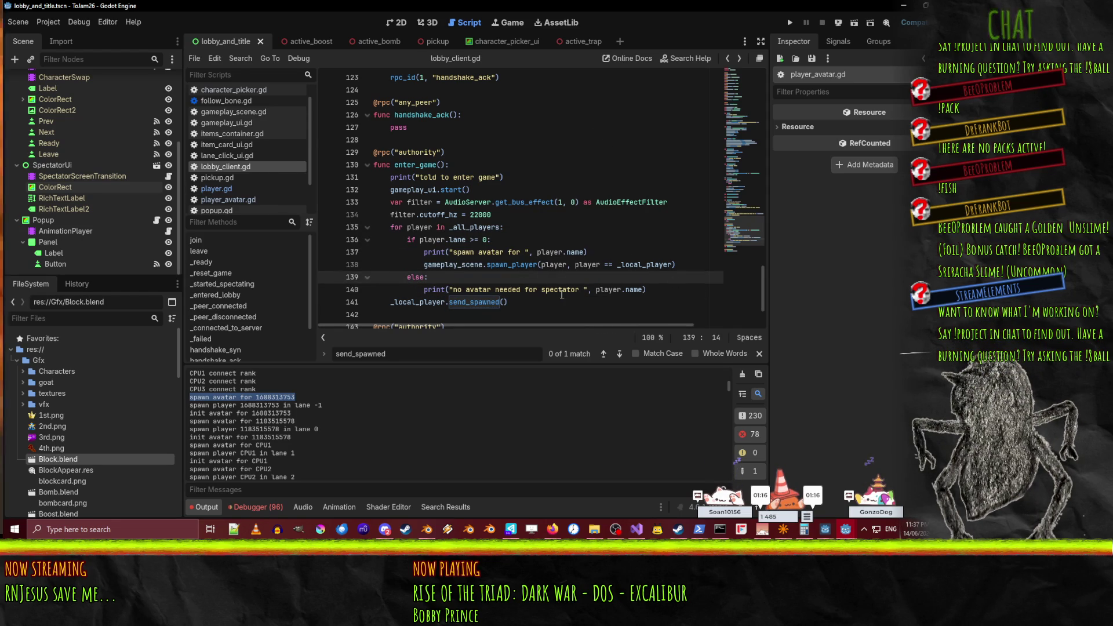
click(789, 22)
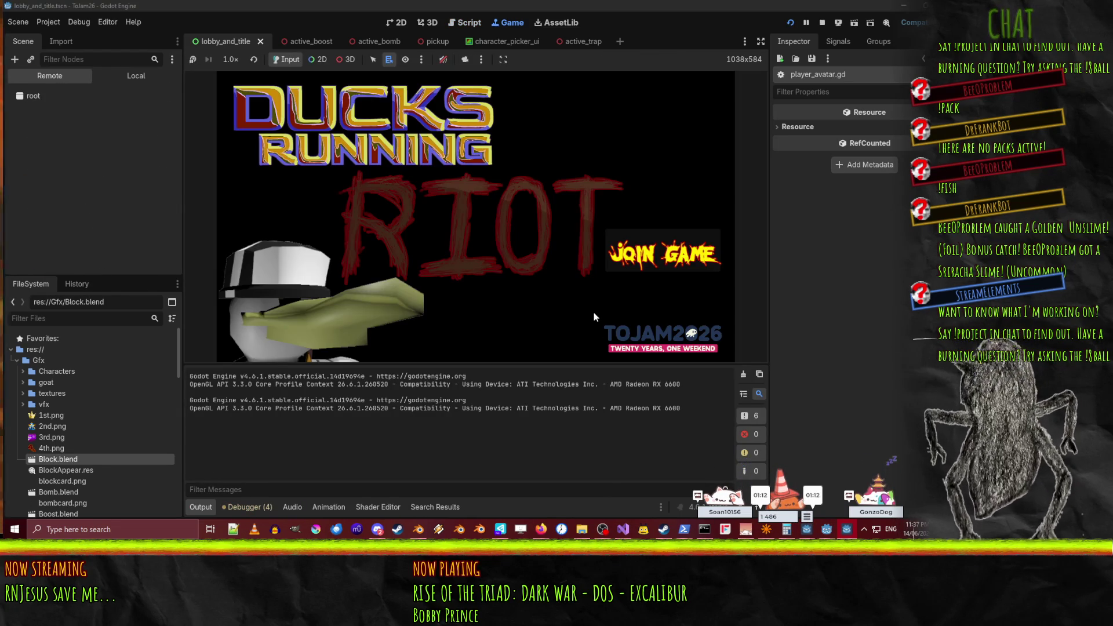
- Run the server project, start it listening for connections, and move its window aside
mouse_move(812, 536)
click(902, 488)
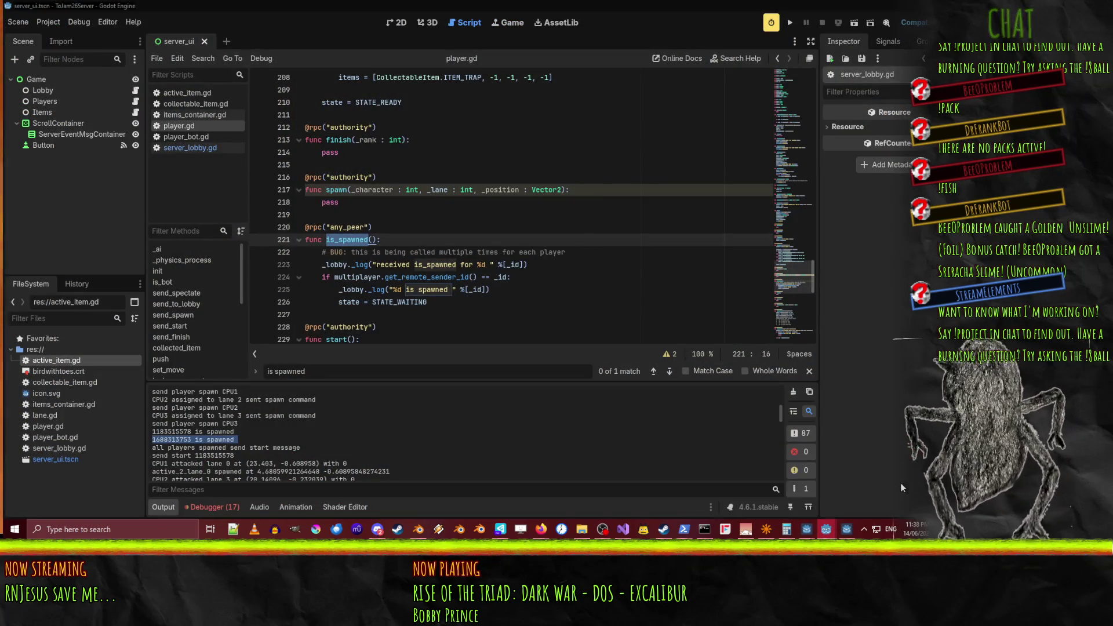
key(F5)
click(256, 75)
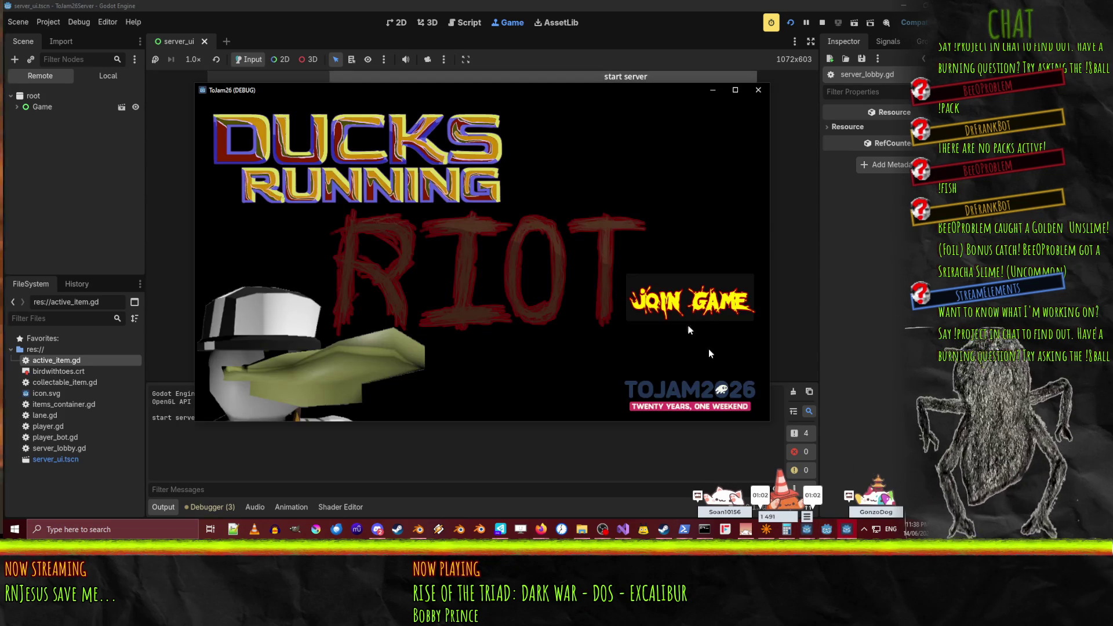
mouse_move(360, 92)
mouse_down()
mouse_move(939, 144)
mouse_move(1112, 144)
mouse_up()
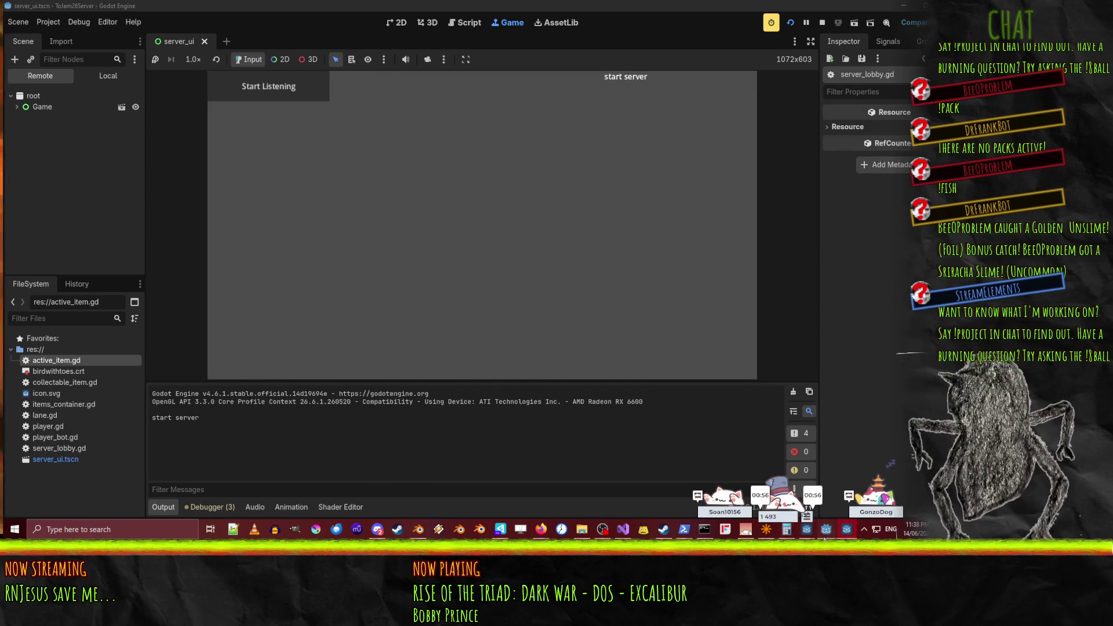
- Back in the client, choose JOIN GAME on the Ducks Running Riot title screen
mouse_move(826, 529)
click(755, 479)
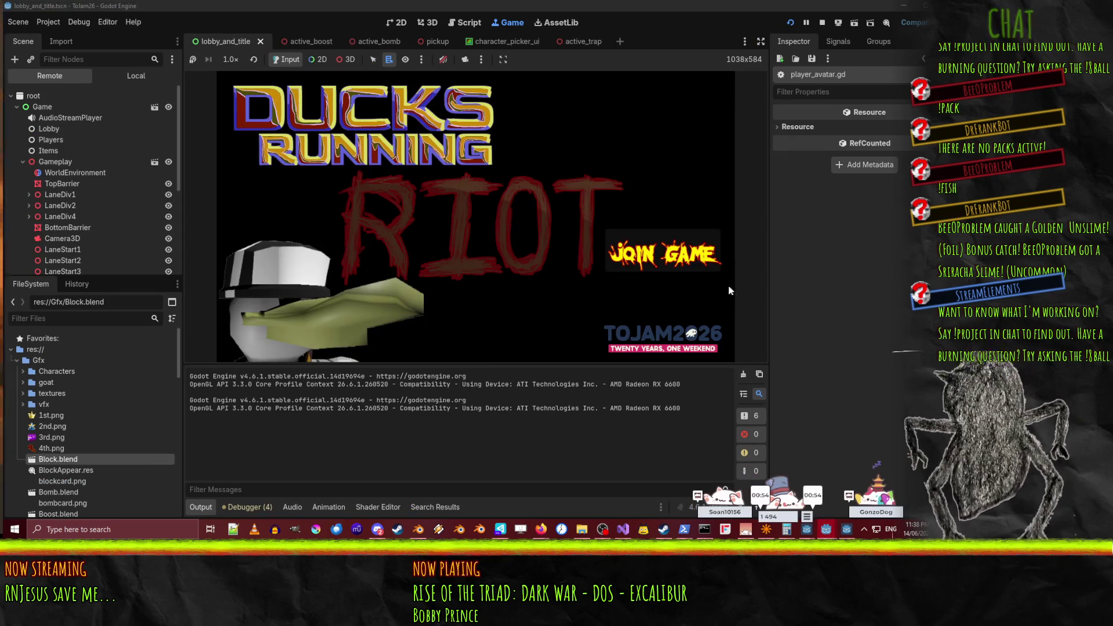
click(653, 247)
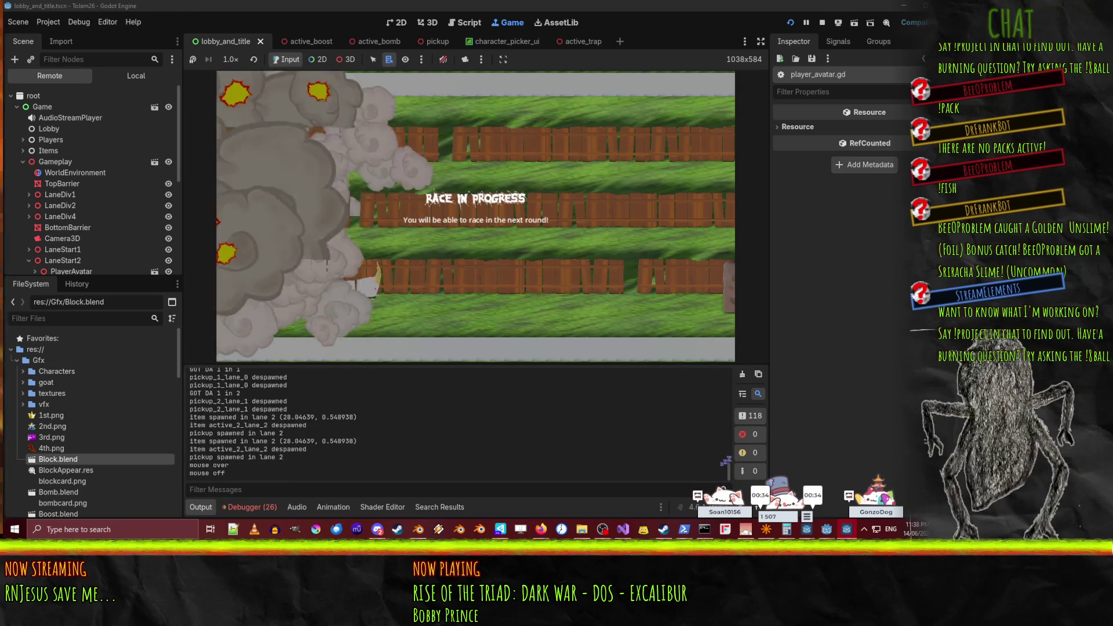
- Drop four items into the race lanes while spectating, the last into the middle lane
click(522, 244)
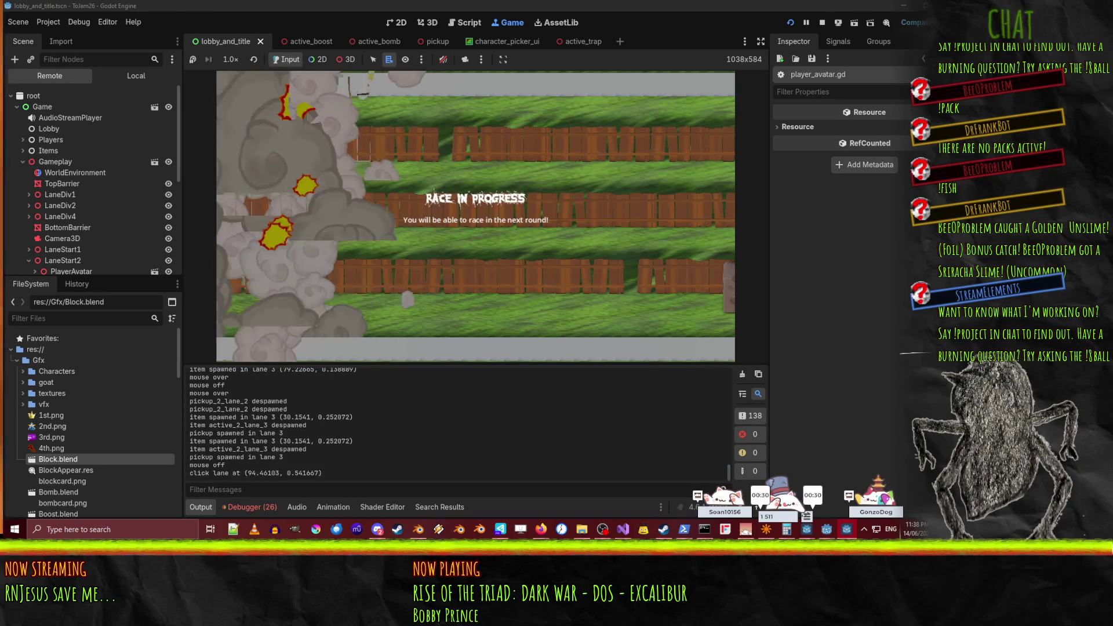
click(475, 232)
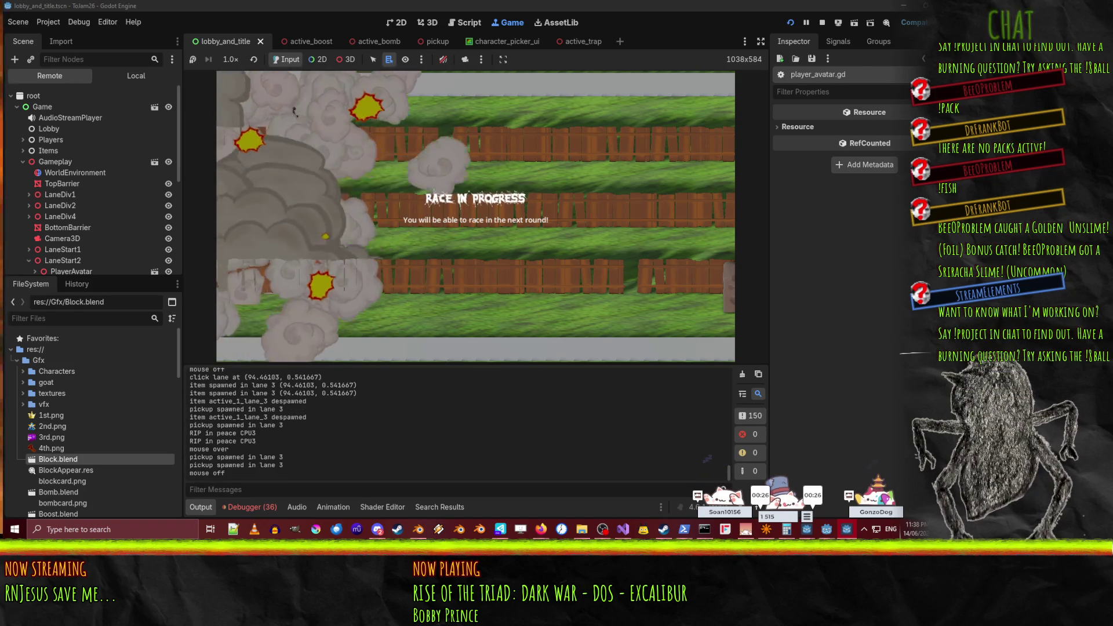
click(232, 209)
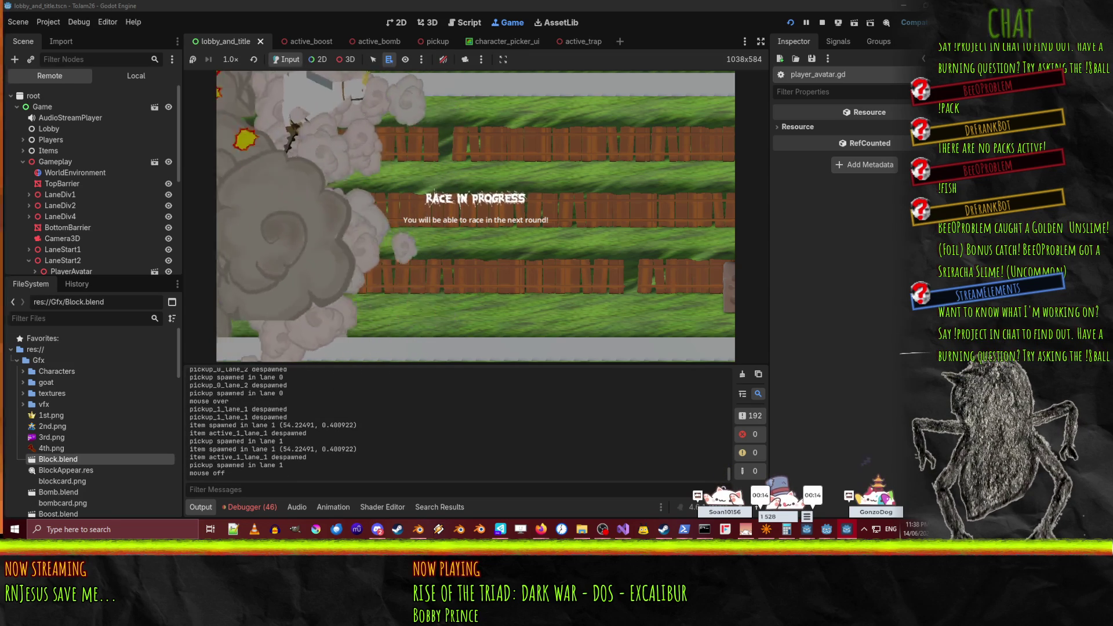
click(333, 212)
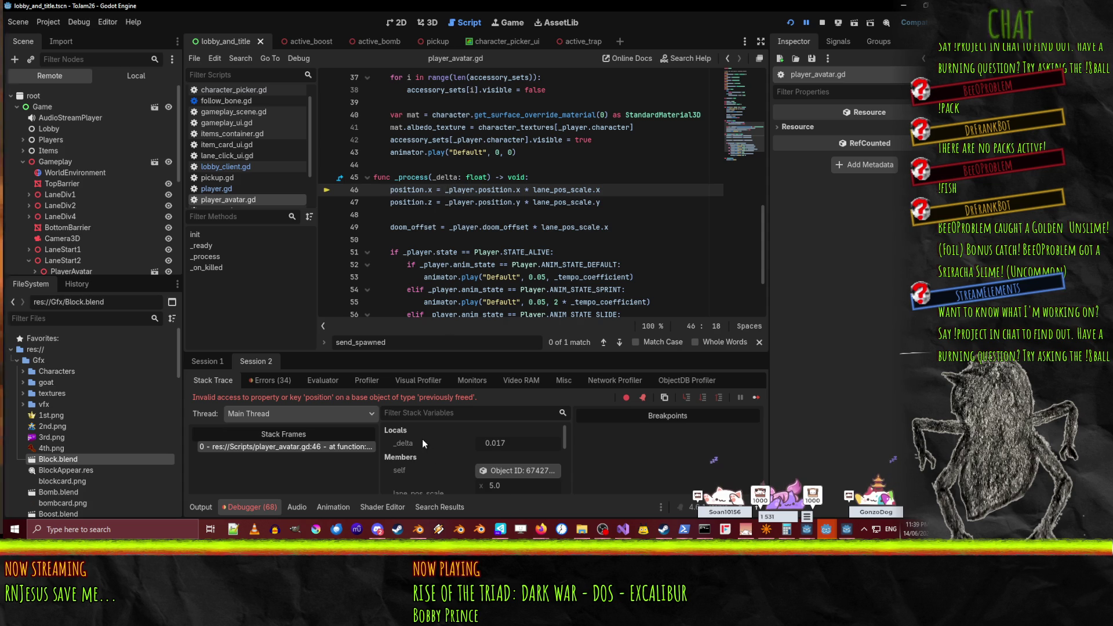
- Inspect the freed avatar object in the debugger, then resume the paused game
scroll(423, 442, down, 1)
click(546, 457)
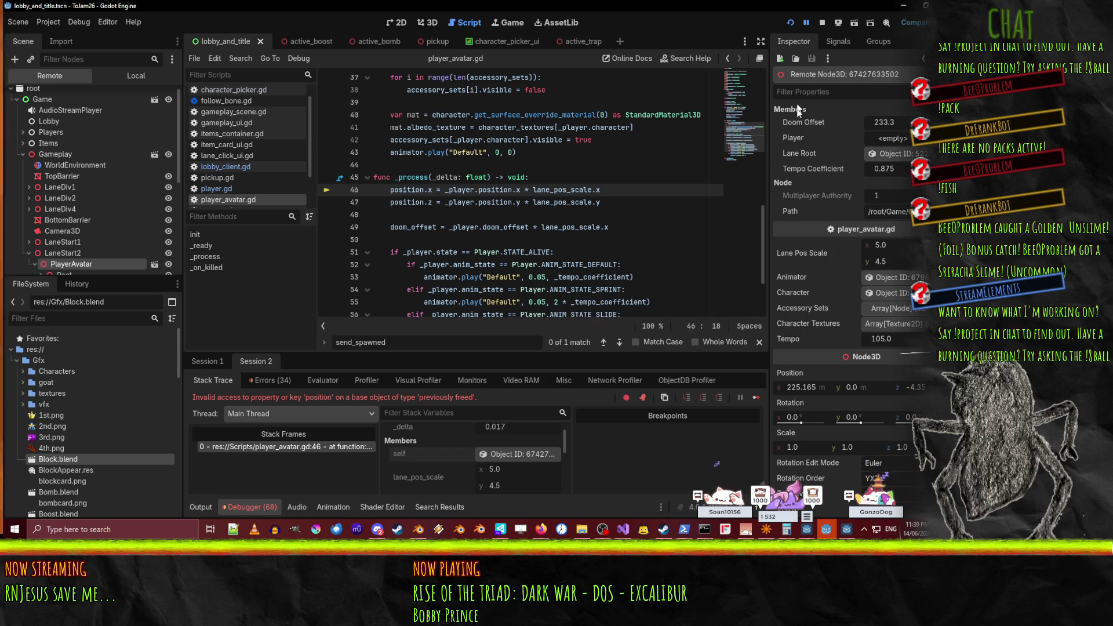
scroll(827, 295, down, 5)
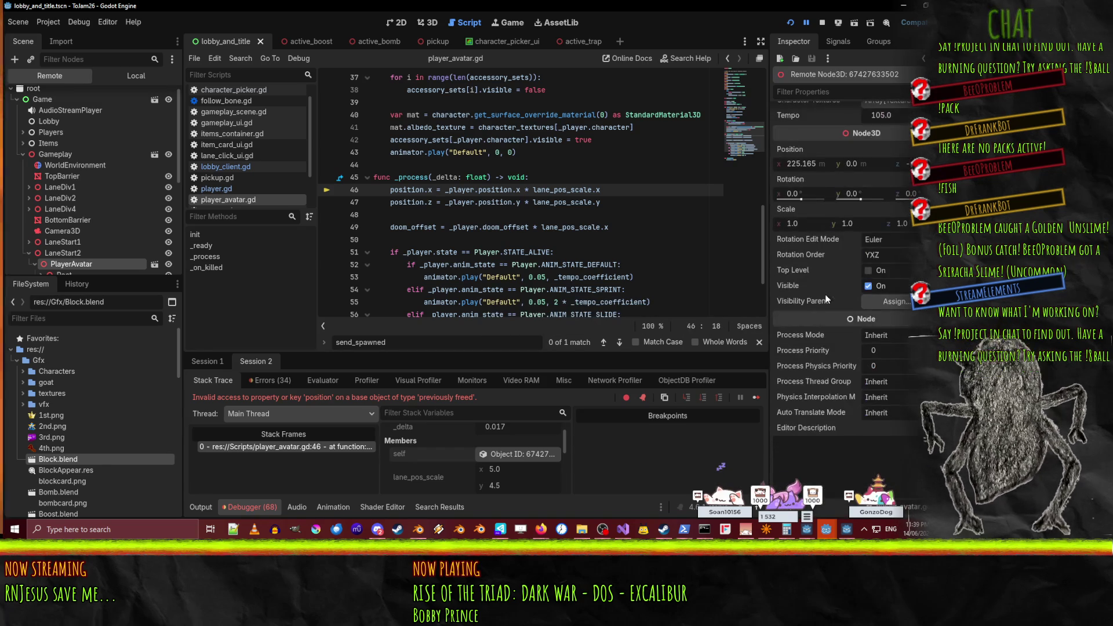
scroll(792, 304, up, 5)
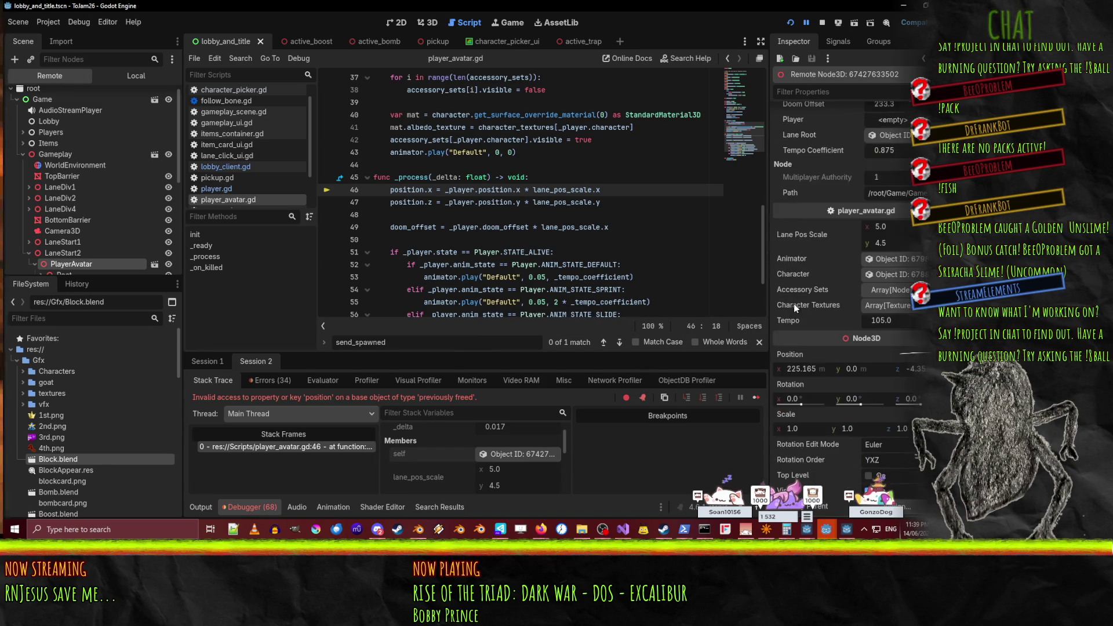
scroll(823, 238, down, 5)
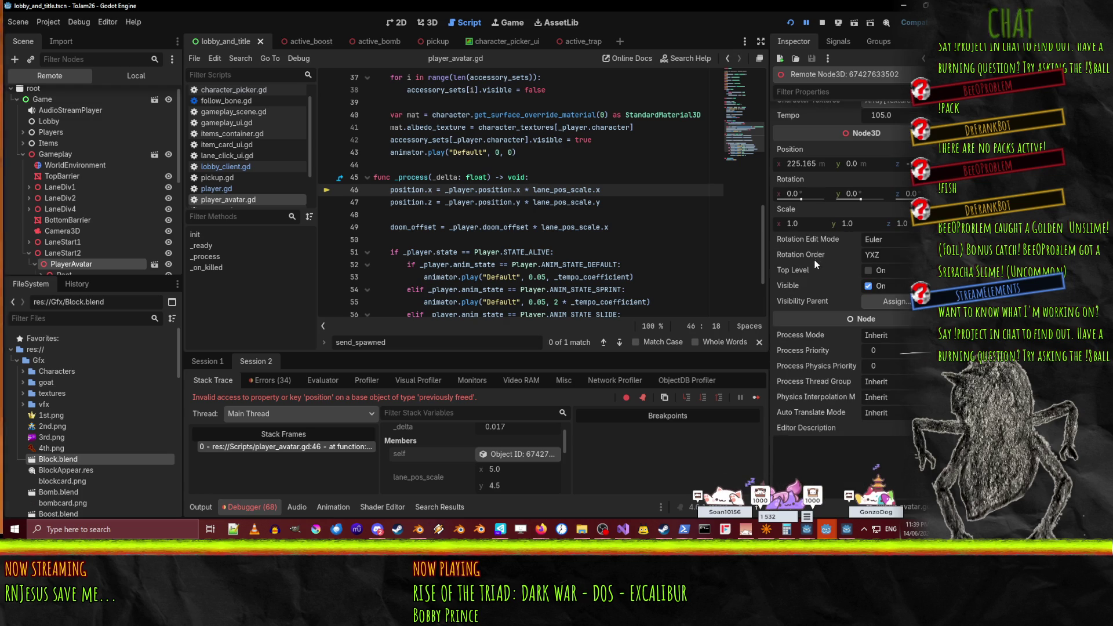
scroll(801, 287, up, 5)
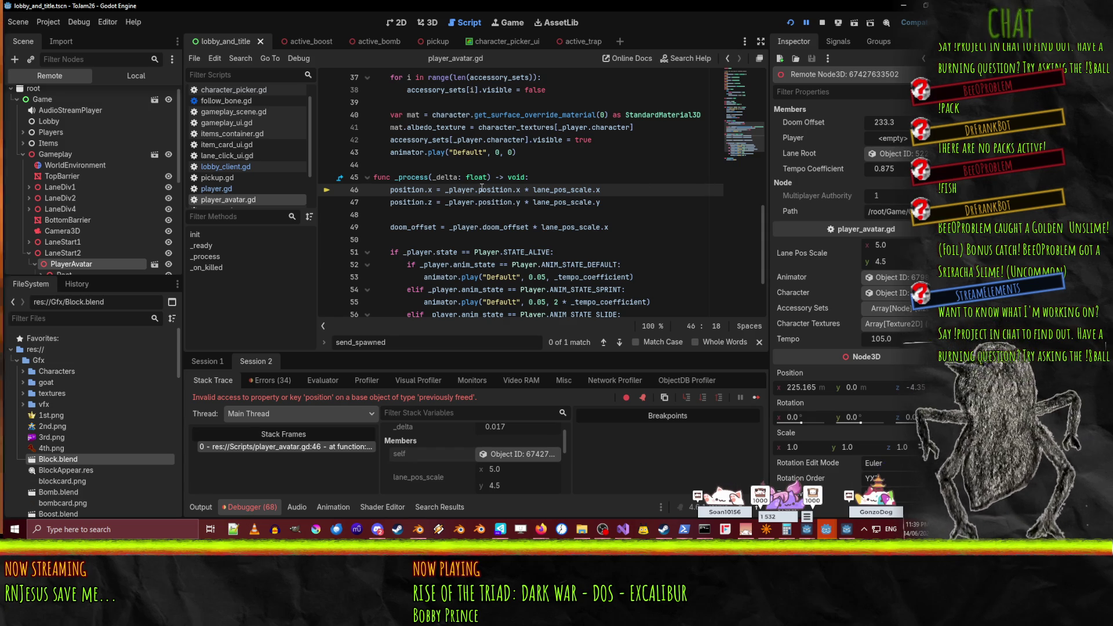
mouse_move(470, 192)
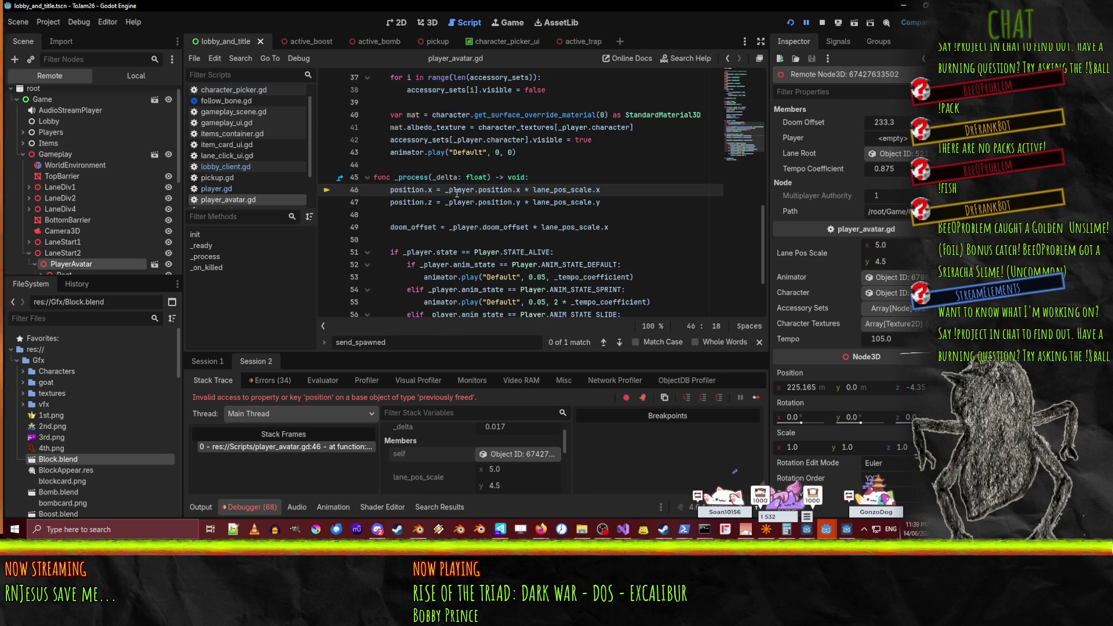
scroll(495, 248, down, 2)
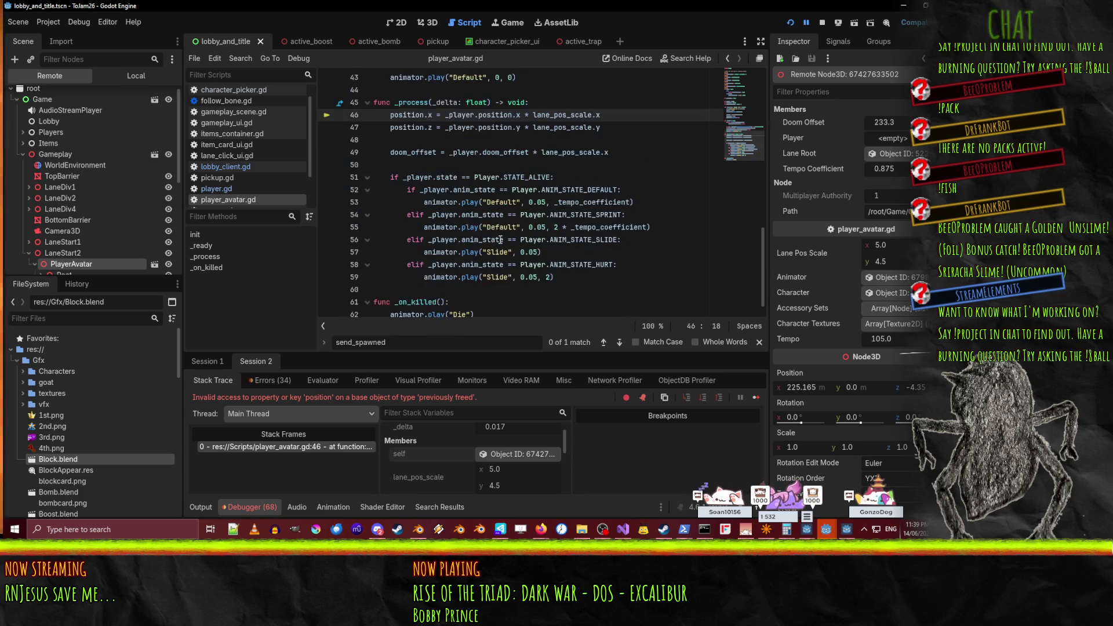
scroll(501, 239, up, 2)
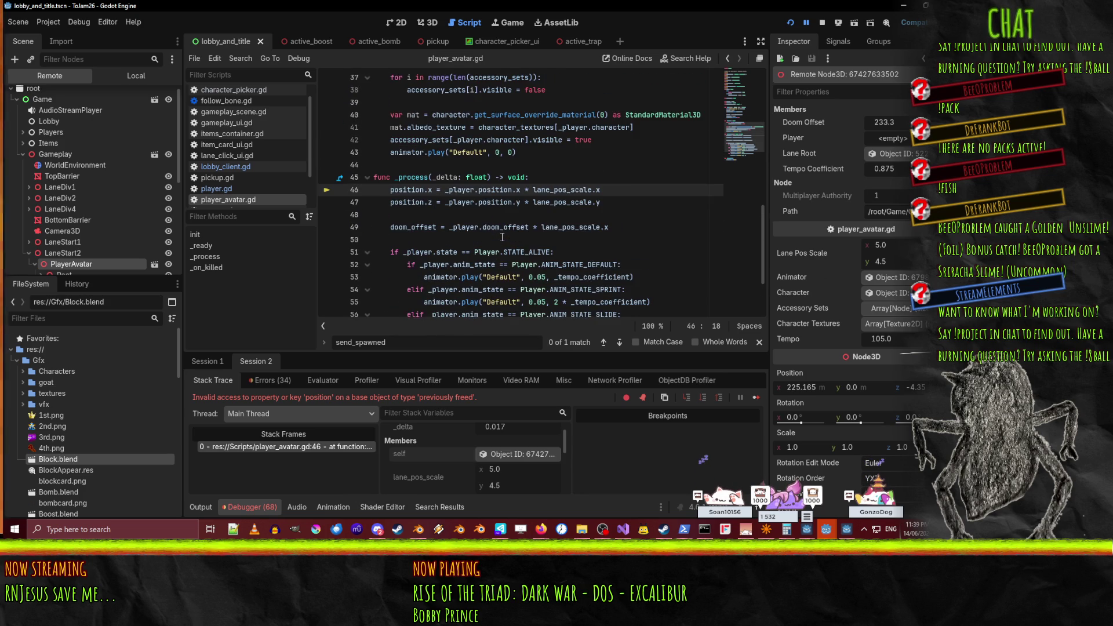
click(806, 23)
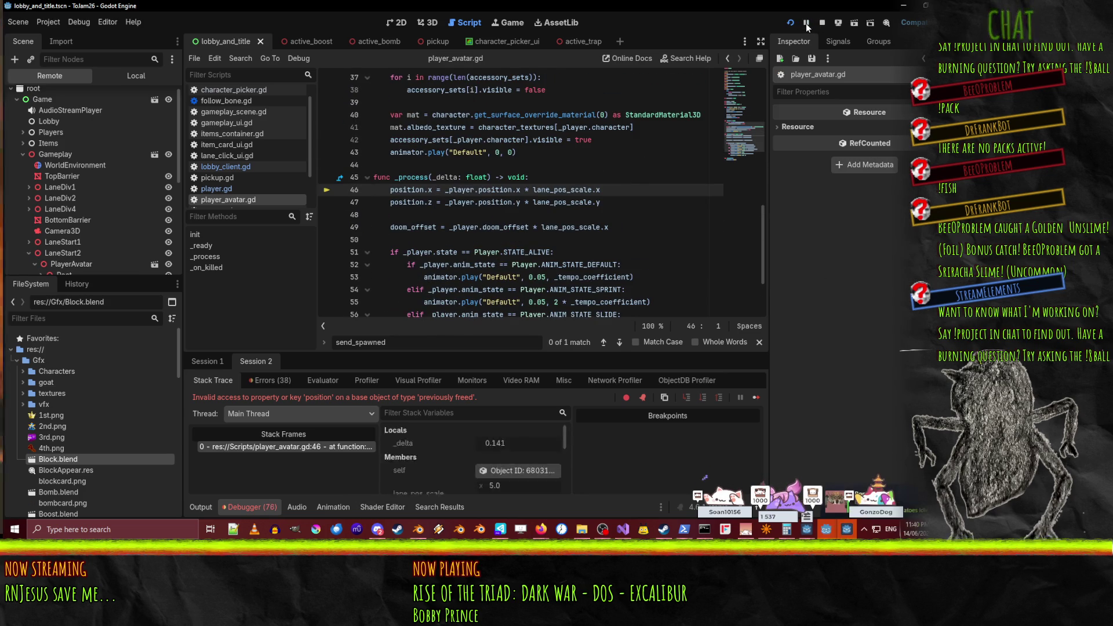
- Continue past the two remaining breaks, then stop the client debug session
click(805, 23)
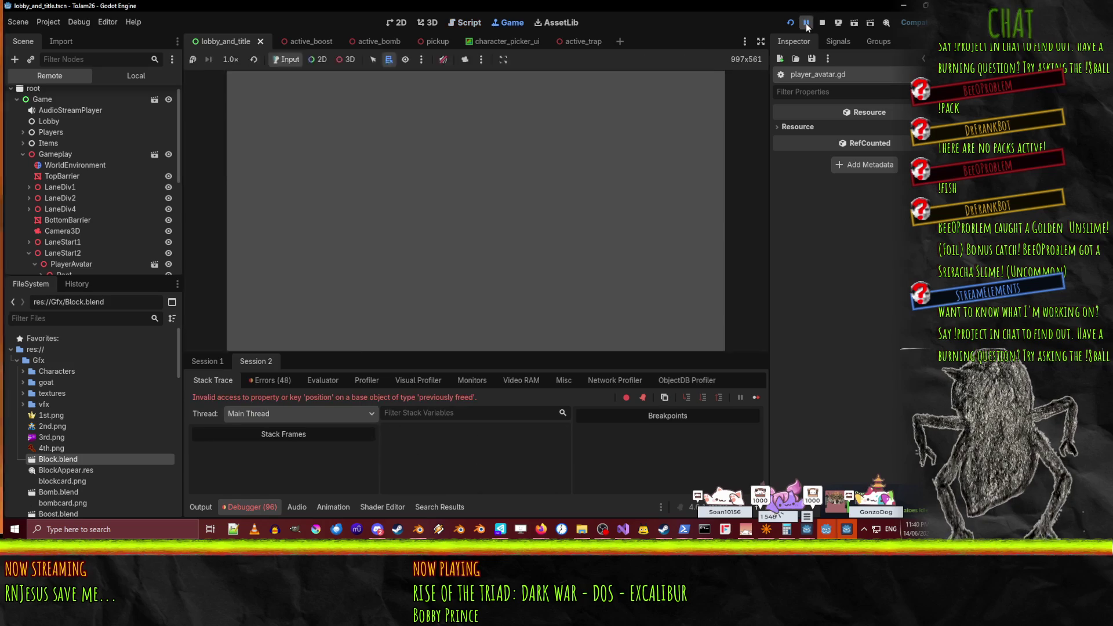
click(805, 23)
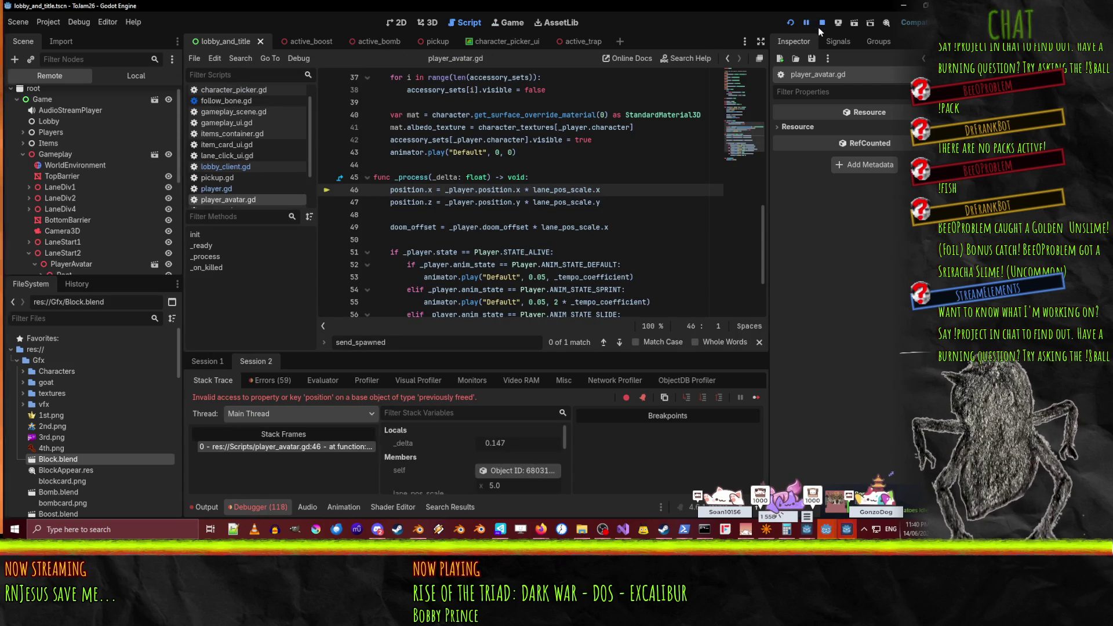
click(821, 23)
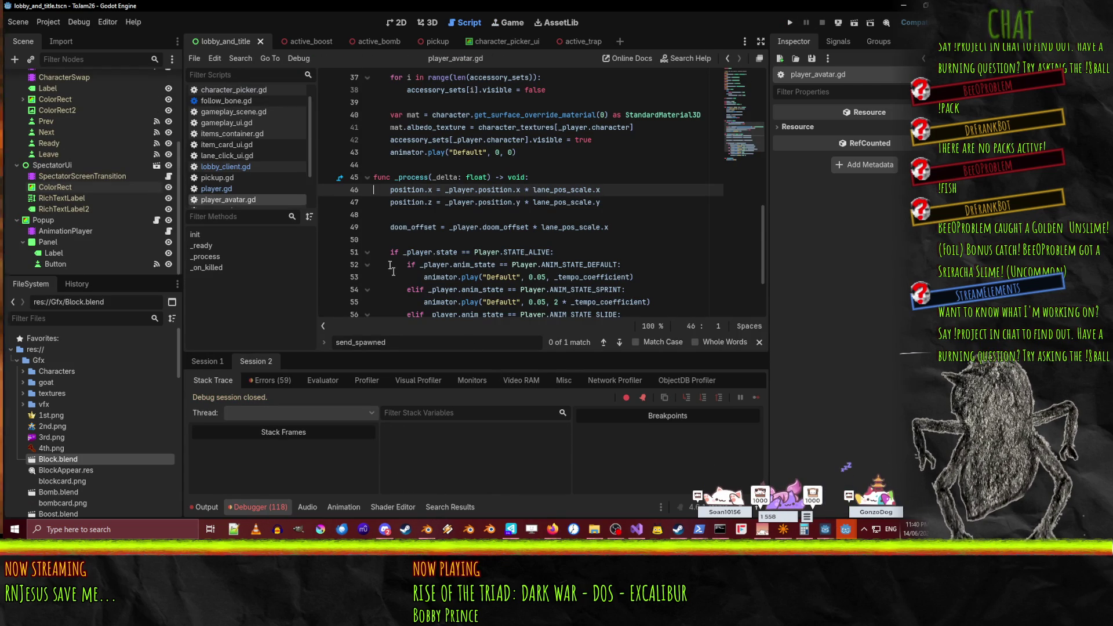
- Search player_avatar.gd for '_player =' to find its assignment, then show the Output log
click(586, 180)
scroll(557, 209, up, 1)
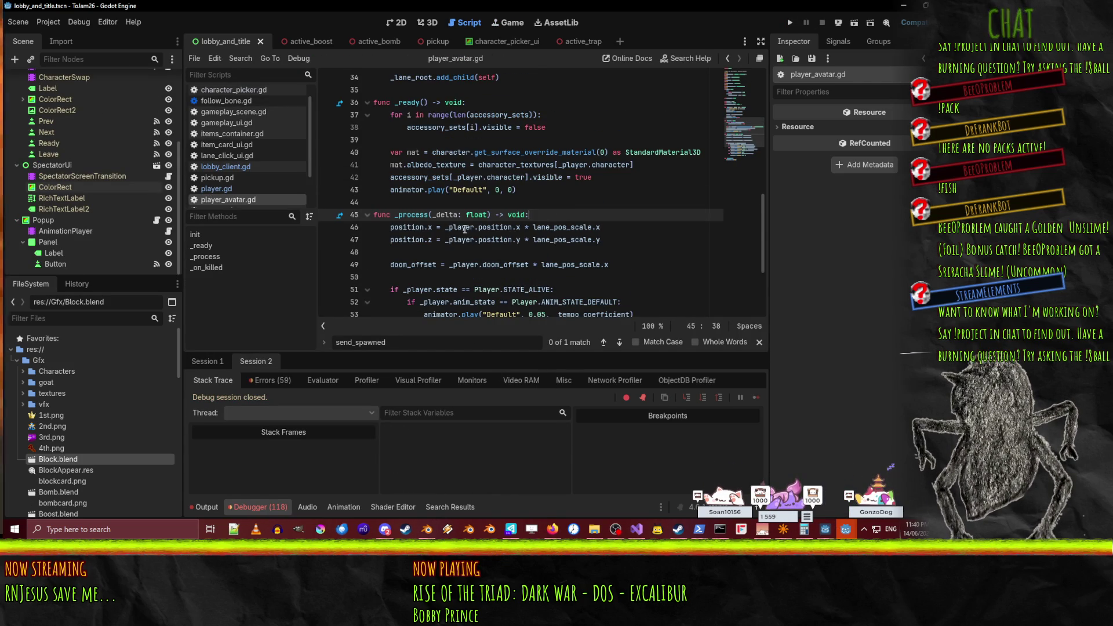
double_click(465, 228)
key(ctrl+f)
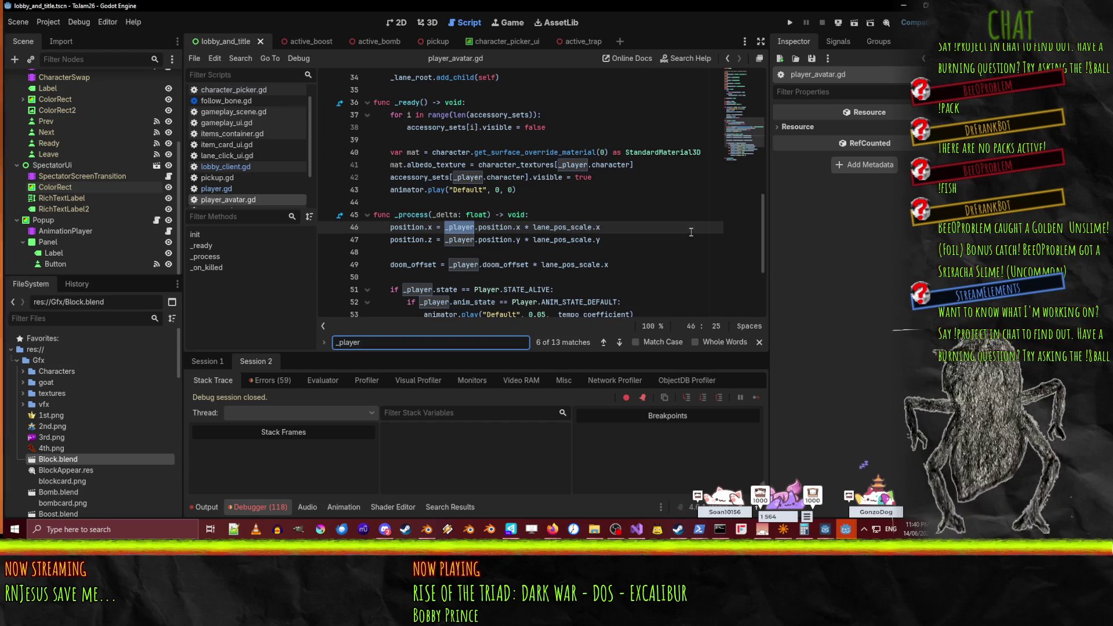
text(=)
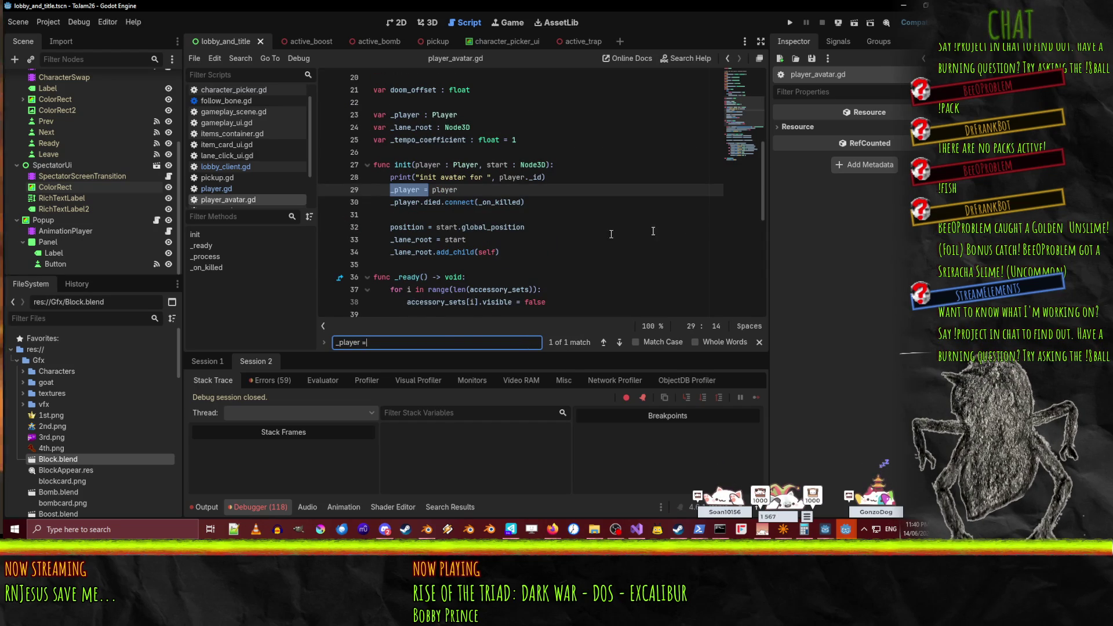
click(203, 507)
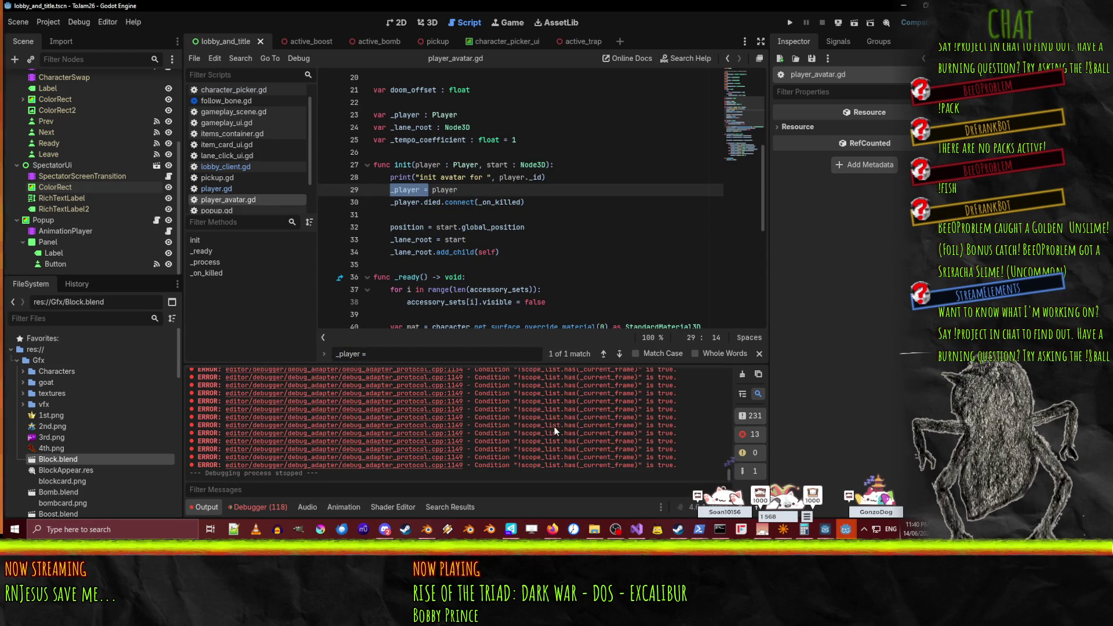
scroll(555, 428, up, 5)
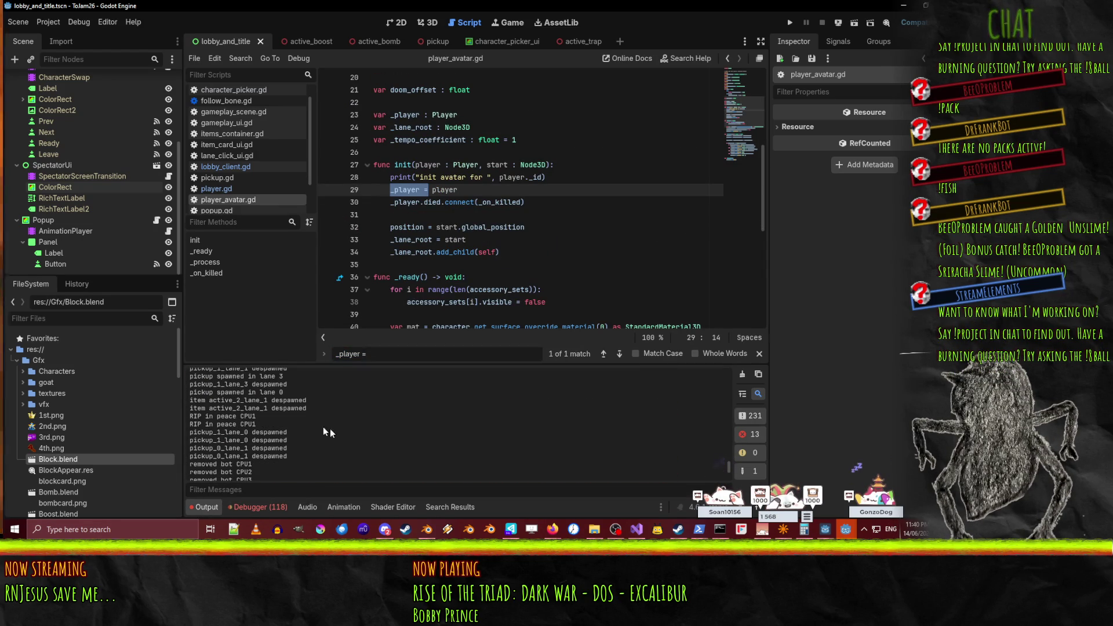
scroll(333, 412, down, 3)
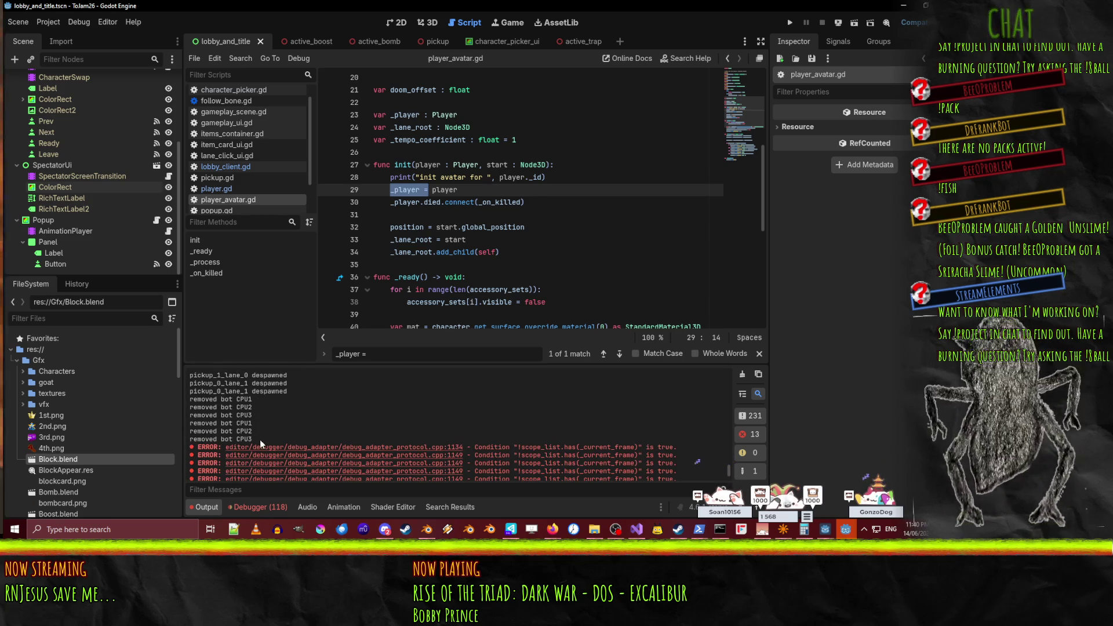
scroll(261, 432, up, 1)
scroll(262, 430, up, 5)
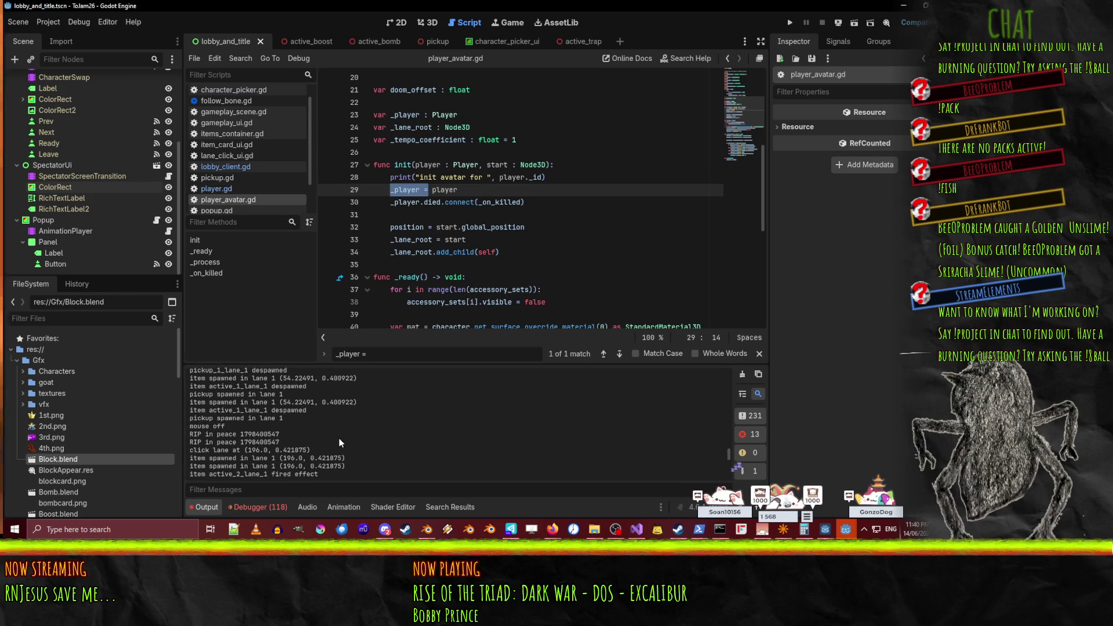
scroll(339, 441, up, 1)
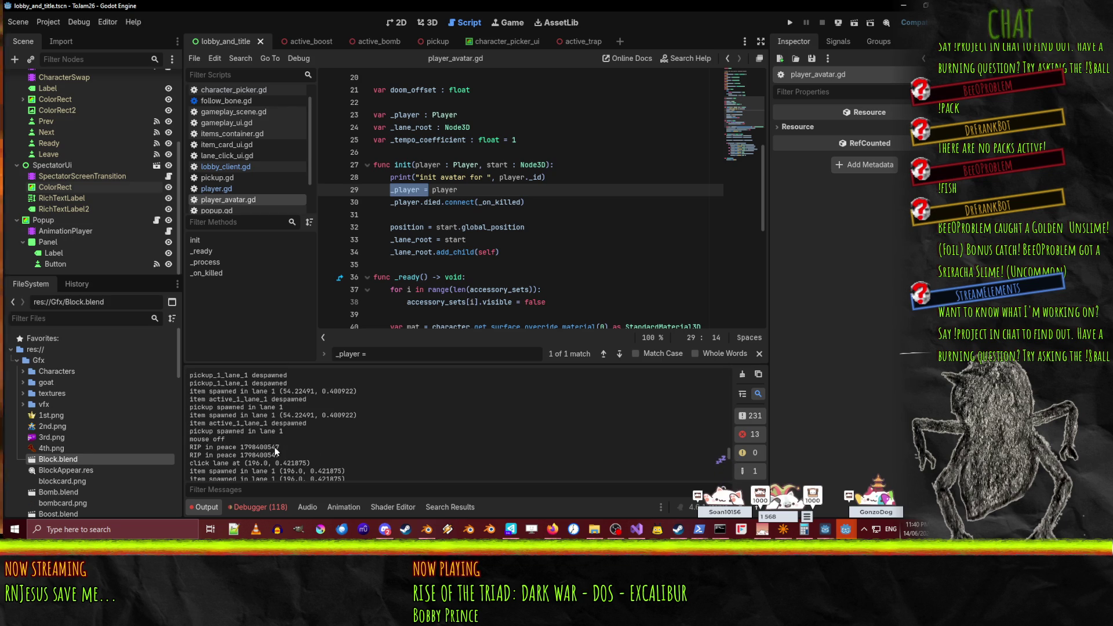
scroll(274, 447, up, 6)
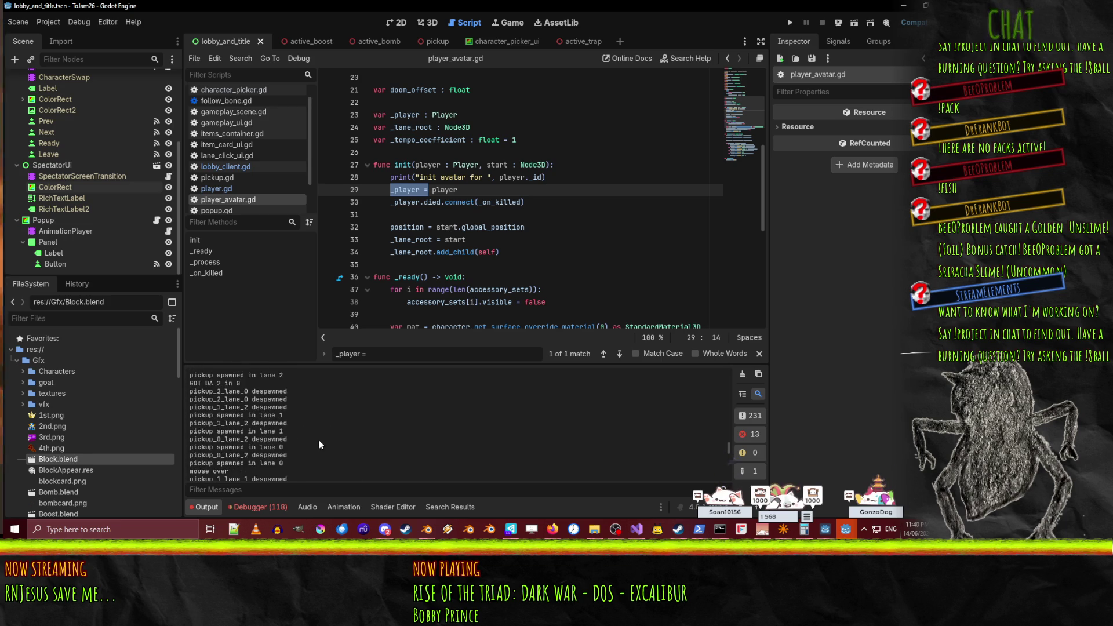
scroll(332, 405, down, 6)
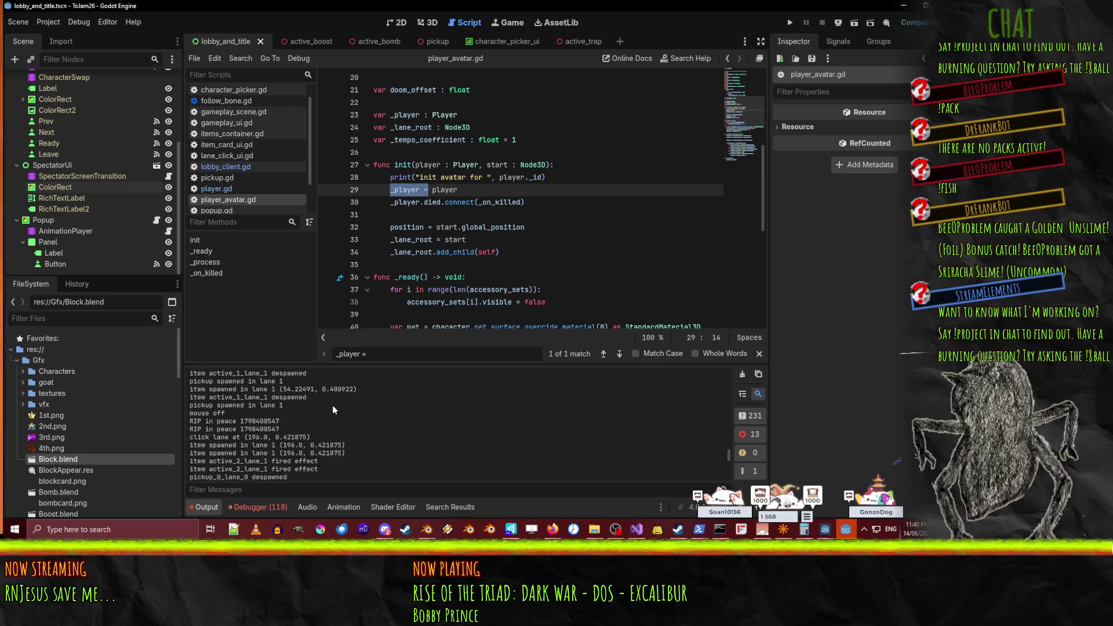
scroll(332, 406, down, 5)
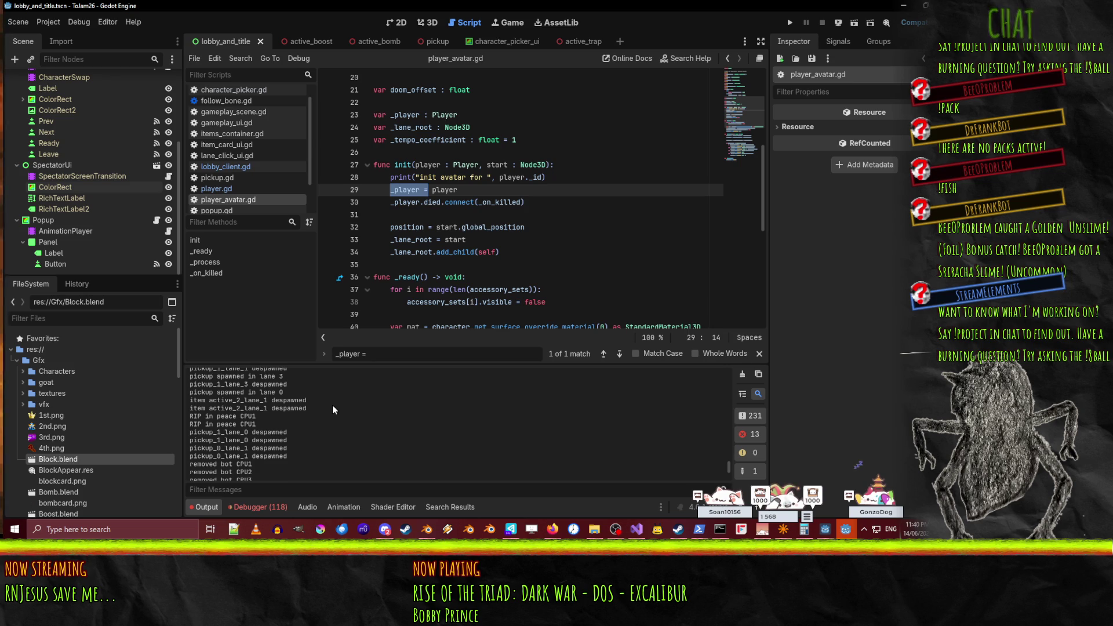
scroll(333, 405, down, 3)
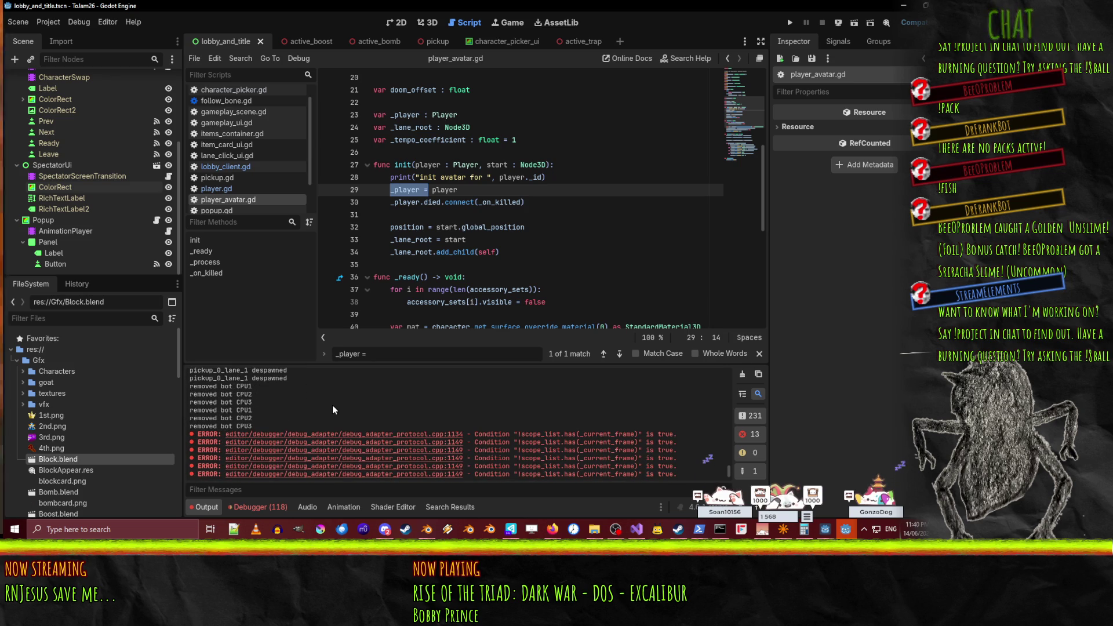
click(595, 215)
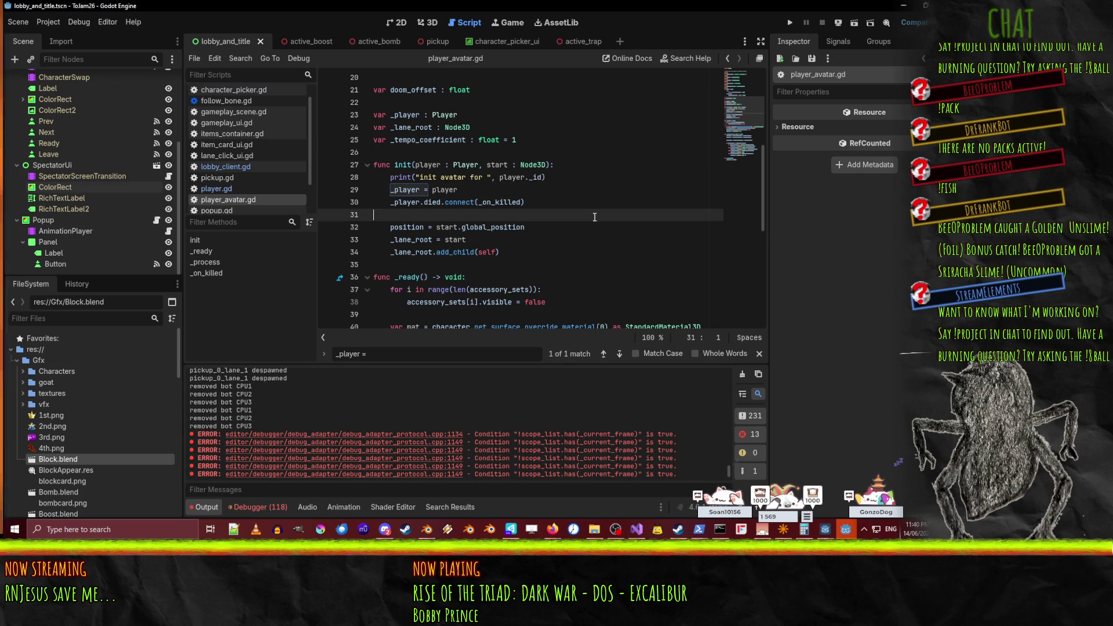
scroll(594, 218, down, 4)
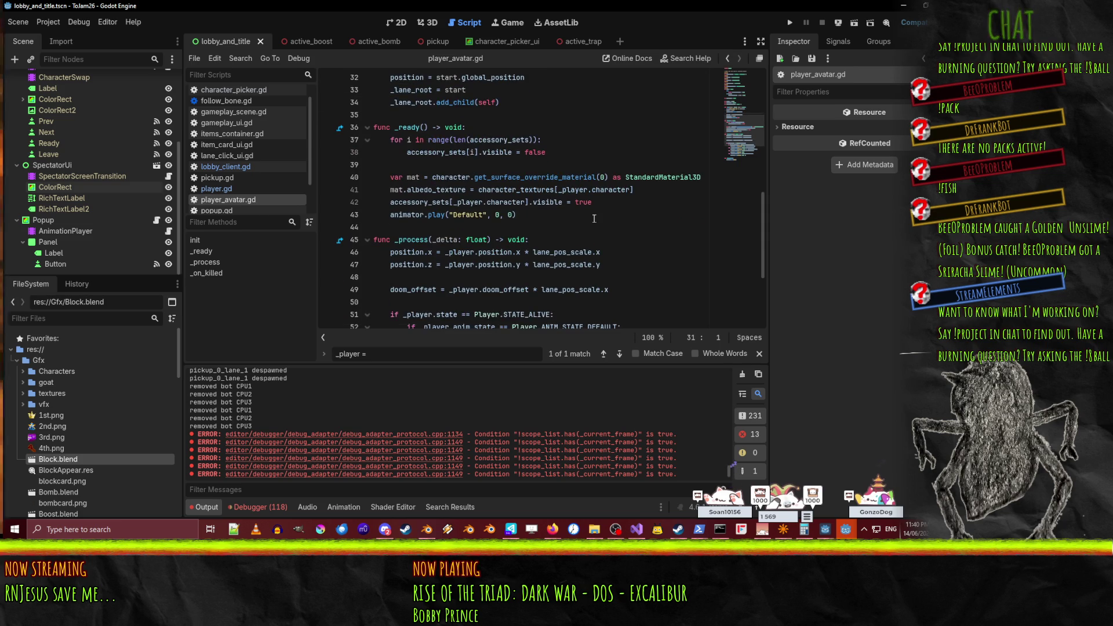
scroll(594, 218, up, 3)
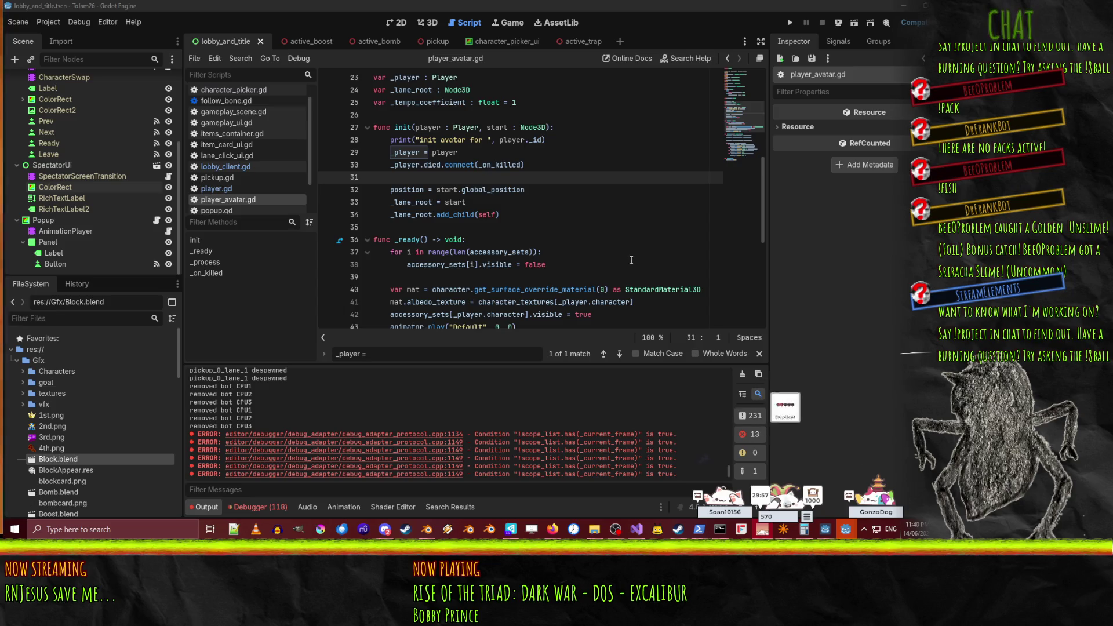
click(455, 227)
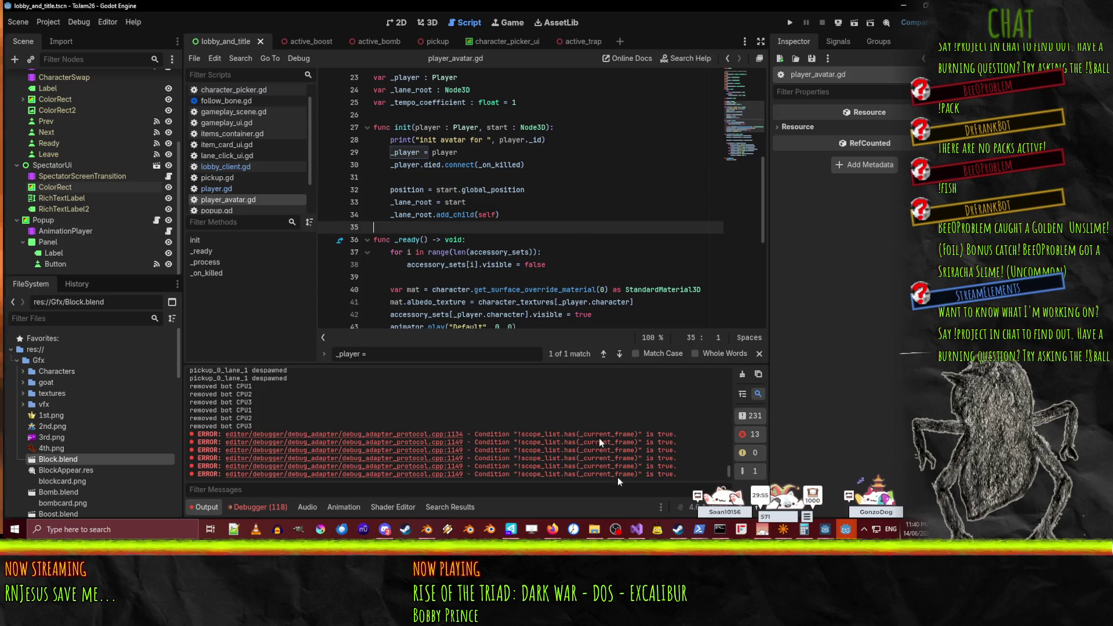
mouse_move(846, 529)
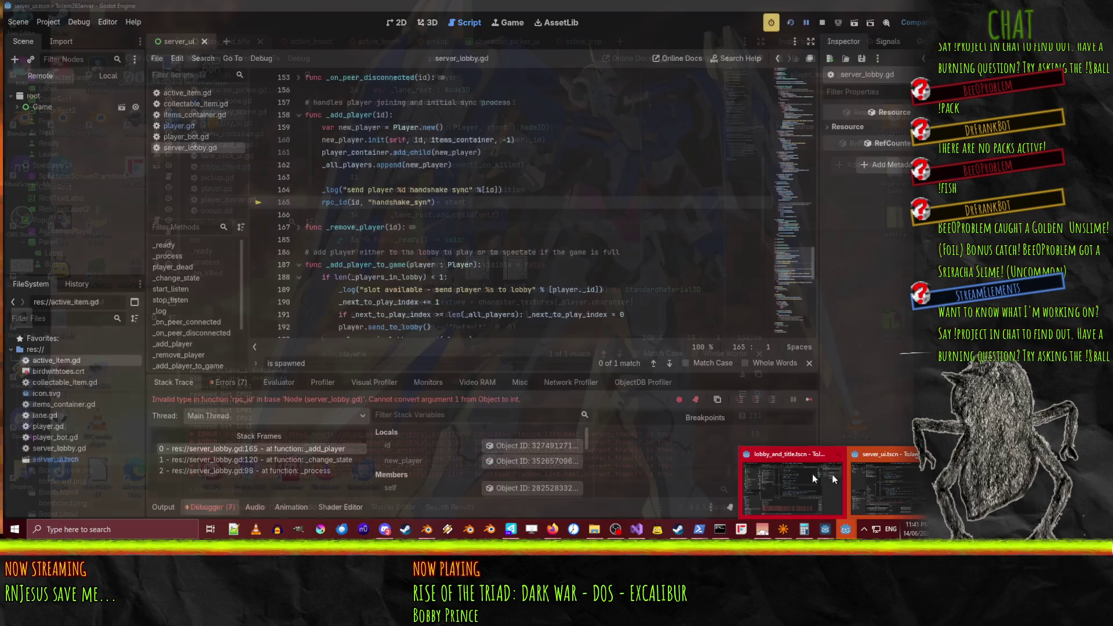
- In the halted server project, inspect the object passed as the id argument in Stack Variables
click(893, 487)
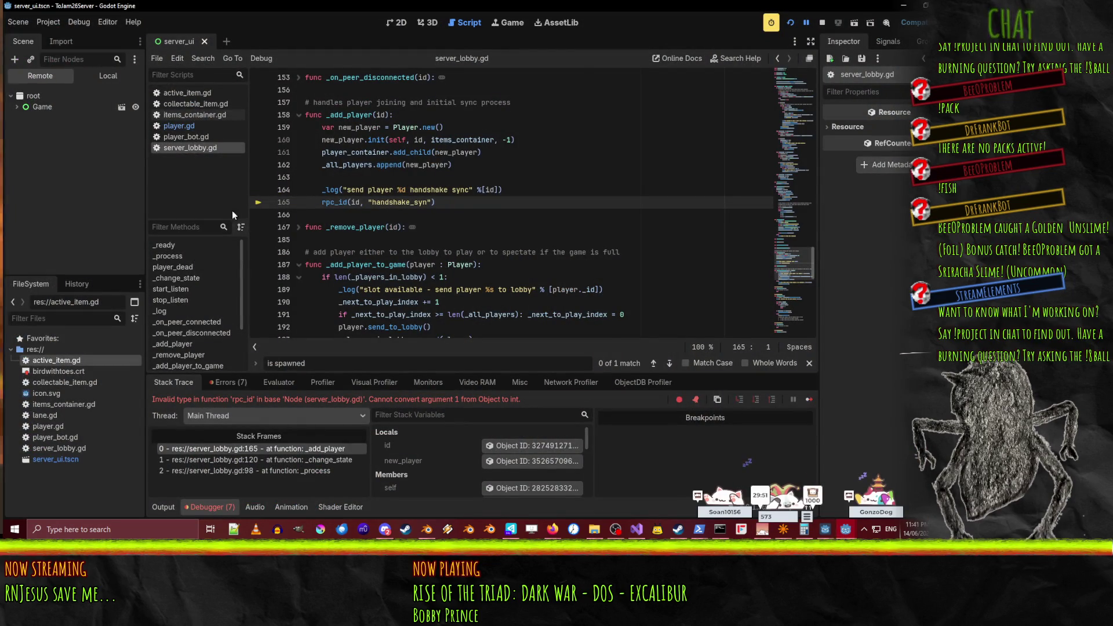
click(526, 204)
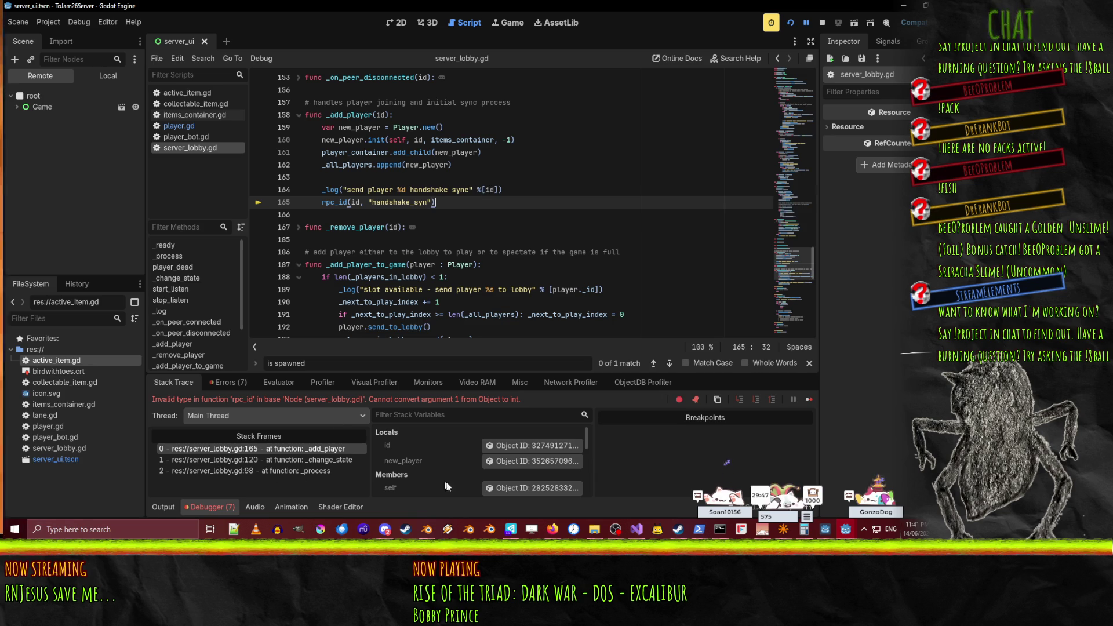
click(525, 444)
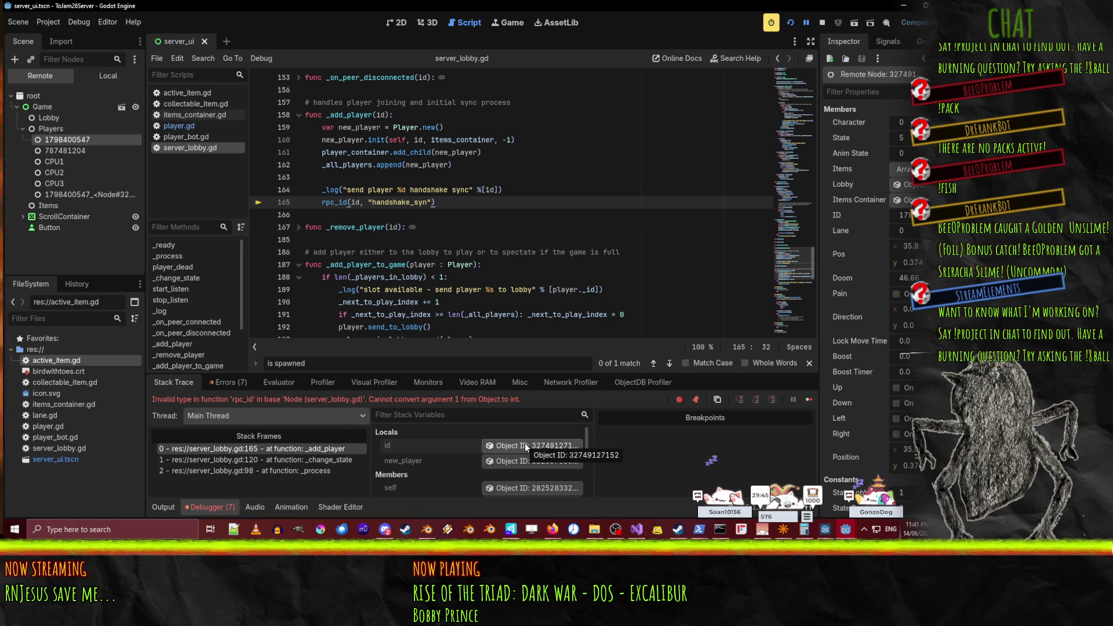
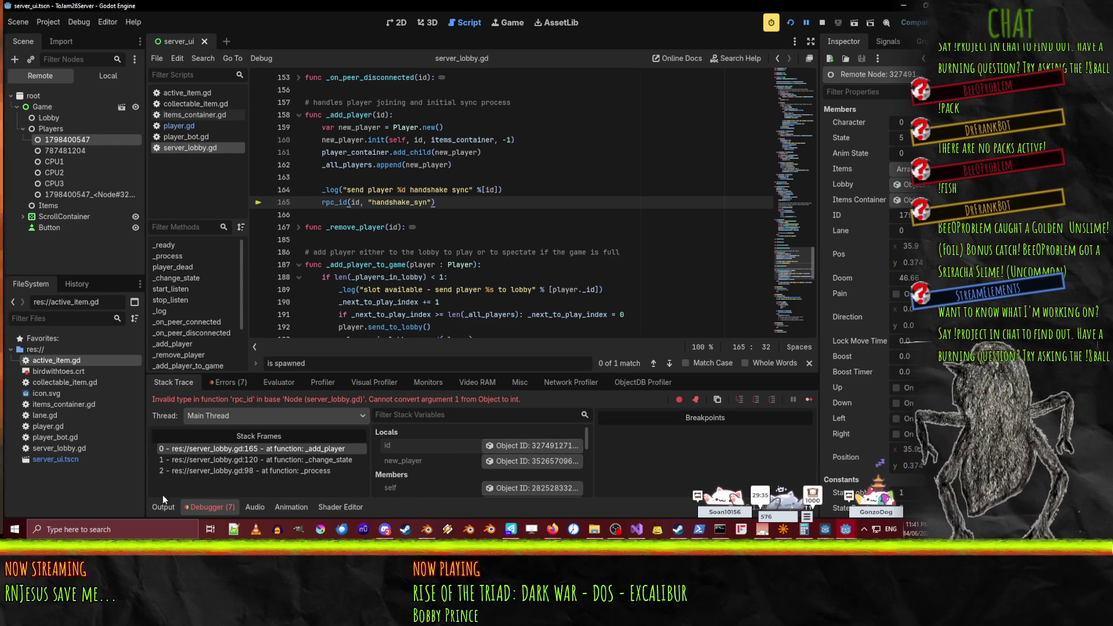
- From the _change_state stack frame, select the _add_player call on line 120 of server_lobby.gd
click(232, 459)
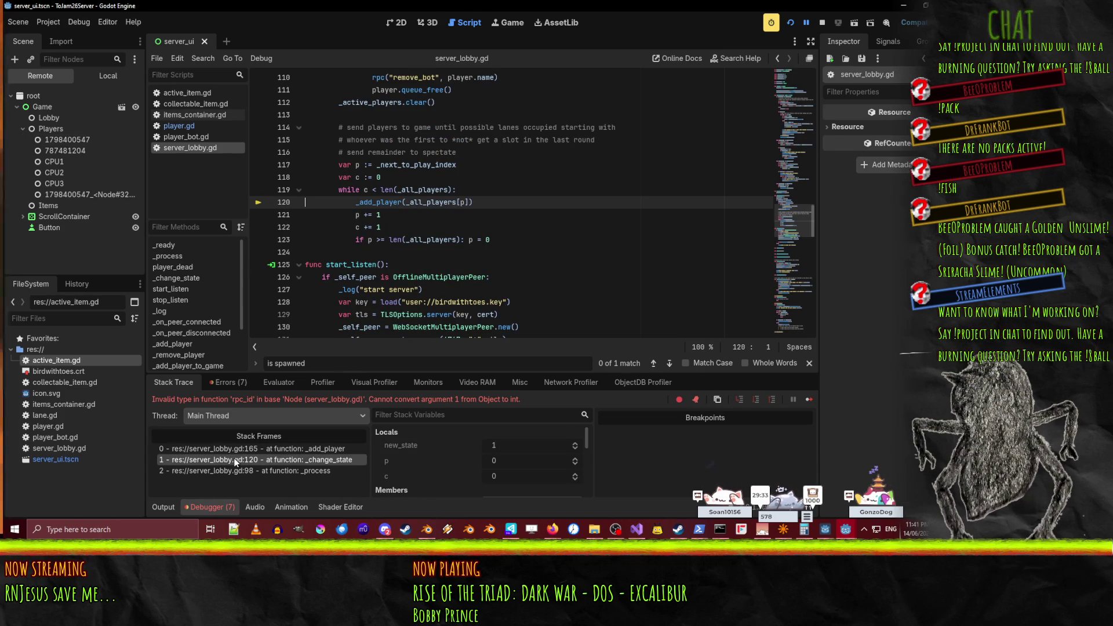
mouse_move(416, 202)
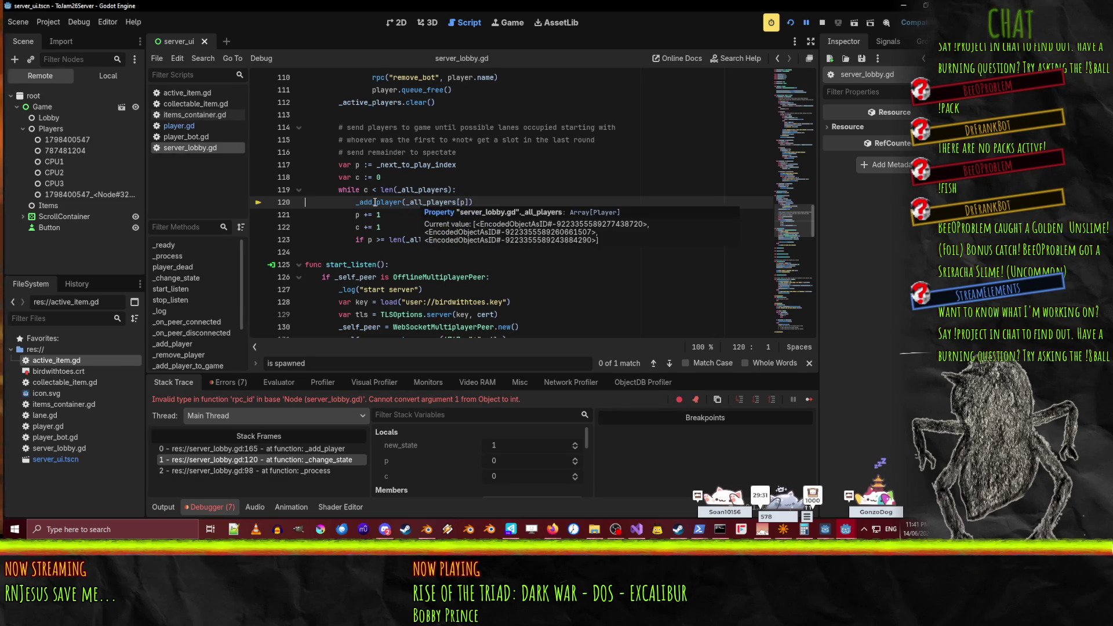
click(375, 202)
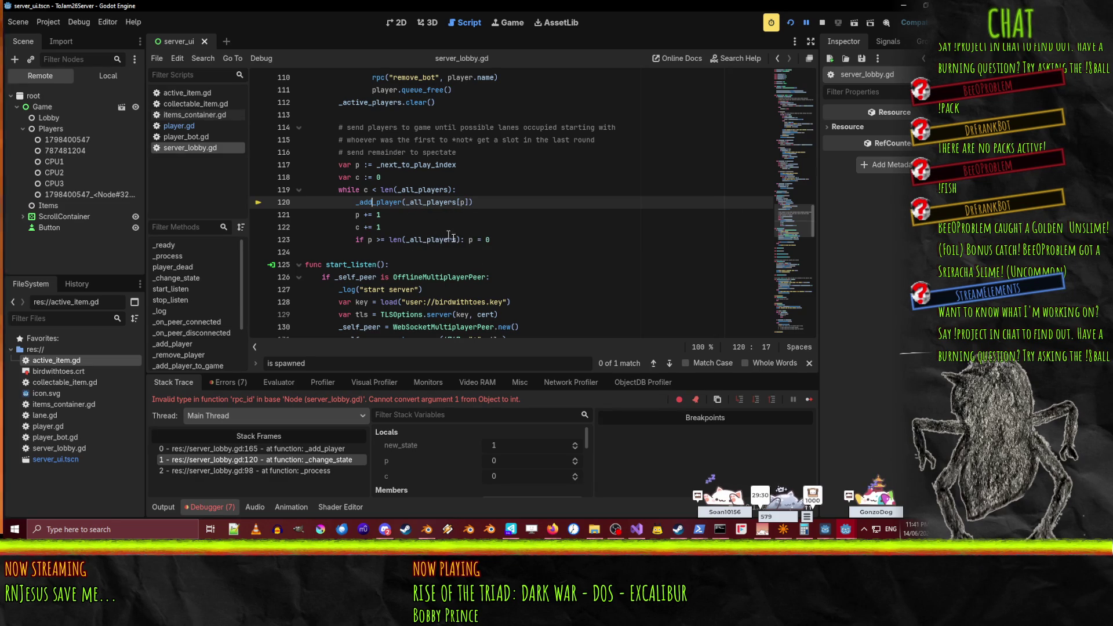
double_click(387, 203)
- Replace the call with _add_player_to_game, save server_lobby.gd, and stop the debug session
scroll(567, 277, down, 5)
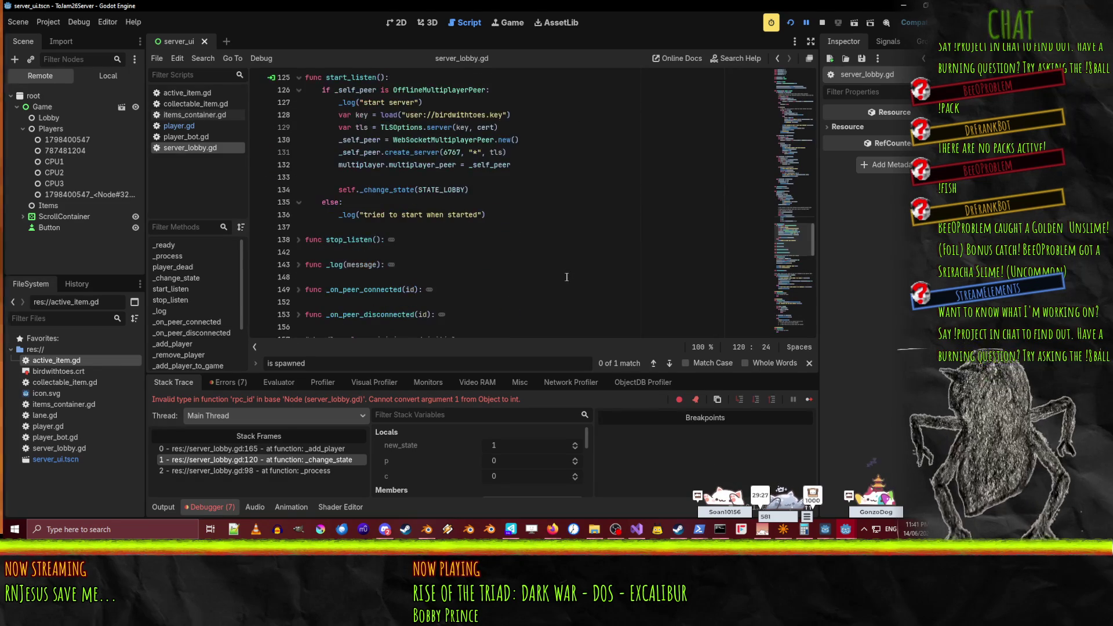
scroll(564, 275, up, 4)
text(_add_player_to(_all_players[p)
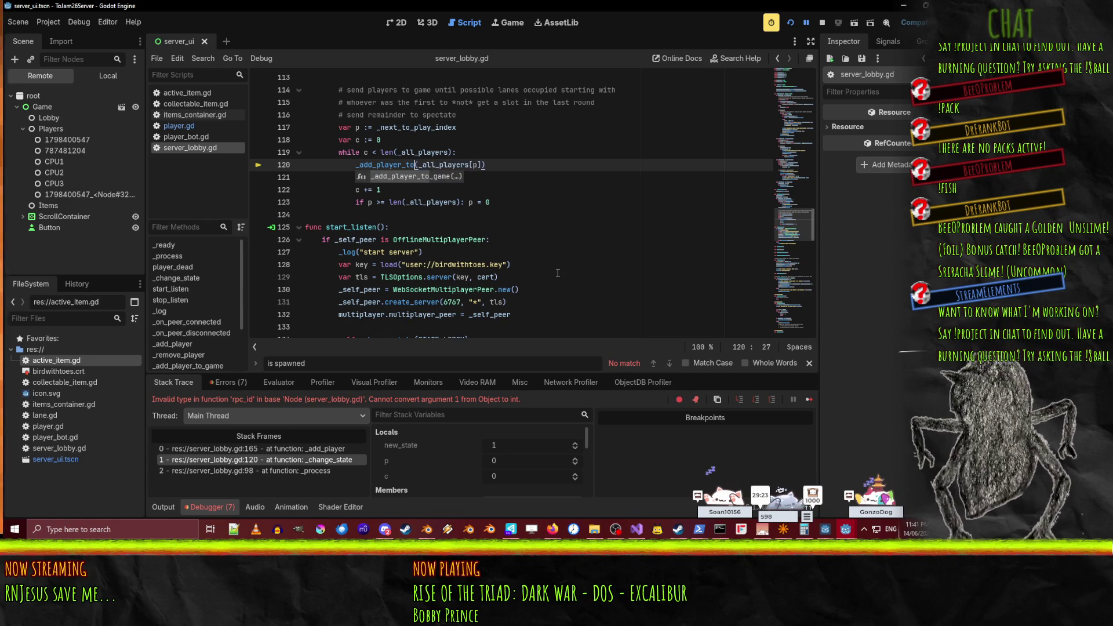
key(Return)
click(574, 169)
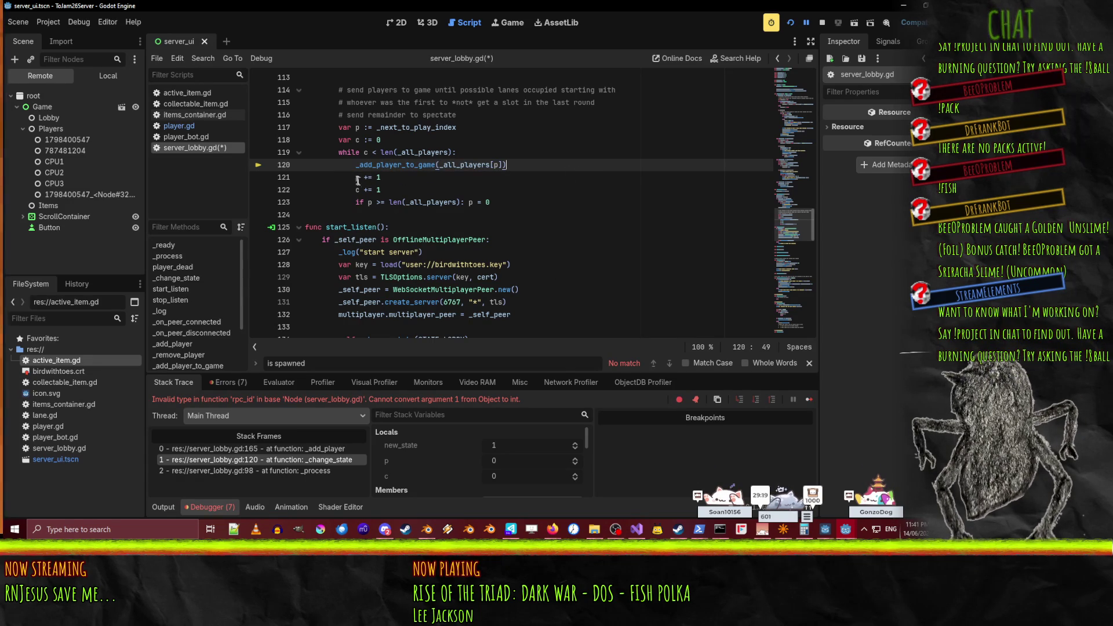
key(ctrl+s)
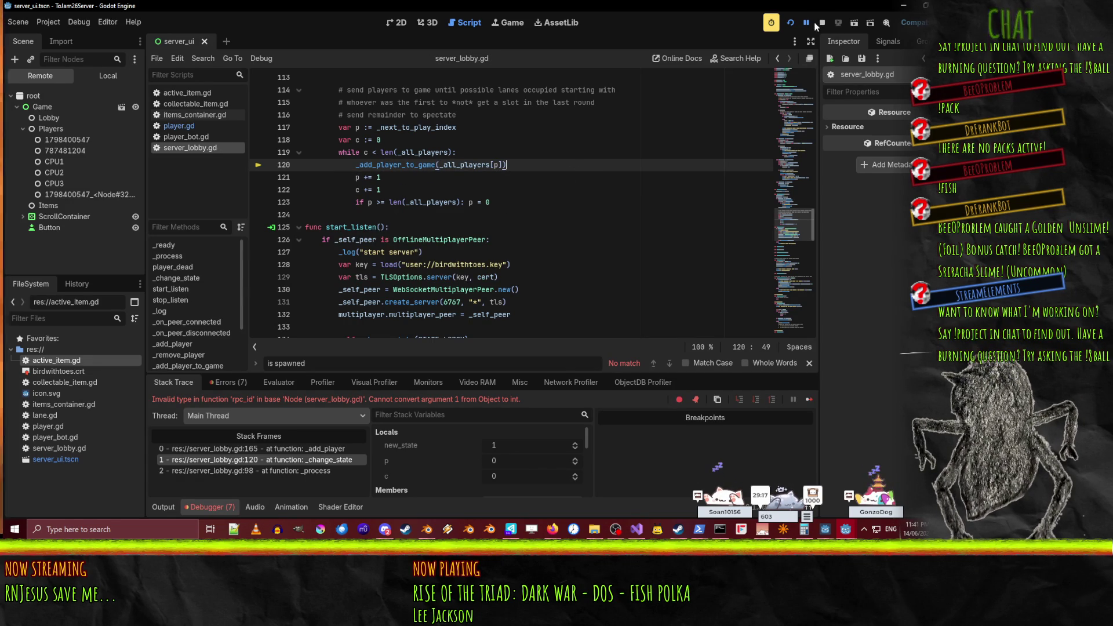
click(821, 22)
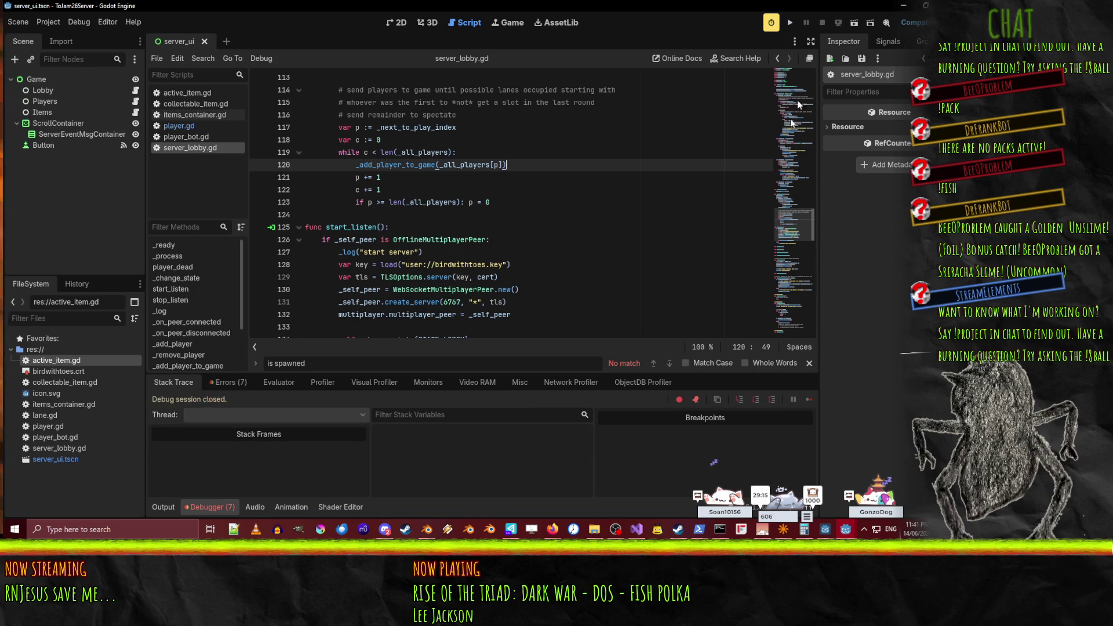
- Show the server run's Output log, then bring the lobby_and_title project window forward
scroll(592, 286, up, 3)
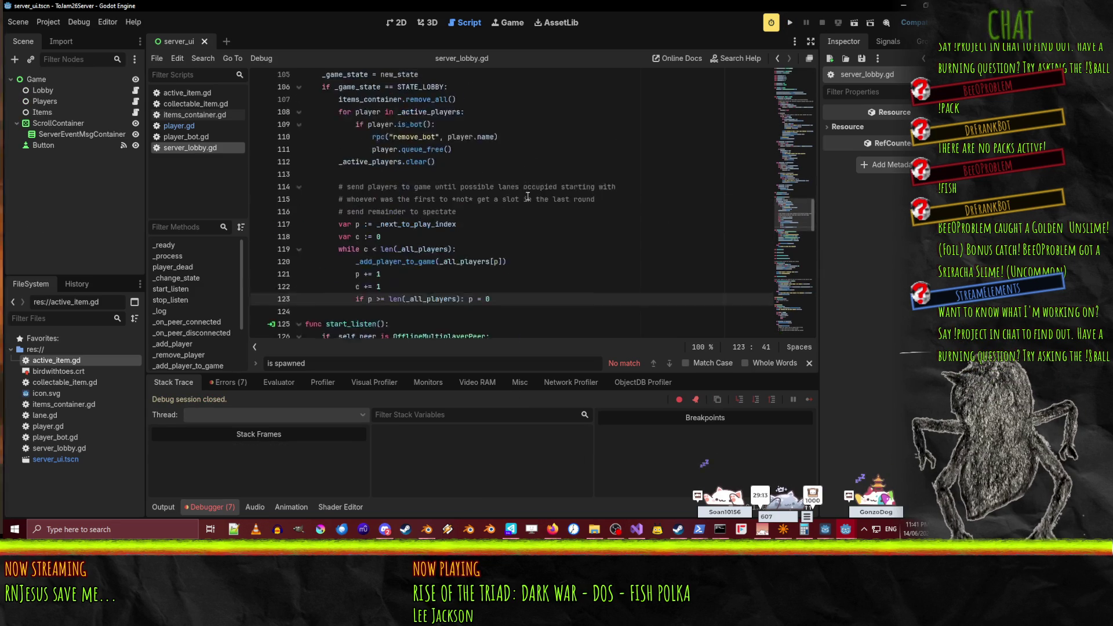
scroll(591, 286, down, 2)
scroll(592, 286, up, 2)
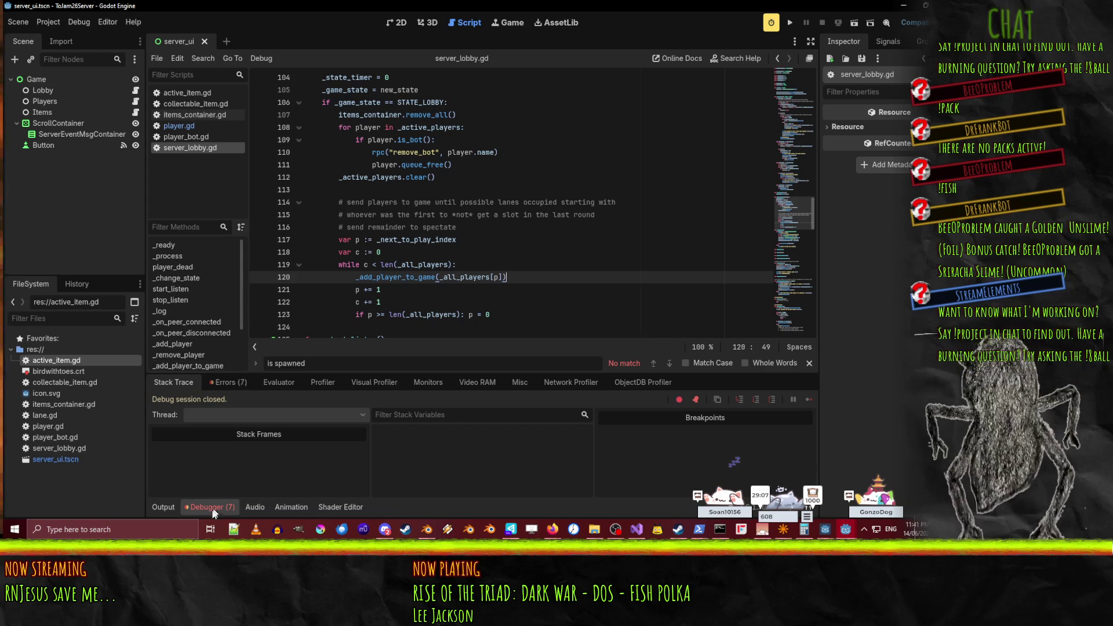
click(163, 507)
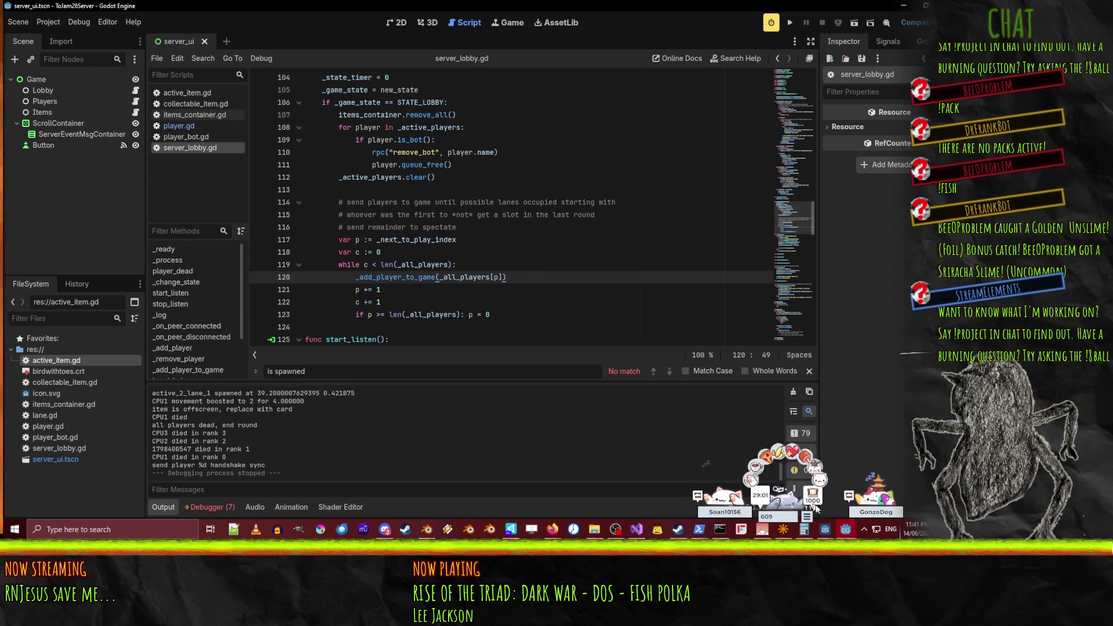
mouse_move(846, 527)
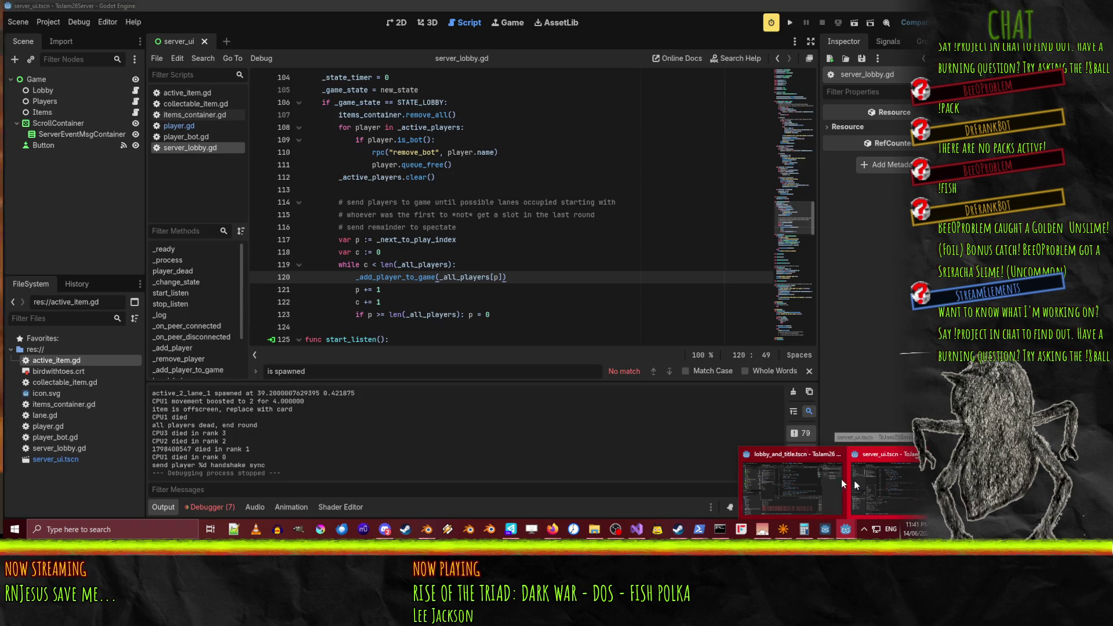
click(816, 478)
- Return to player_avatar.gd in the lobby_and_title project
scroll(374, 385, up, 2)
scroll(534, 191, down, 3)
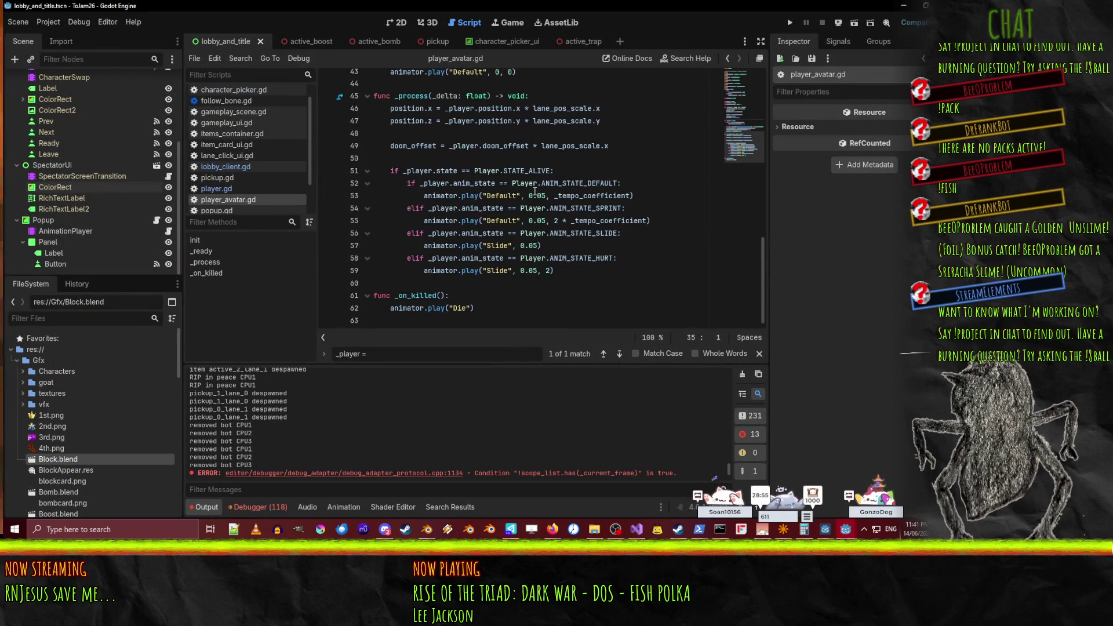
scroll(534, 191, up, 4)
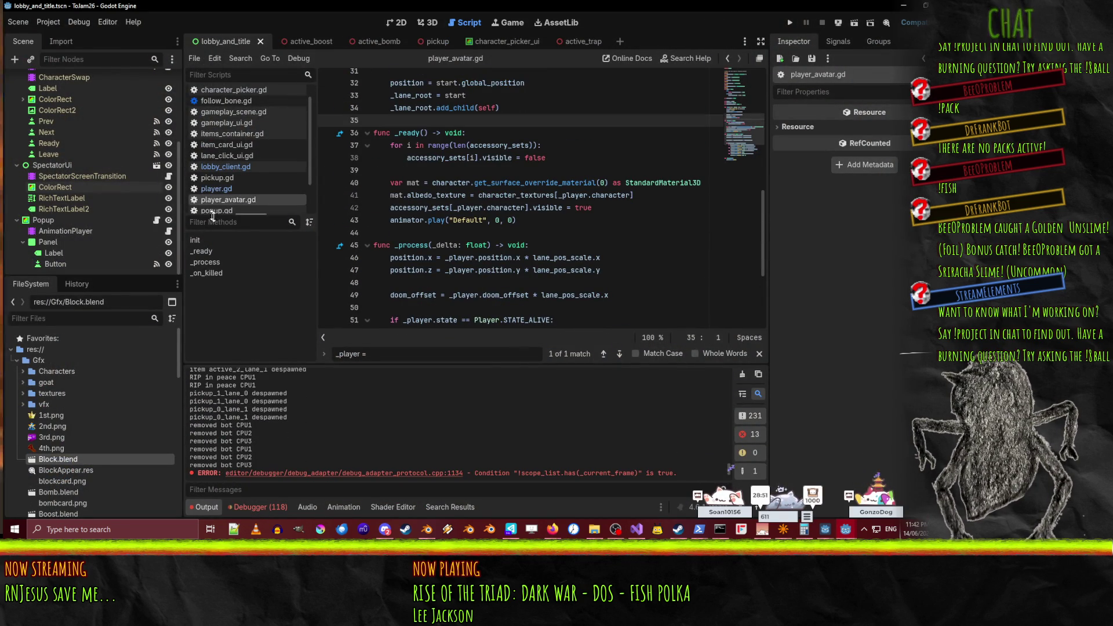
click(218, 189)
click(221, 199)
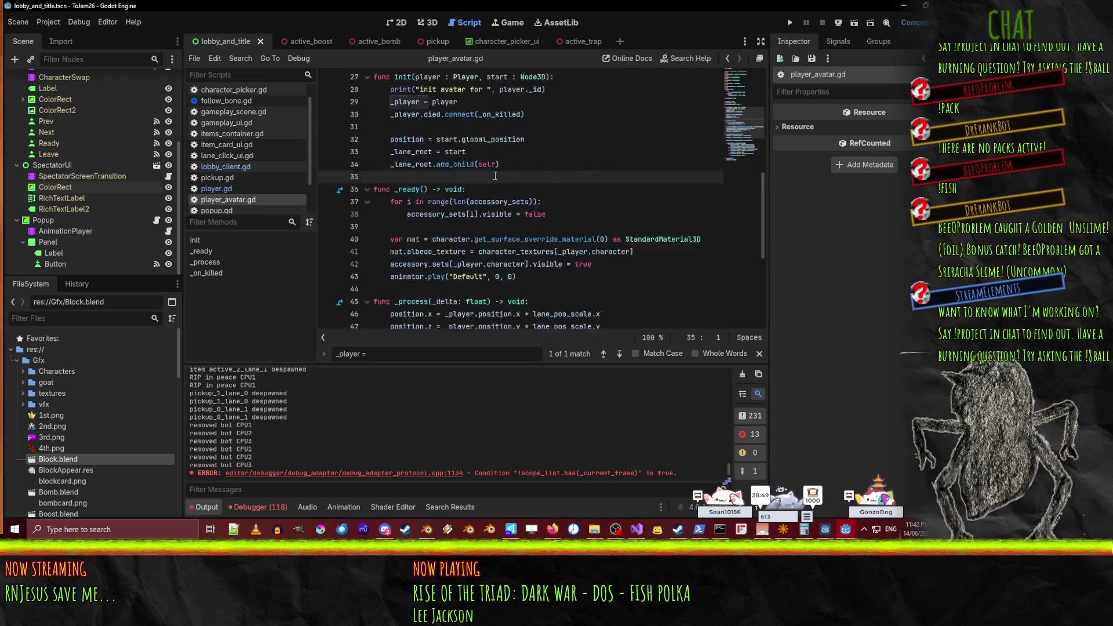
- Collapse the init, _ready, _process and _on_killed functions in player_avatar.gd
scroll(496, 175, up, 10)
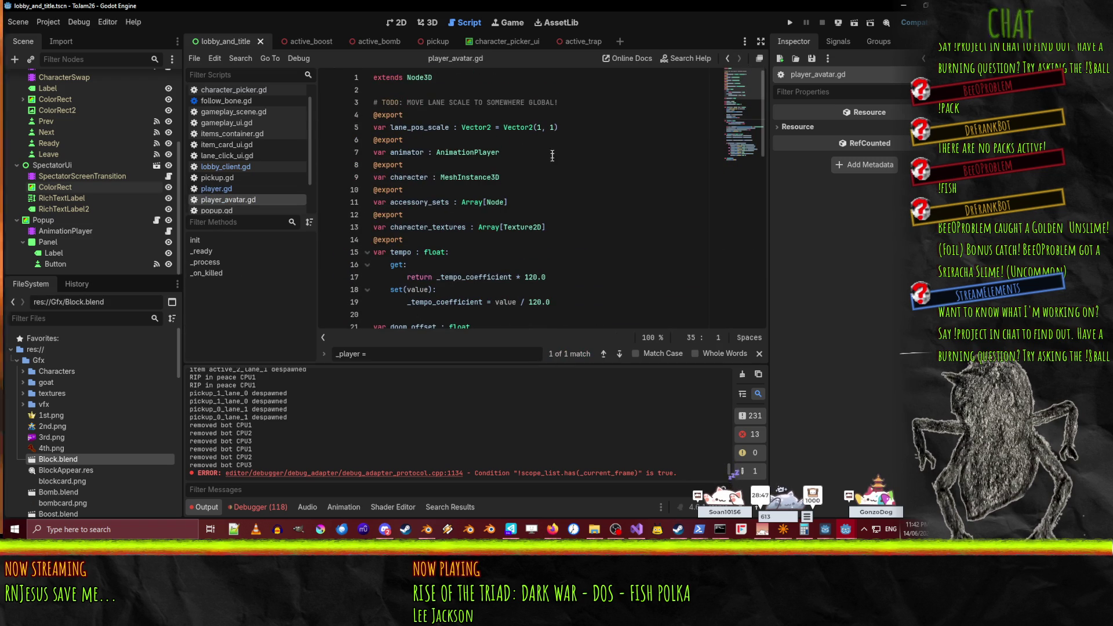
scroll(553, 159, down, 10)
scroll(556, 153, up, 4)
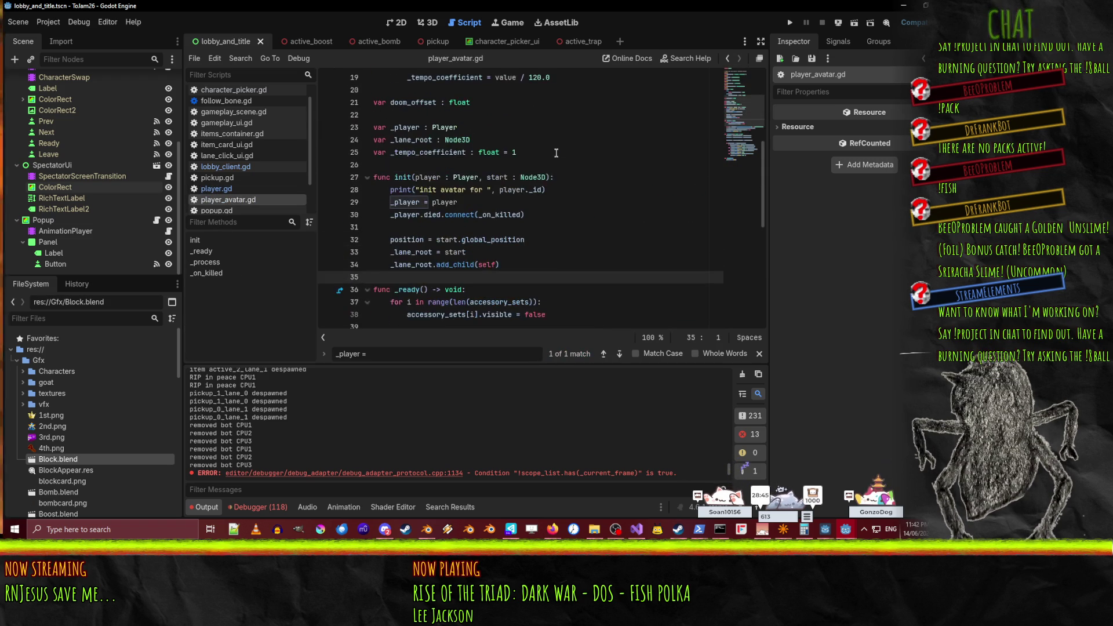
click(367, 177)
click(367, 202)
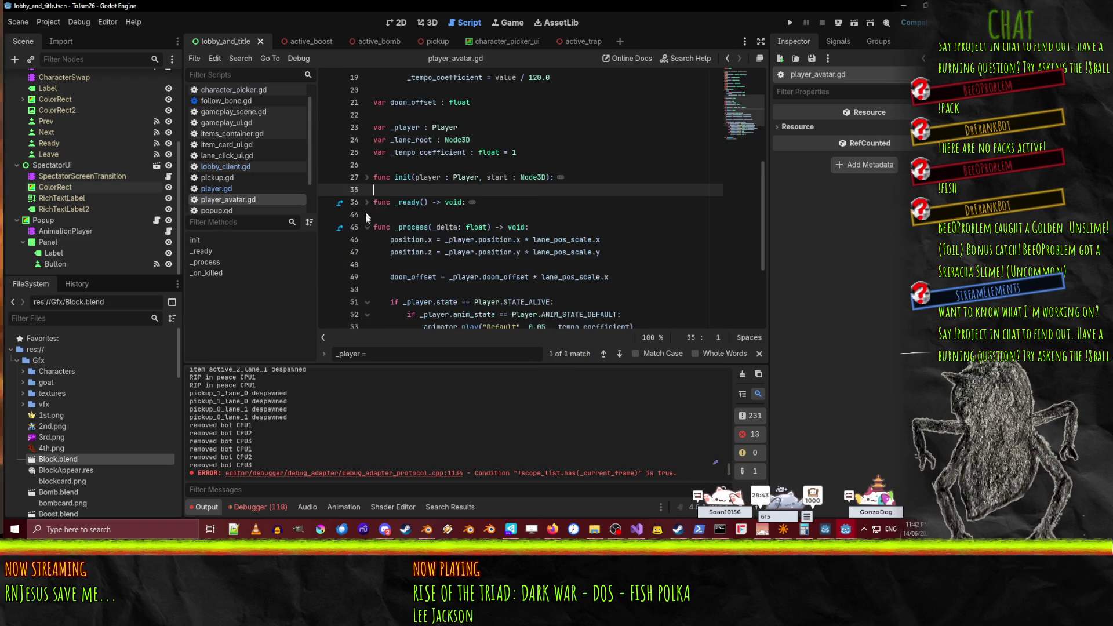
click(367, 227)
click(367, 248)
click(367, 247)
- Open the player.gd script from the script list
scroll(481, 243, up, 5)
scroll(474, 219, down, 3)
scroll(478, 229, down, 1)
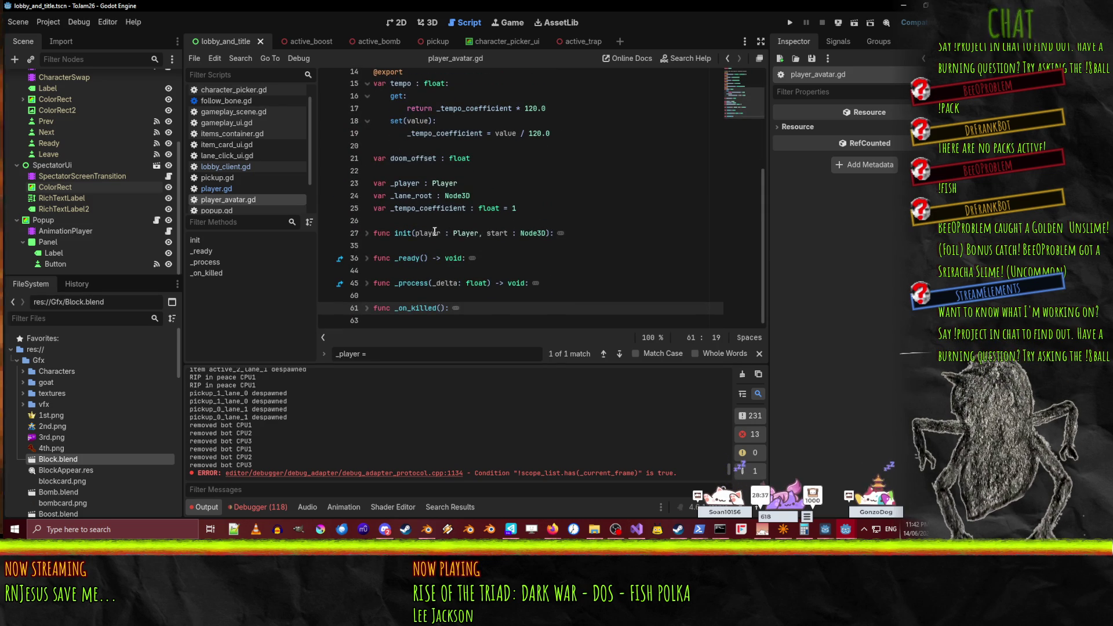
scroll(486, 238, up, 2)
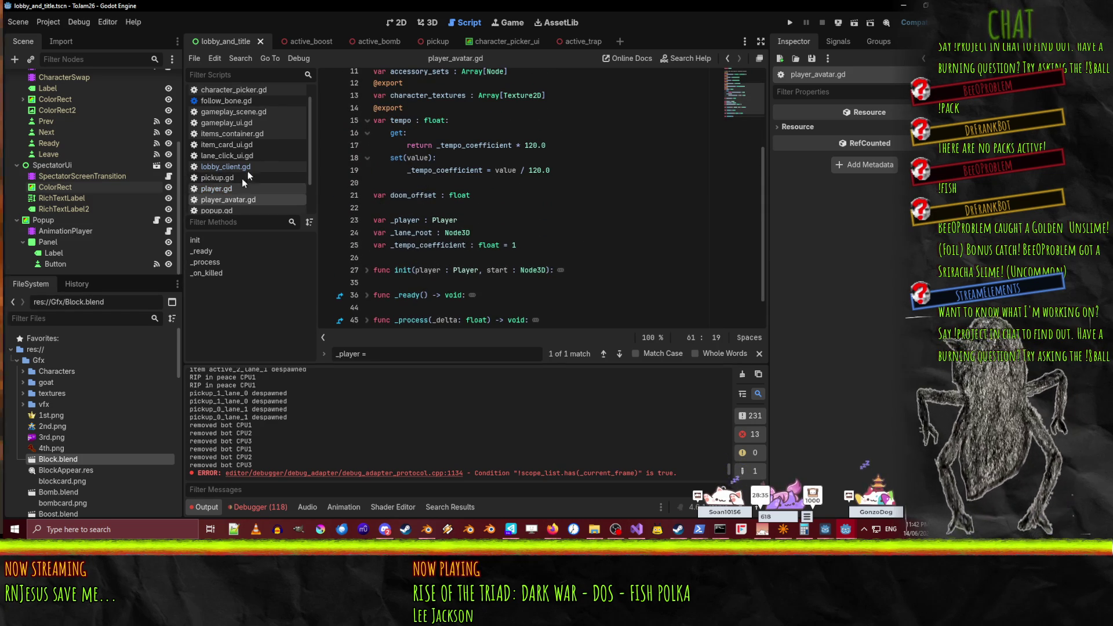
scroll(404, 266, down, 1)
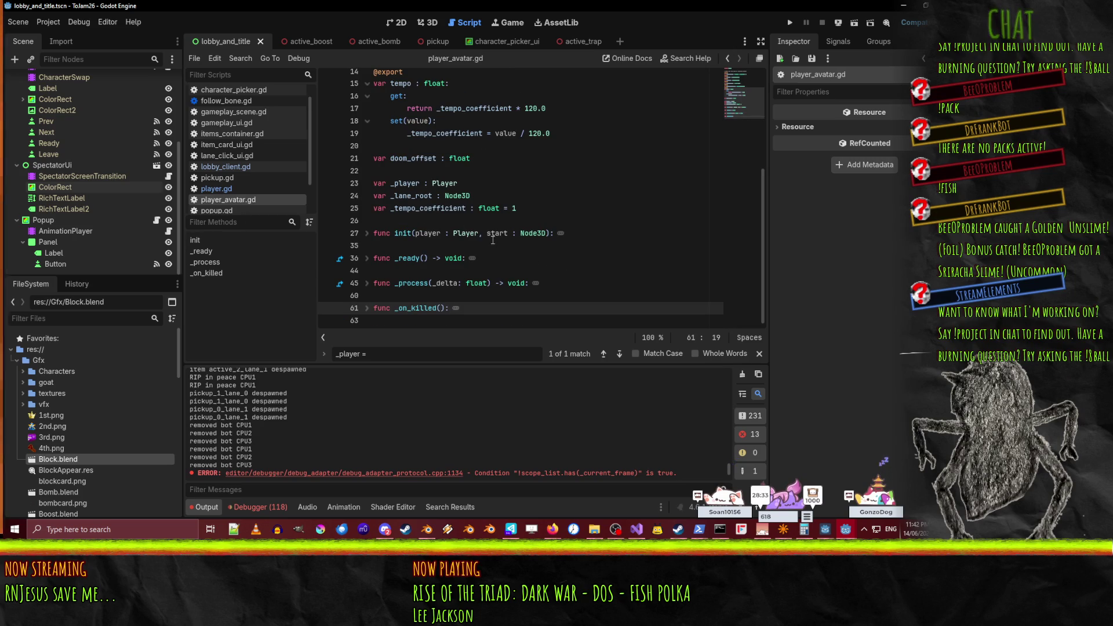
click(255, 189)
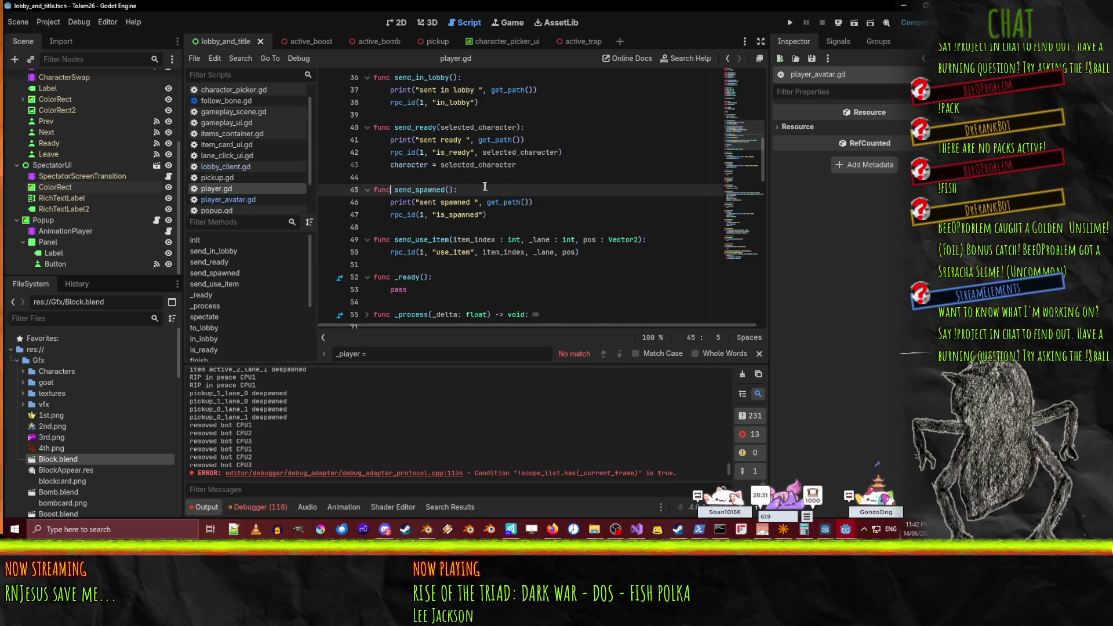
- Remove the blank line after spectate() in player.gd
scroll(487, 189, up, 2)
scroll(484, 187, up, 1)
double_click(423, 189)
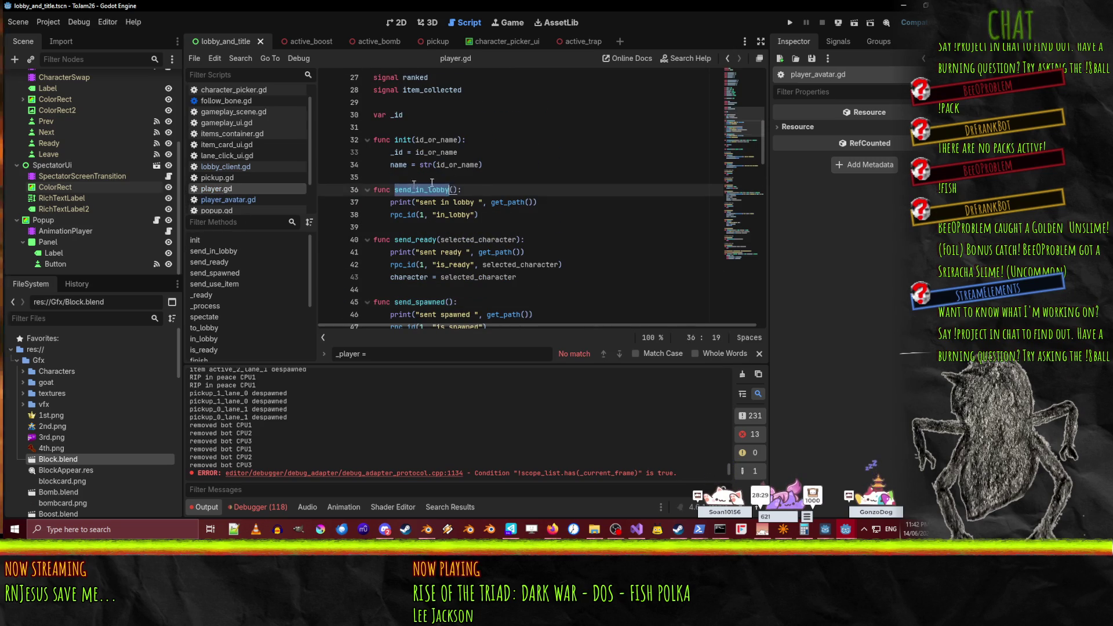
scroll(582, 176, down, 3)
scroll(582, 178, down, 4)
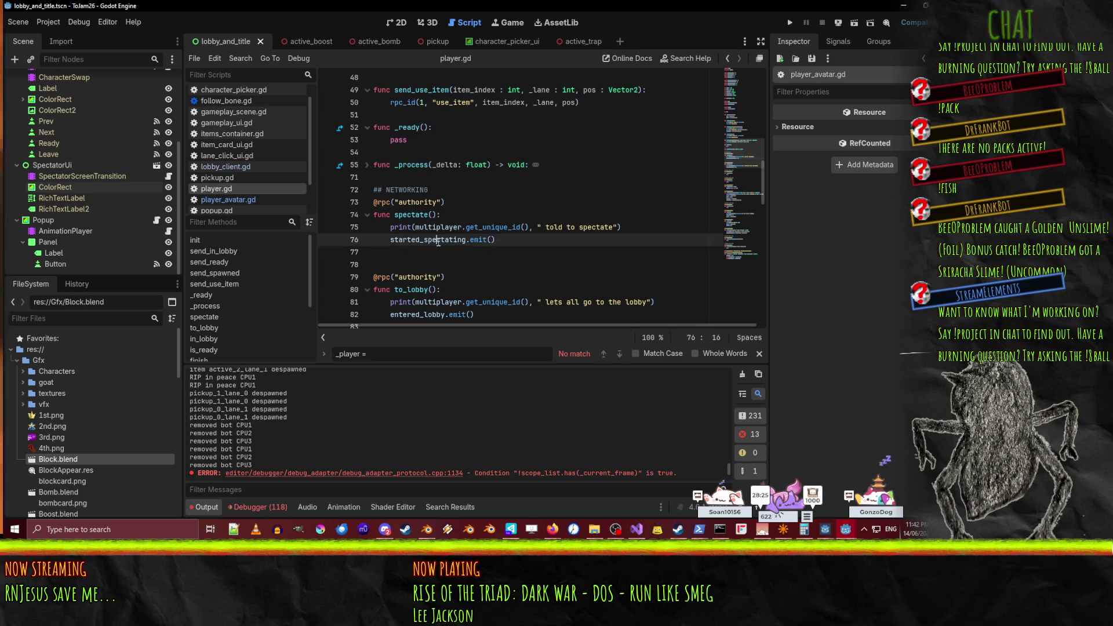
click(515, 253)
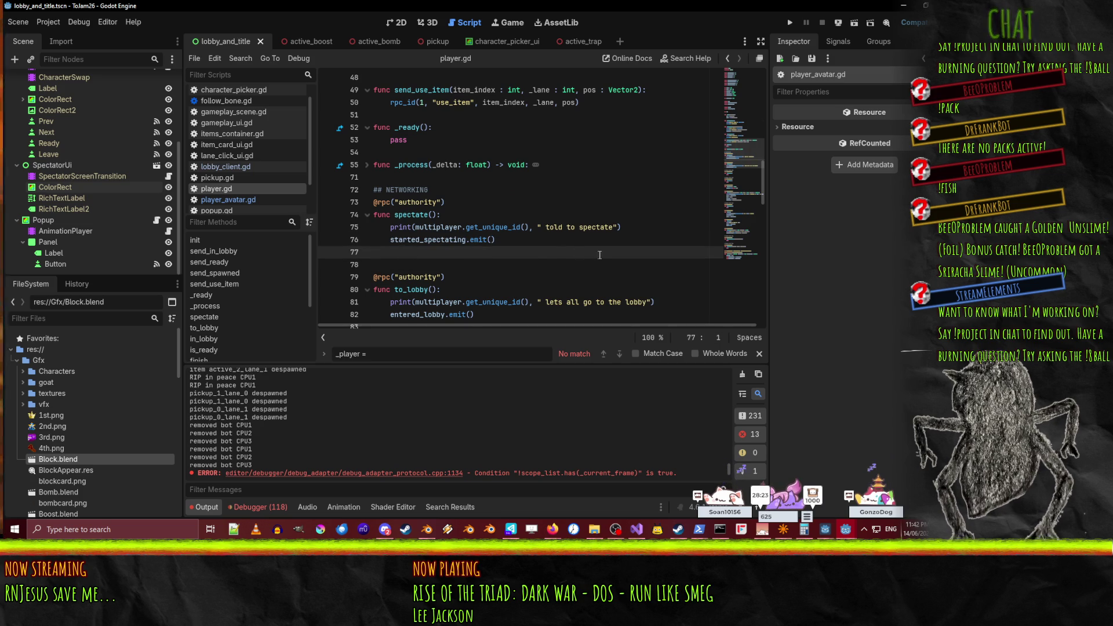
key(BackSpace)
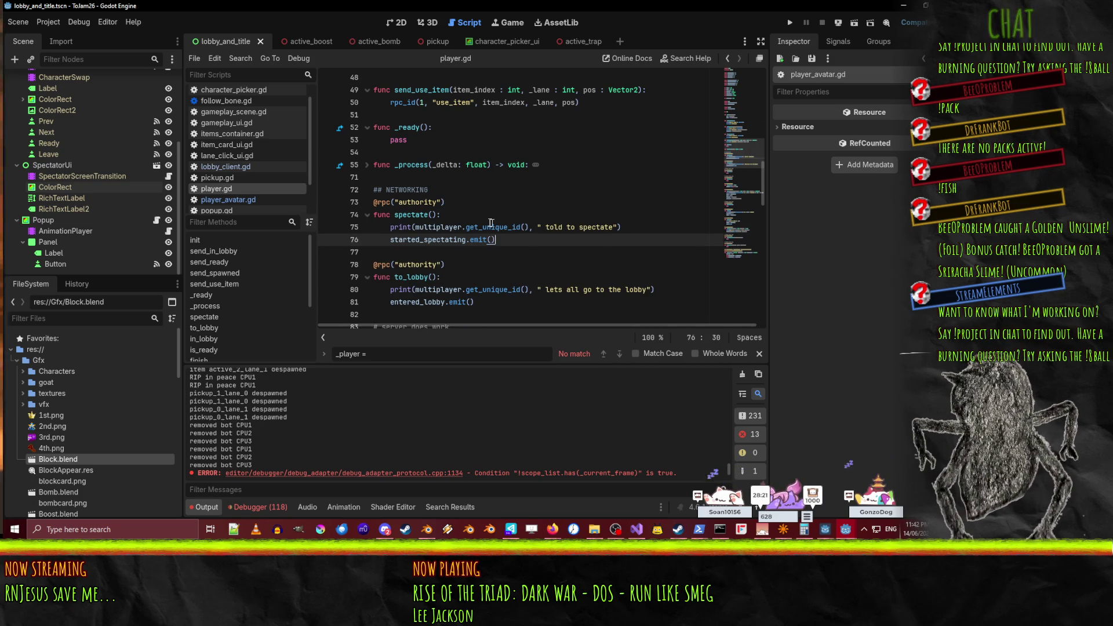
- Place the caret in spectate()'s 'told to spectate' print line
scroll(532, 236, down, 6)
scroll(511, 255, down, 1)
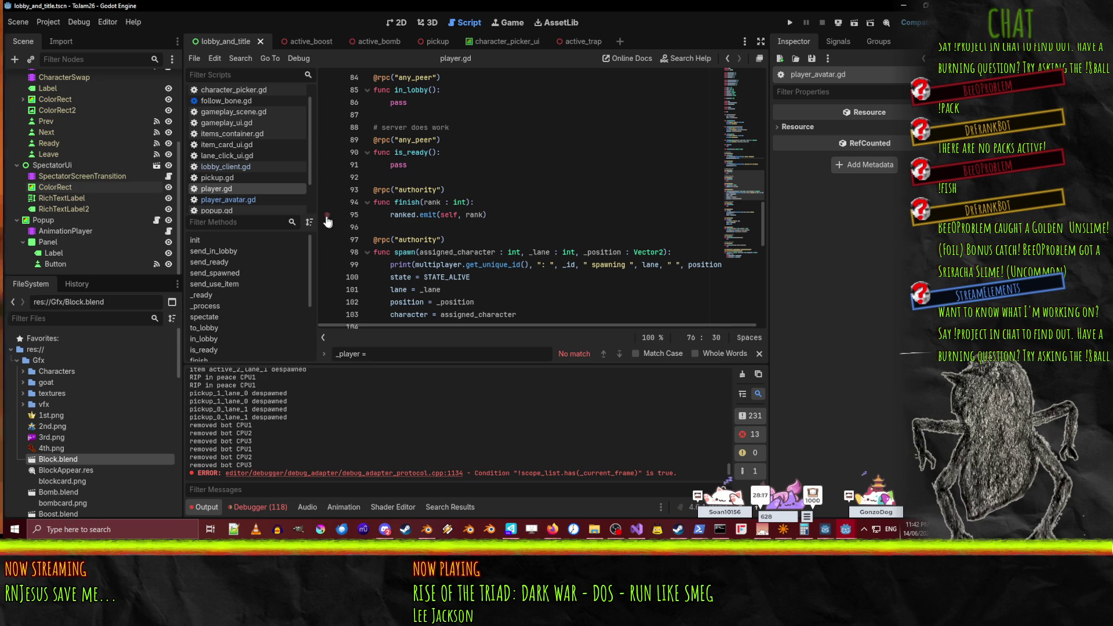
scroll(526, 216, up, 4)
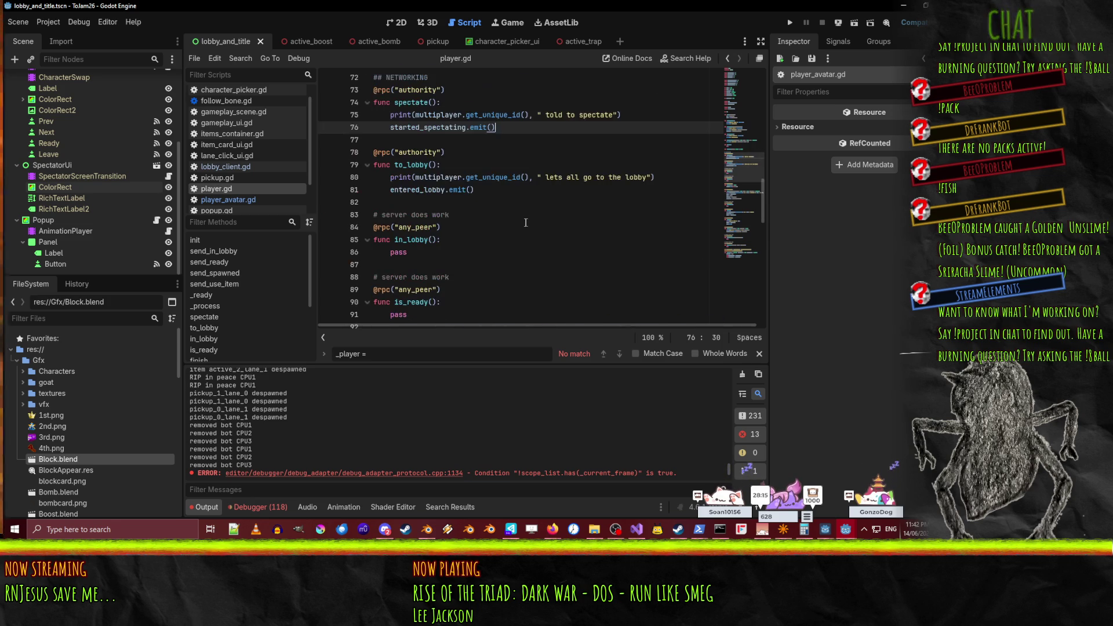
scroll(468, 195, up, 4)
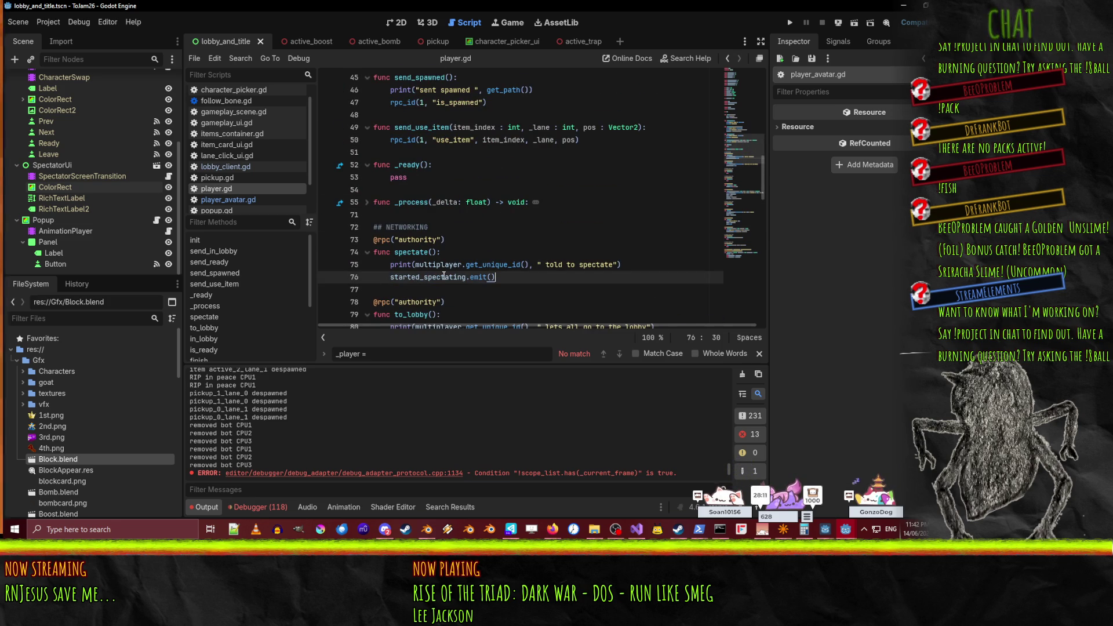
click(419, 265)
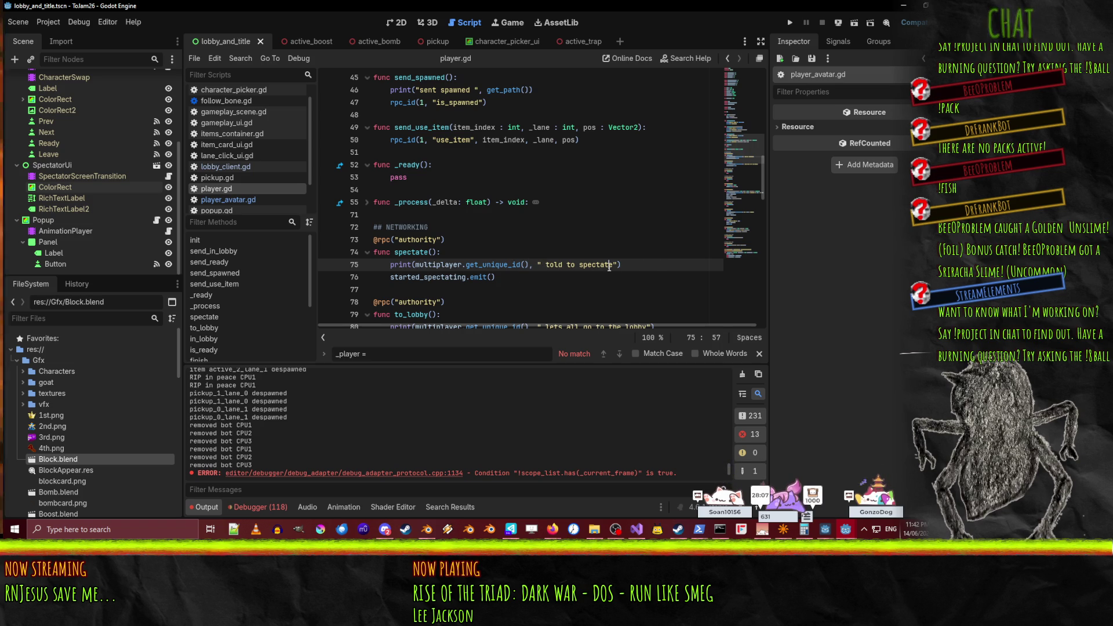
scroll(614, 269, up, 1)
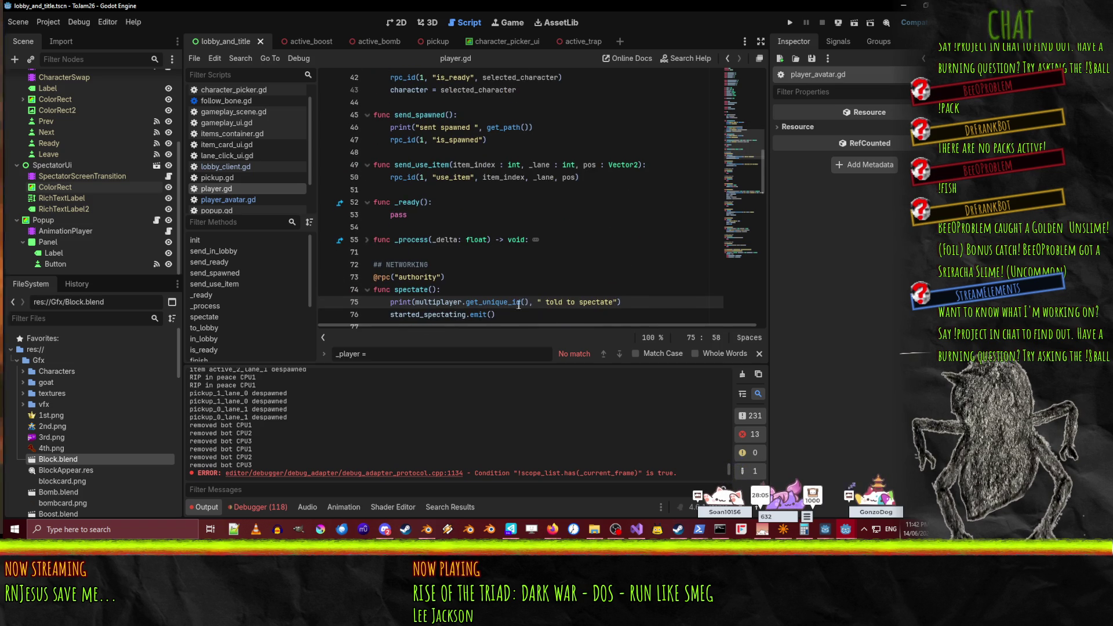
- Append , " ", _id to the spectate print and paste it into the to_lobby print
text(, )
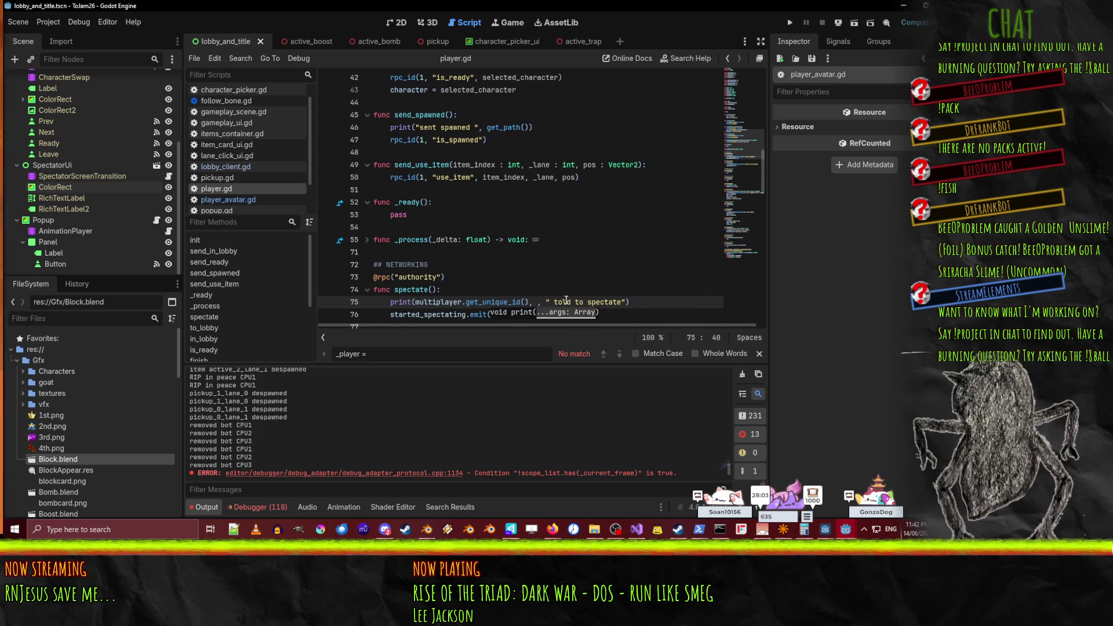
text(" ", _id)
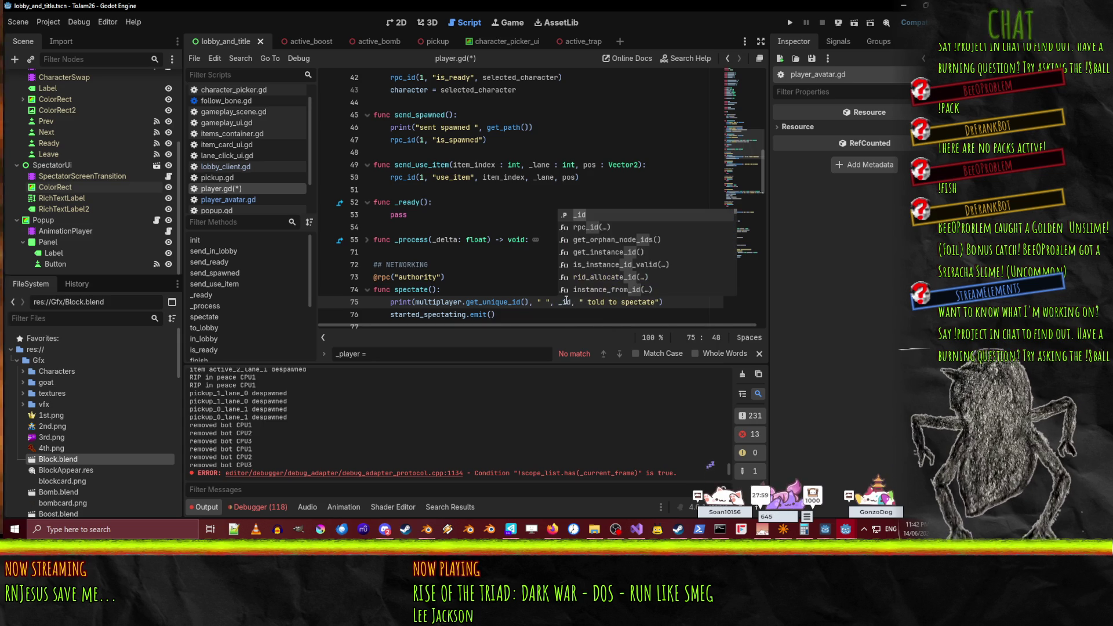
click(522, 297)
scroll(535, 292, down, 2)
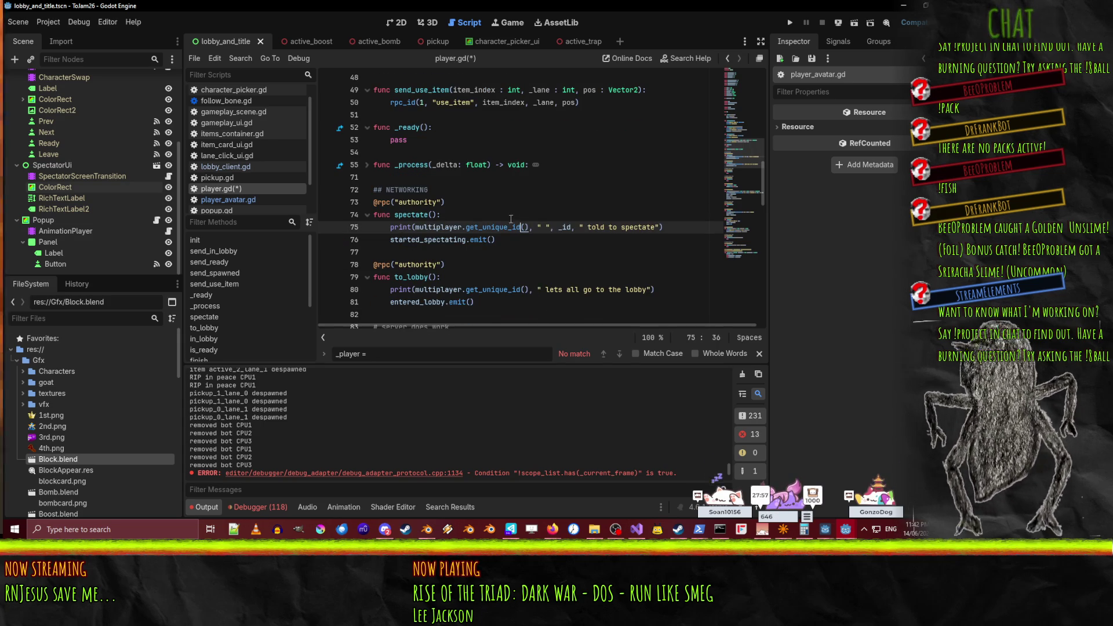
drag(530, 230, 573, 230)
key(ctrl+c)
click(529, 289)
key(ctrl+v)
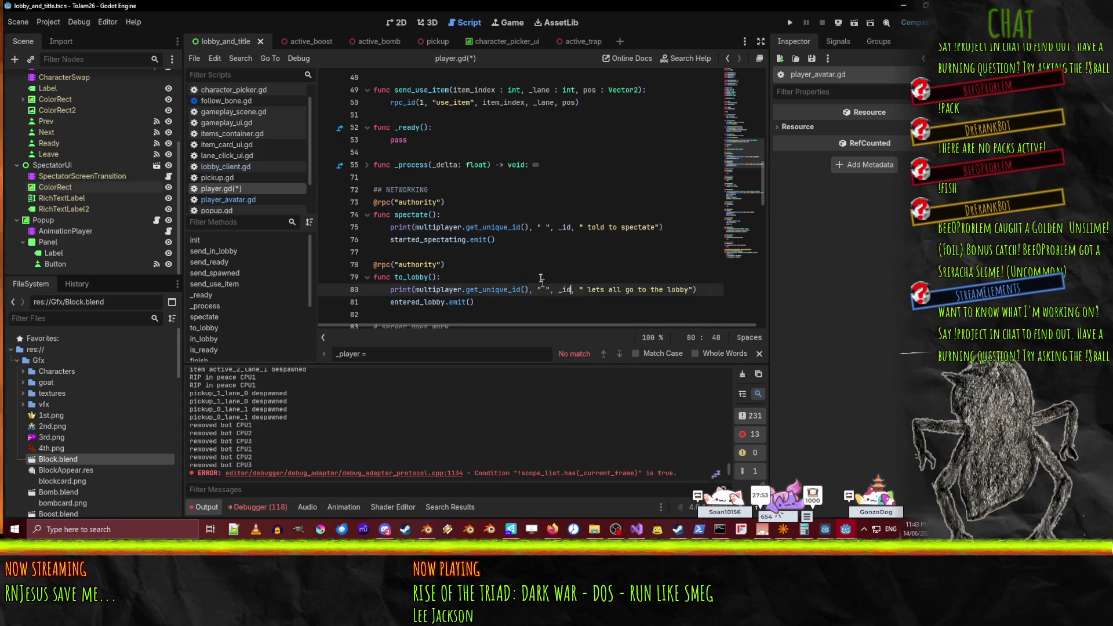
- Copy the whole spectate print line
double_click(493, 227)
double_click(565, 227)
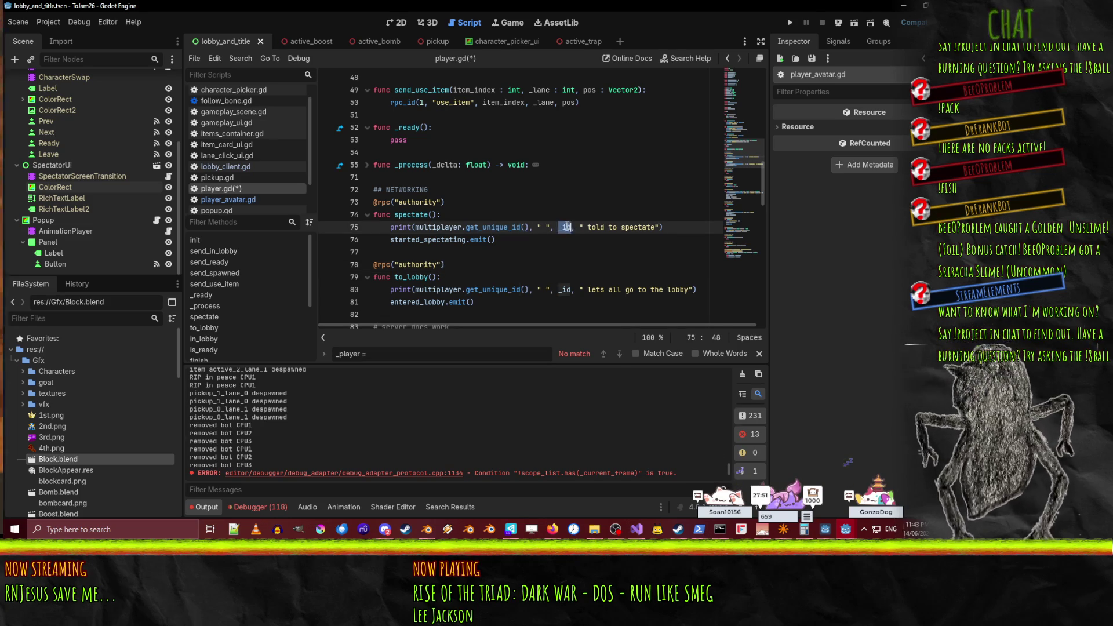
scroll(545, 277, down, 9)
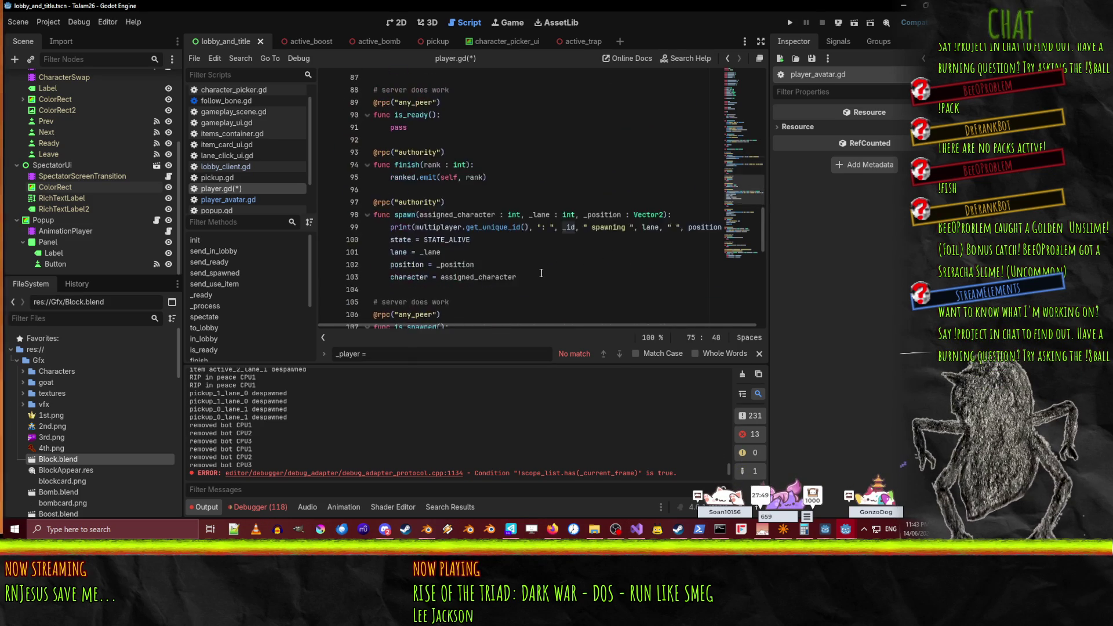
scroll(541, 273, up, 8)
click(467, 202)
key(Up)
key(Home)
key(Home)
key(shift+Down)
key(ctrl+c)
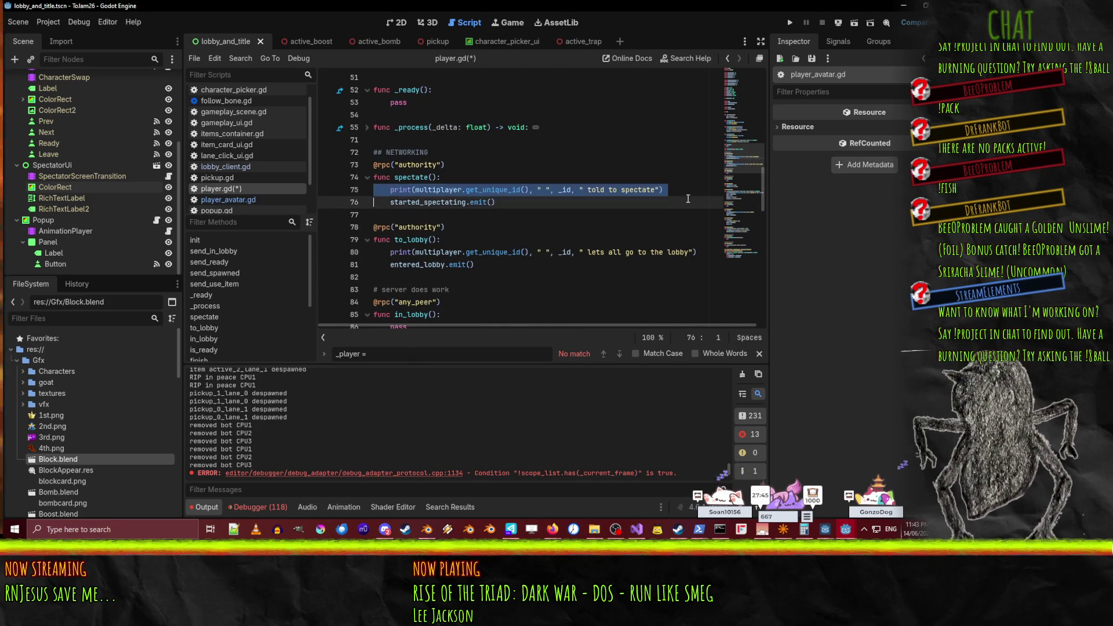
- Paste the print line into finish() and change its message to "assigned rank ", rank)
scroll(561, 206, down, 1)
scroll(562, 206, down, 3)
scroll(433, 255, down, 6)
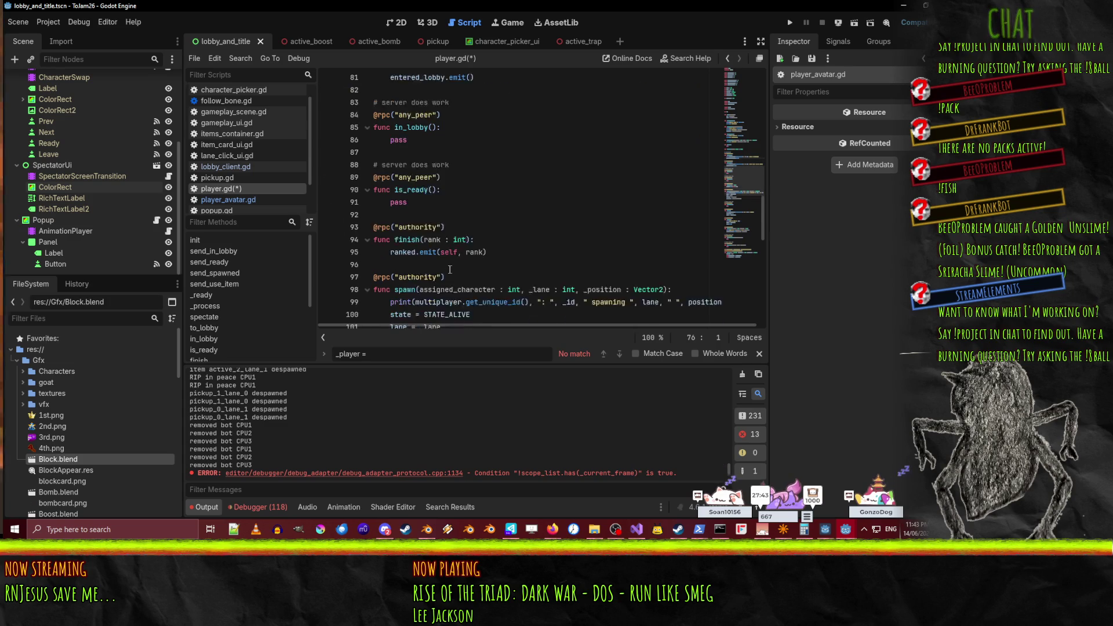
click(407, 212)
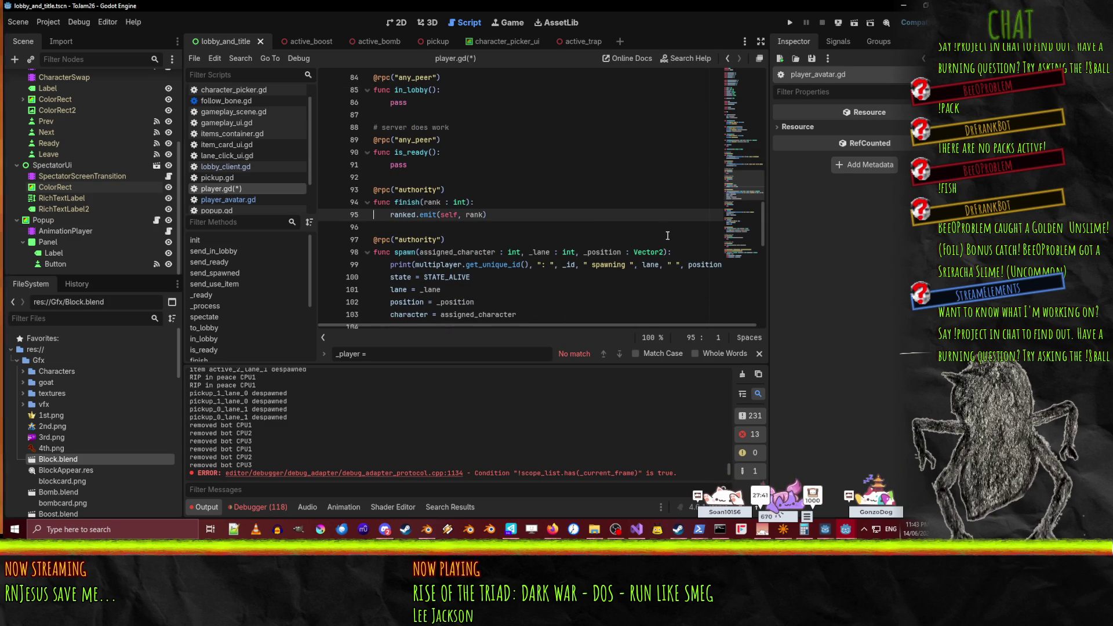
key(ctrl+v)
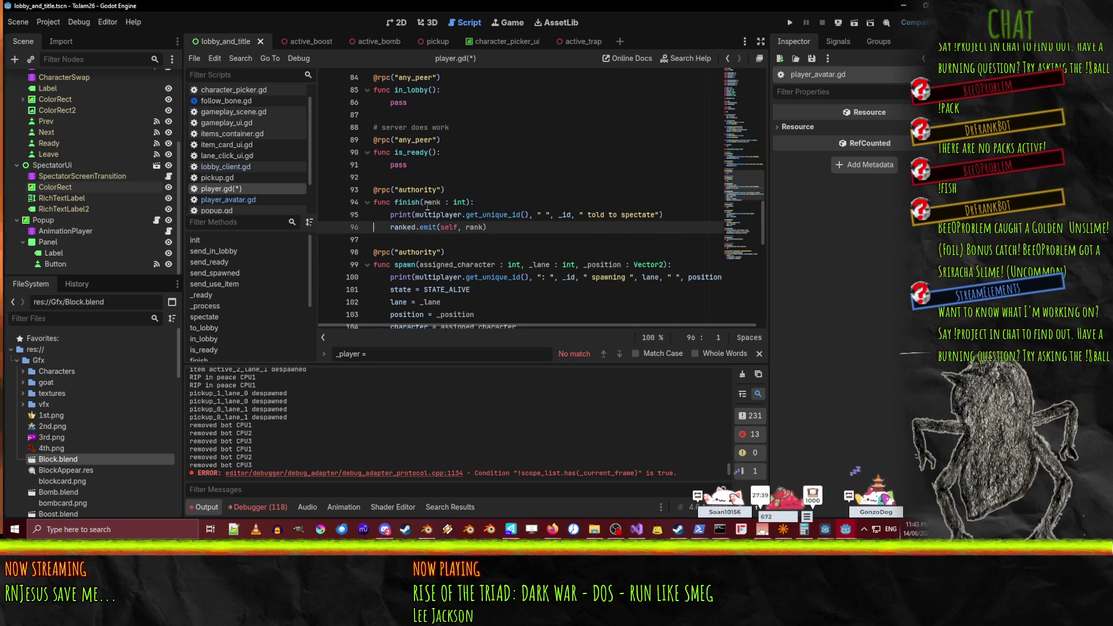
drag(415, 214, 545, 214)
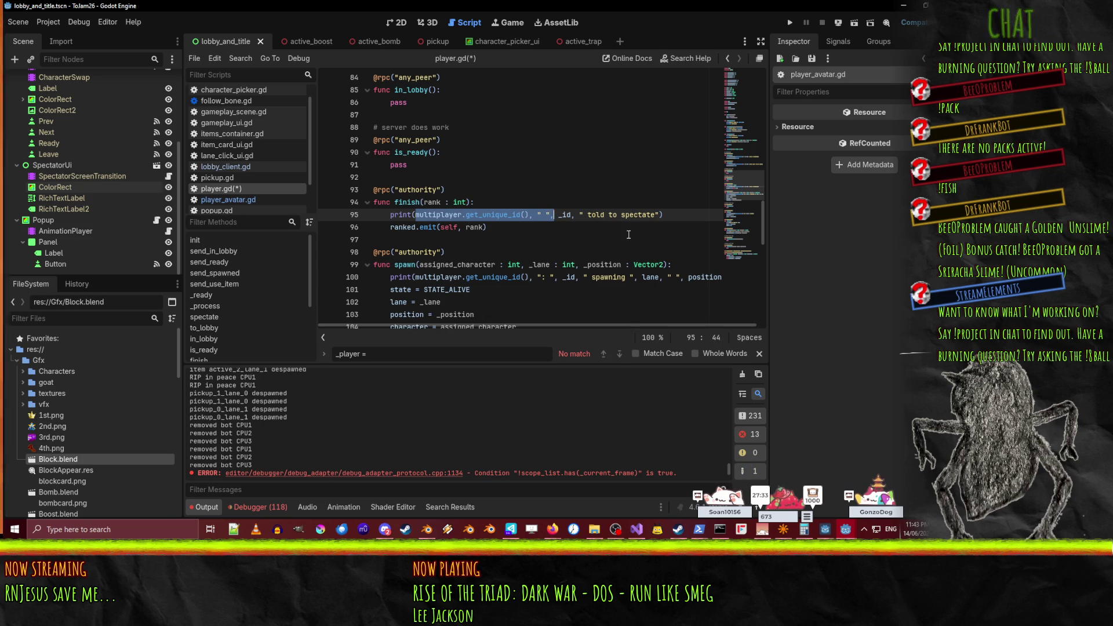
key(BackSpace)
key(Right)
key(Right)
key(Right)
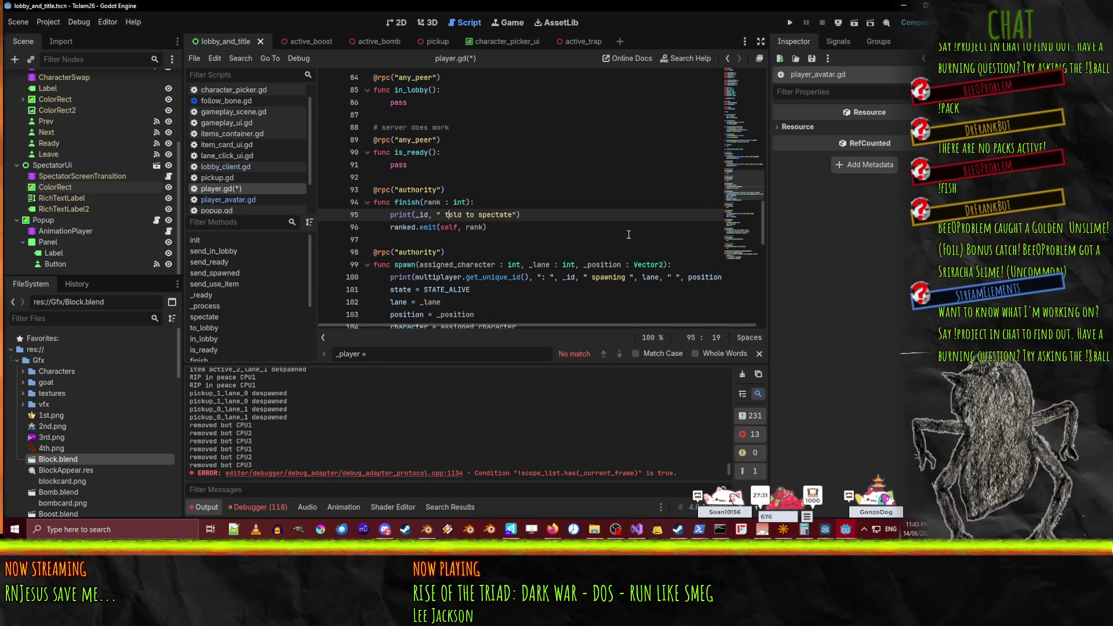
key(shift+Right)
key(shift+Right)
key(shift+Right)
key(shift+Right)
key(shift+Right)
key(shift+Right)
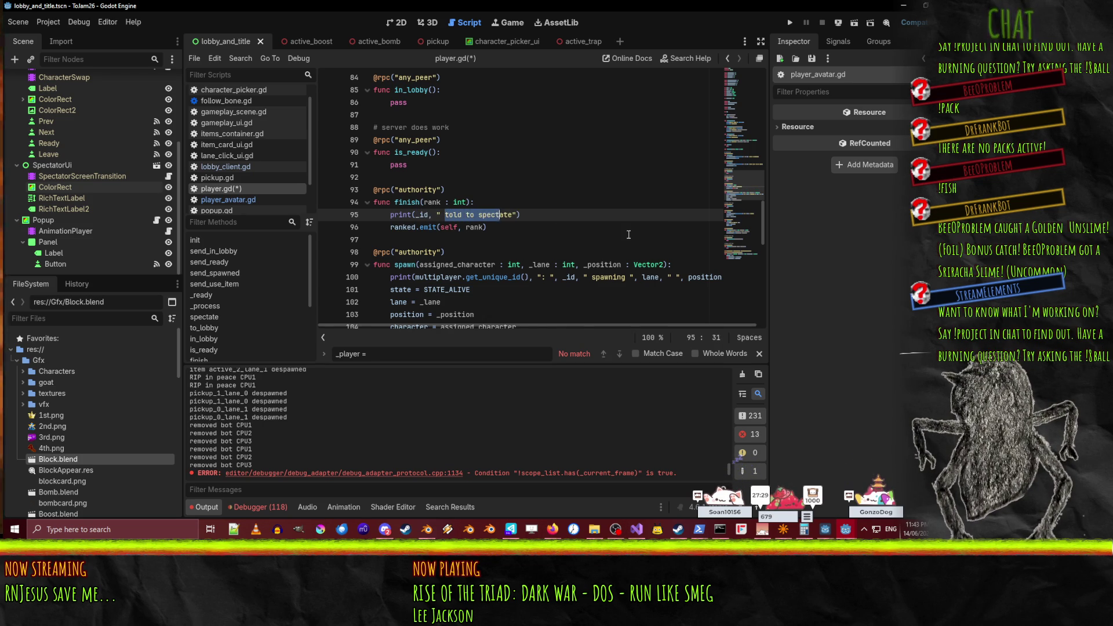
key(shift+Right)
text(assign)
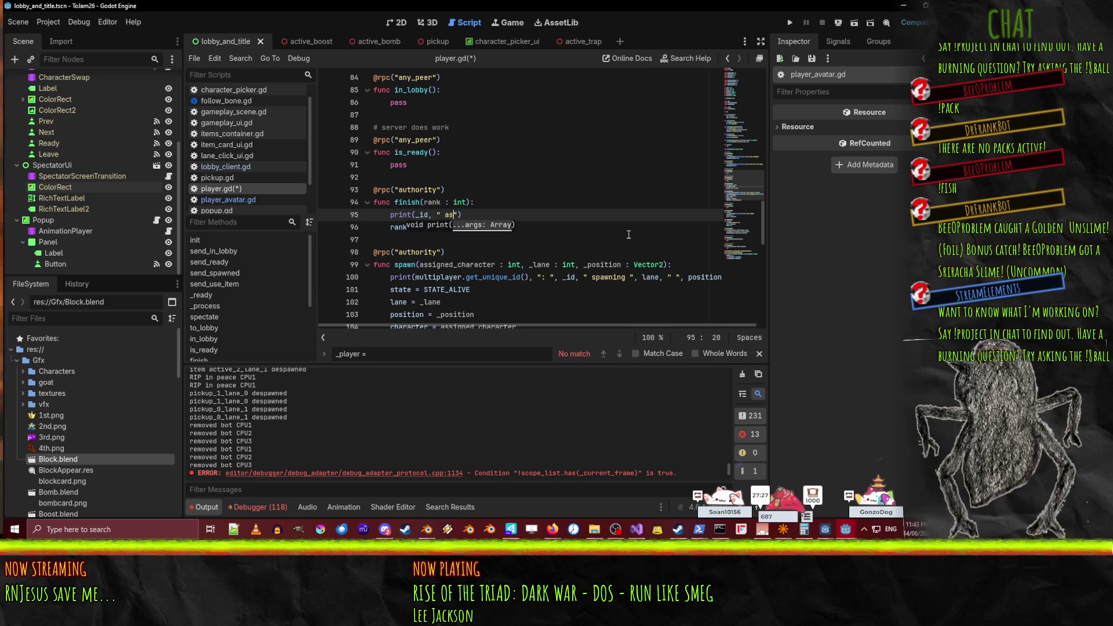
text(ed rank ", ran)
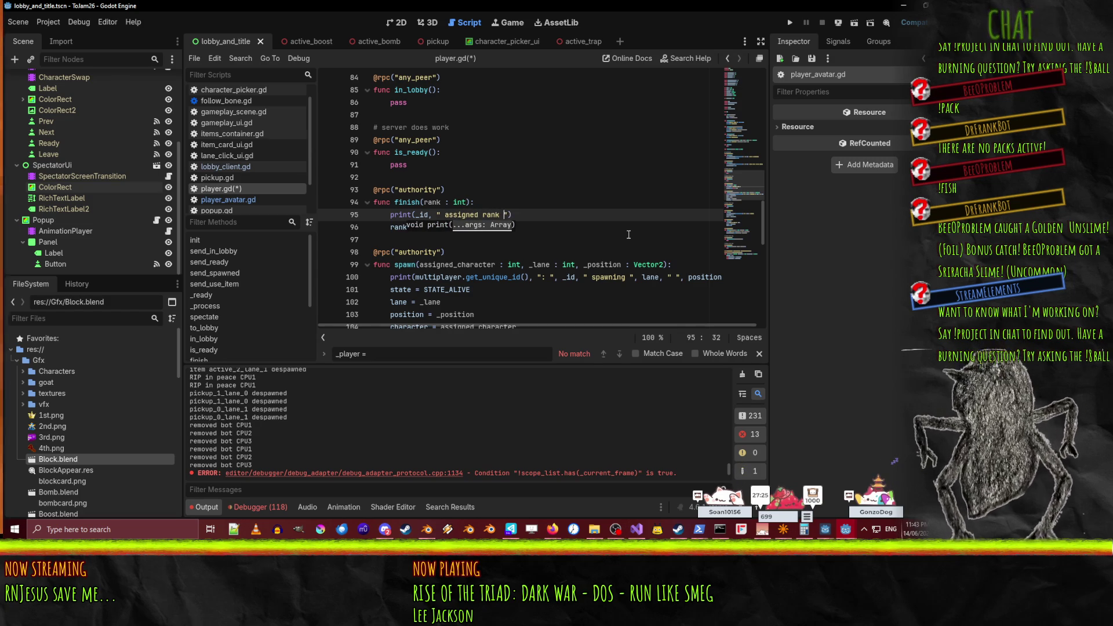
text(k)
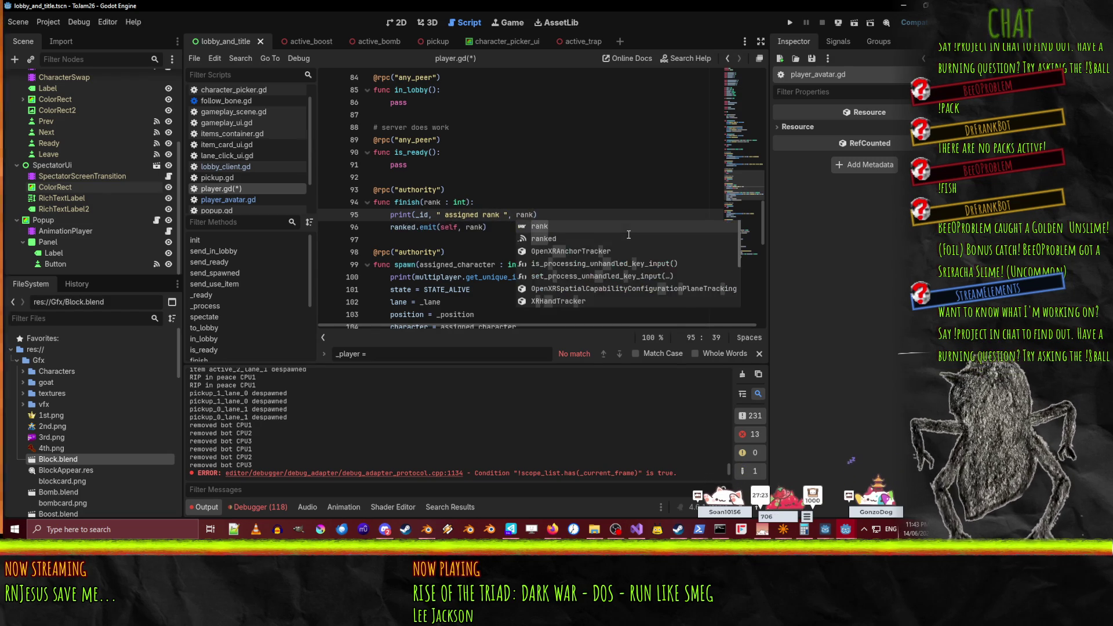
- Put the unique-id arguments back at the start of the finish print and save player.gd
click(414, 215)
key(ctrl+v)
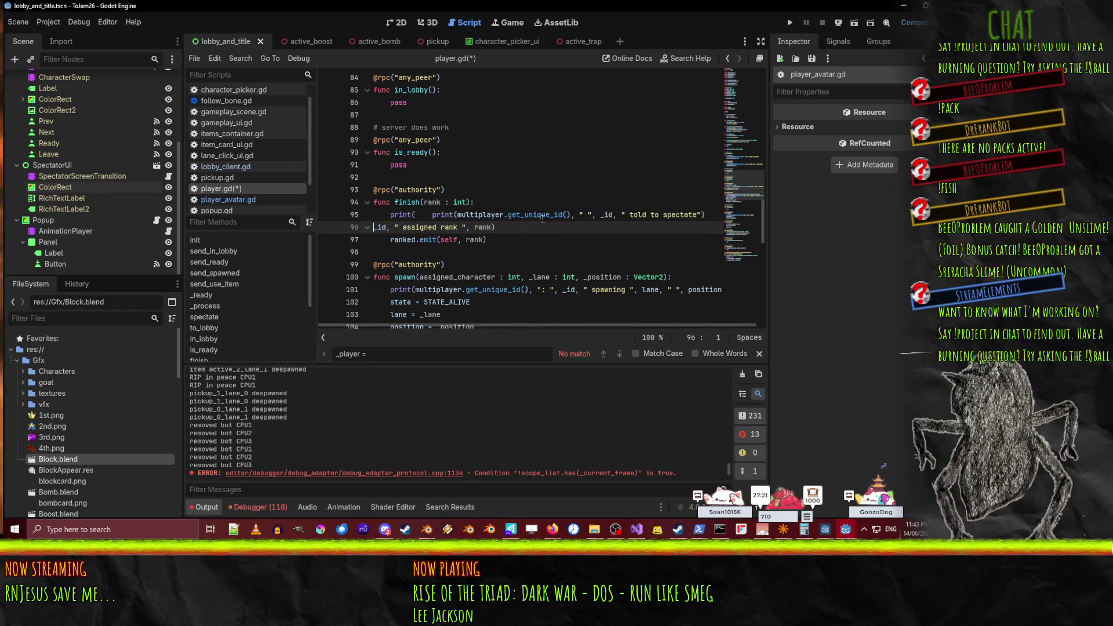
key(ctrl+z)
scroll(488, 237, up, 6)
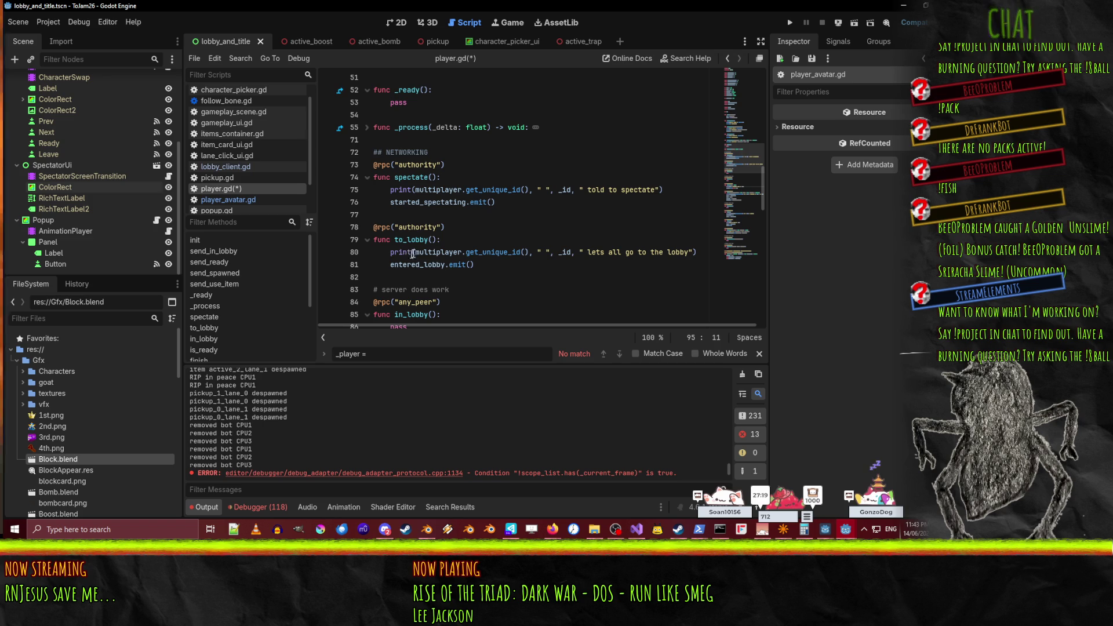
drag(415, 252, 554, 255)
key(ctrl+c)
scroll(553, 255, down, 12)
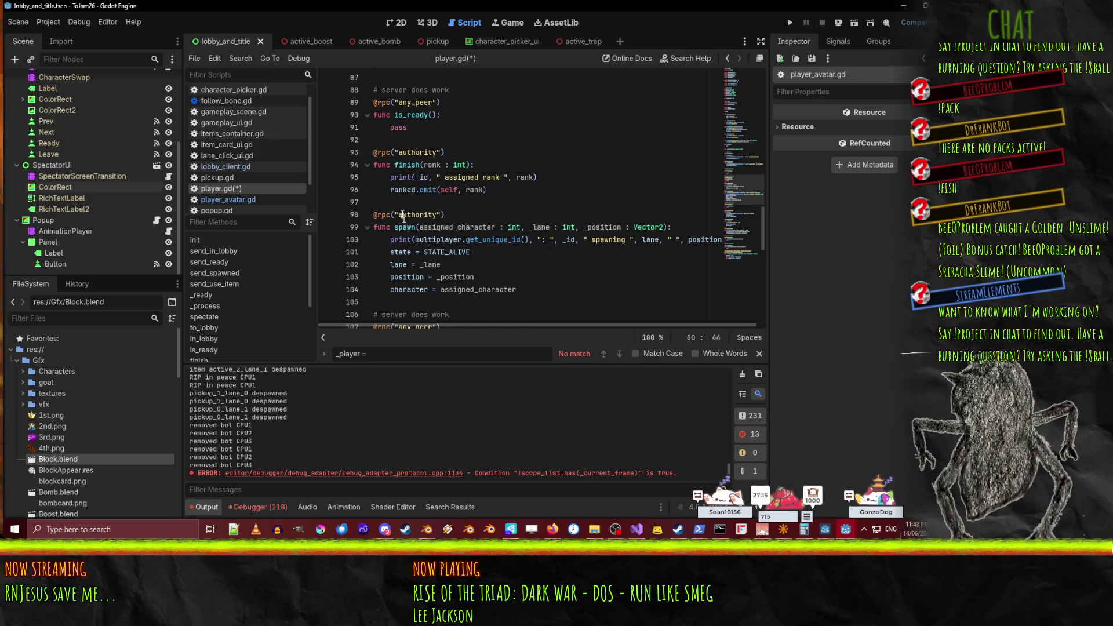
click(414, 177)
key(ctrl+v)
scroll(497, 205, up, 1)
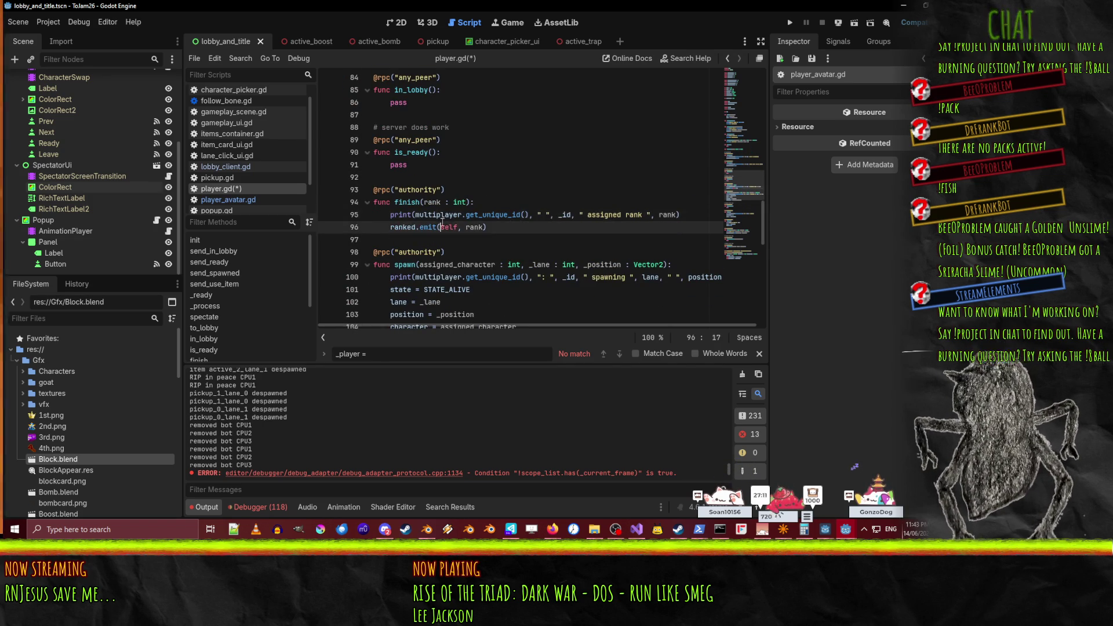
click(496, 214)
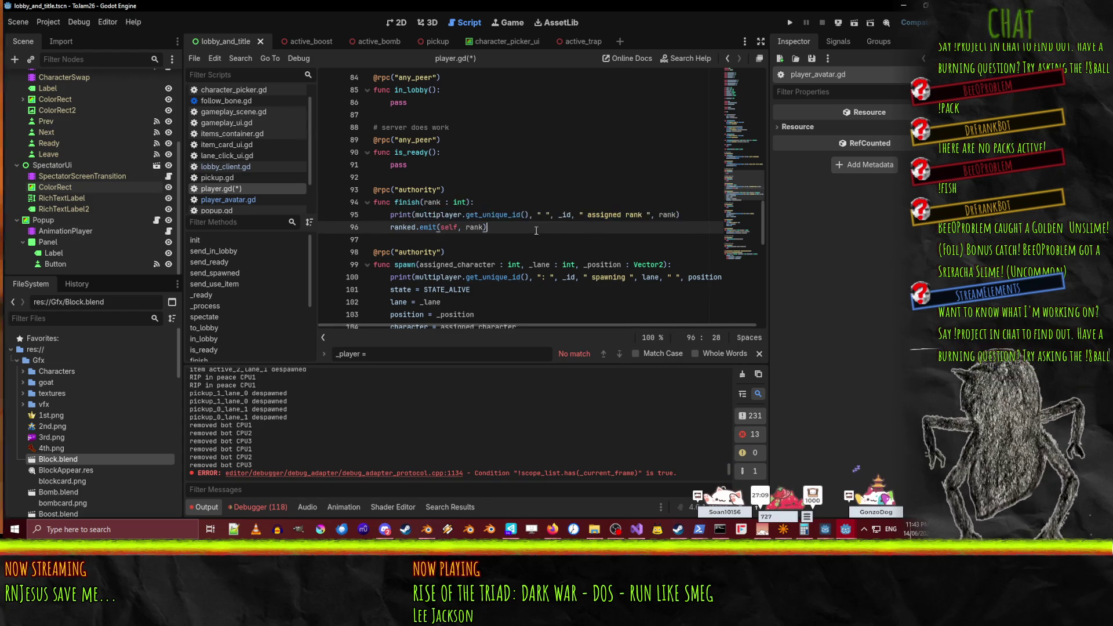
click(460, 215)
scroll(557, 203, up, 10)
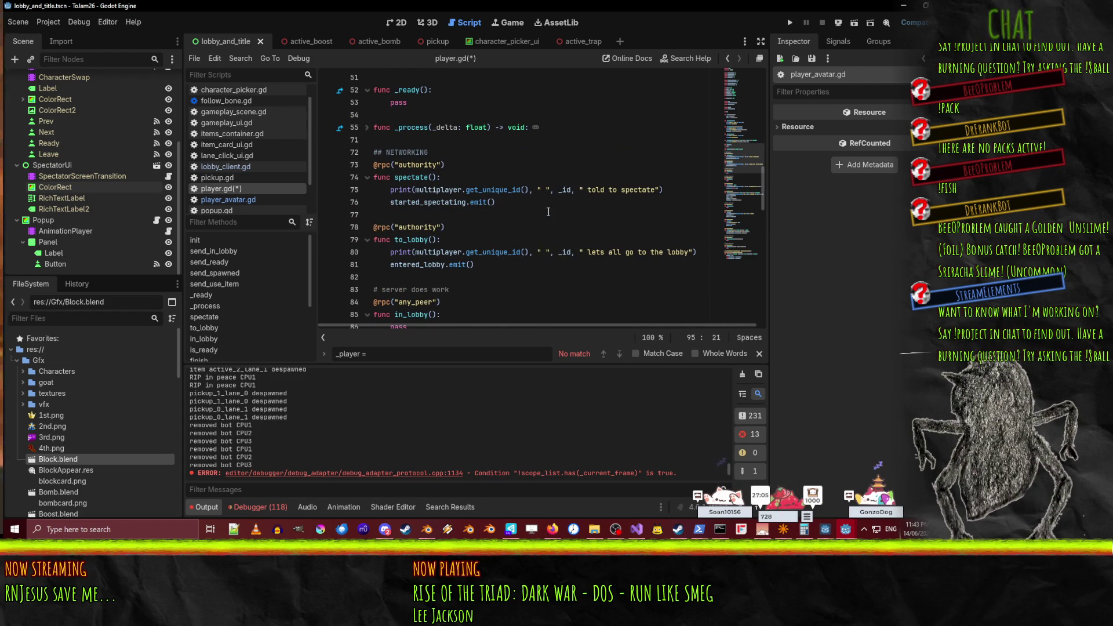
scroll(547, 216, down, 10)
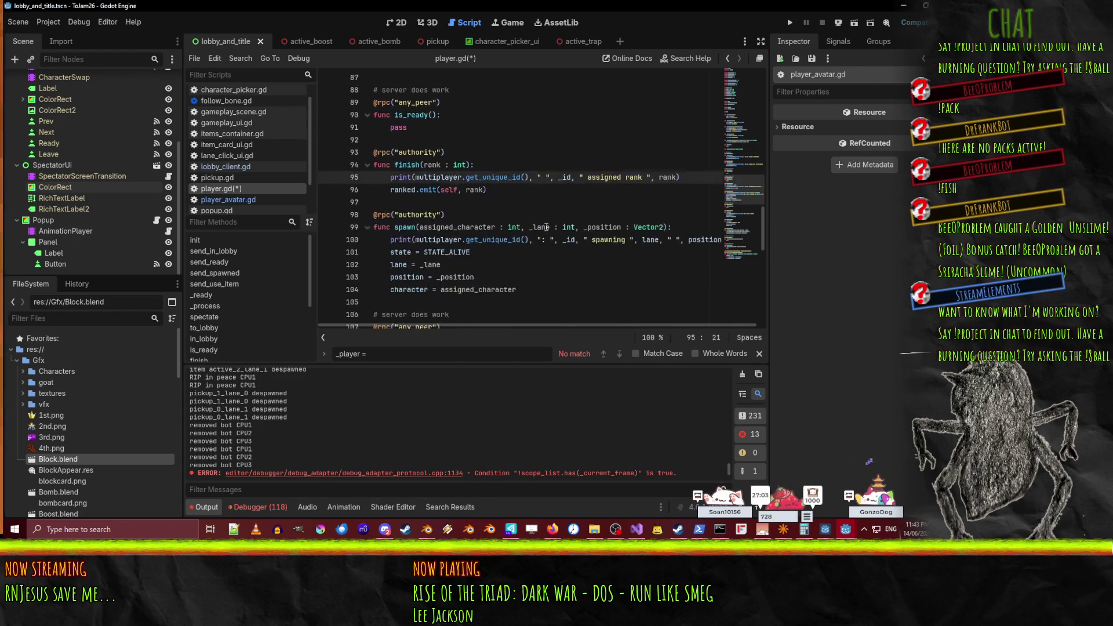
key(ctrl+s)
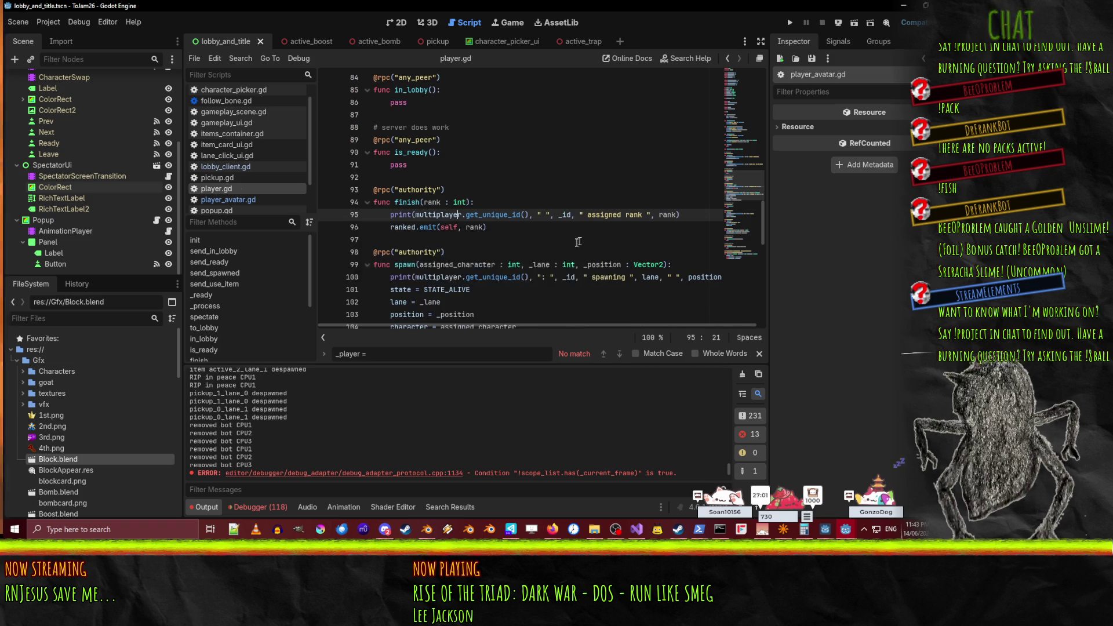
scroll(565, 248, up, 2)
scroll(579, 243, up, 1)
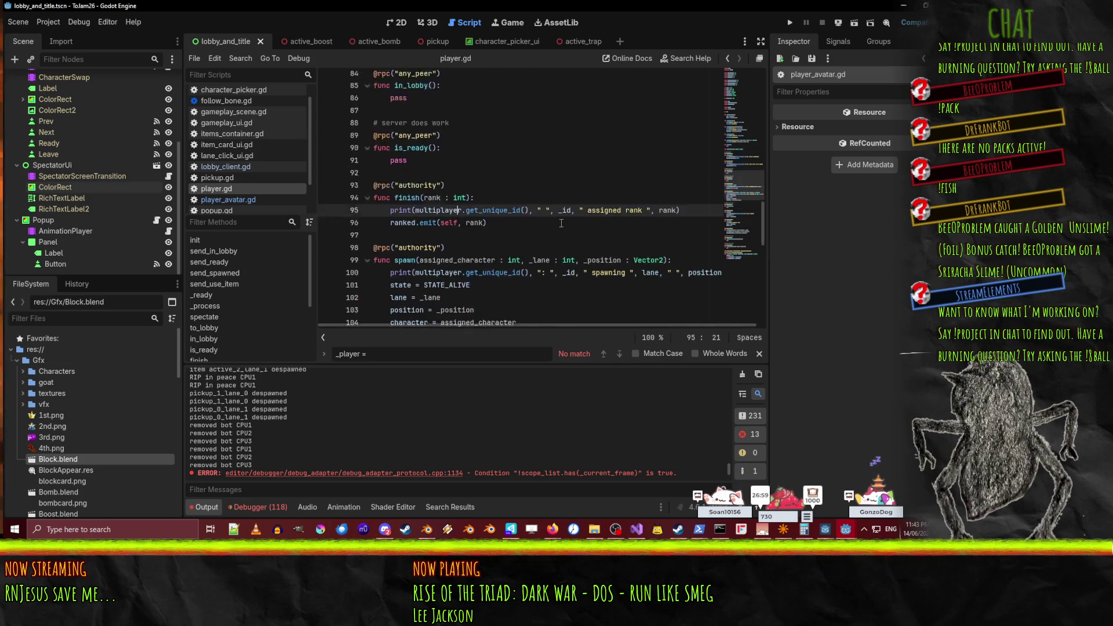
click(370, 165)
scroll(464, 174, up, 2)
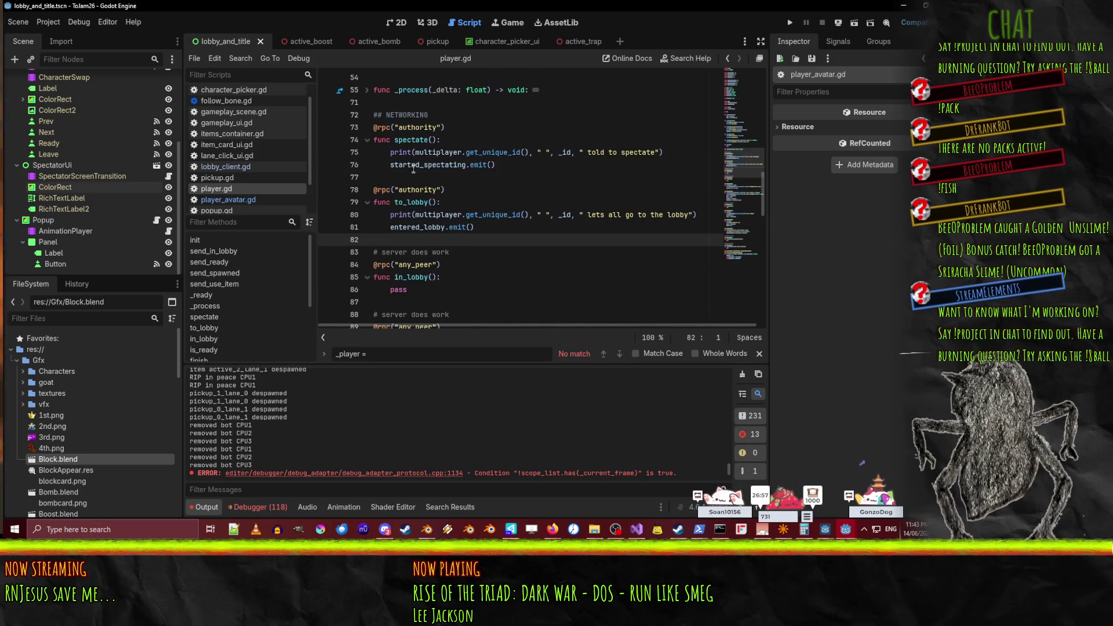
click(549, 178)
scroll(582, 207, down, 5)
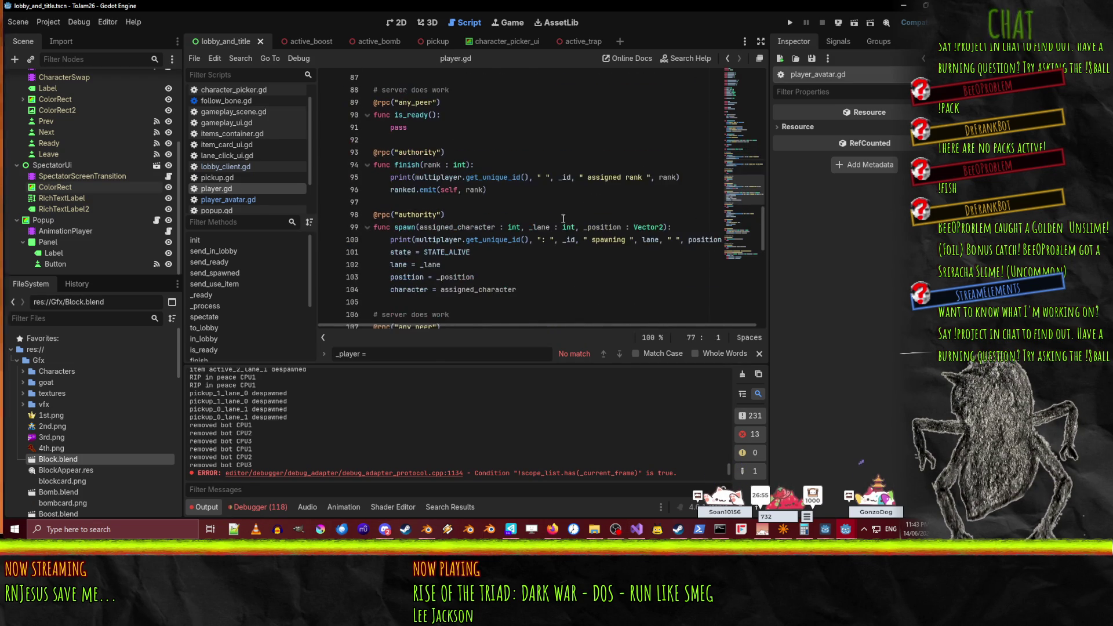
click(546, 240)
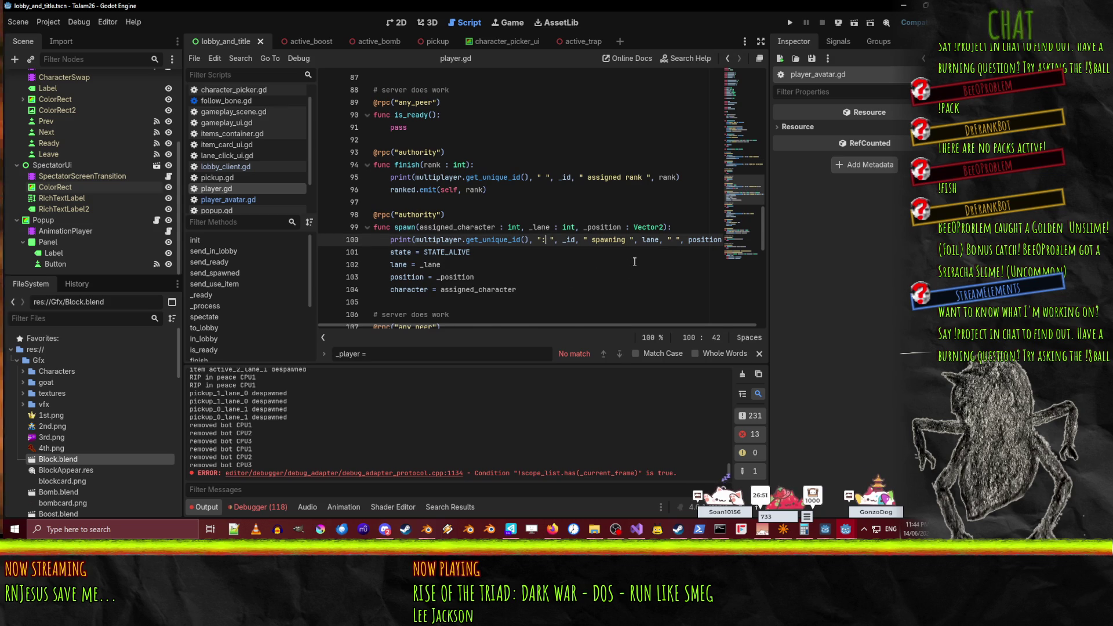
scroll(634, 262, down, 3)
scroll(553, 201, down, 2)
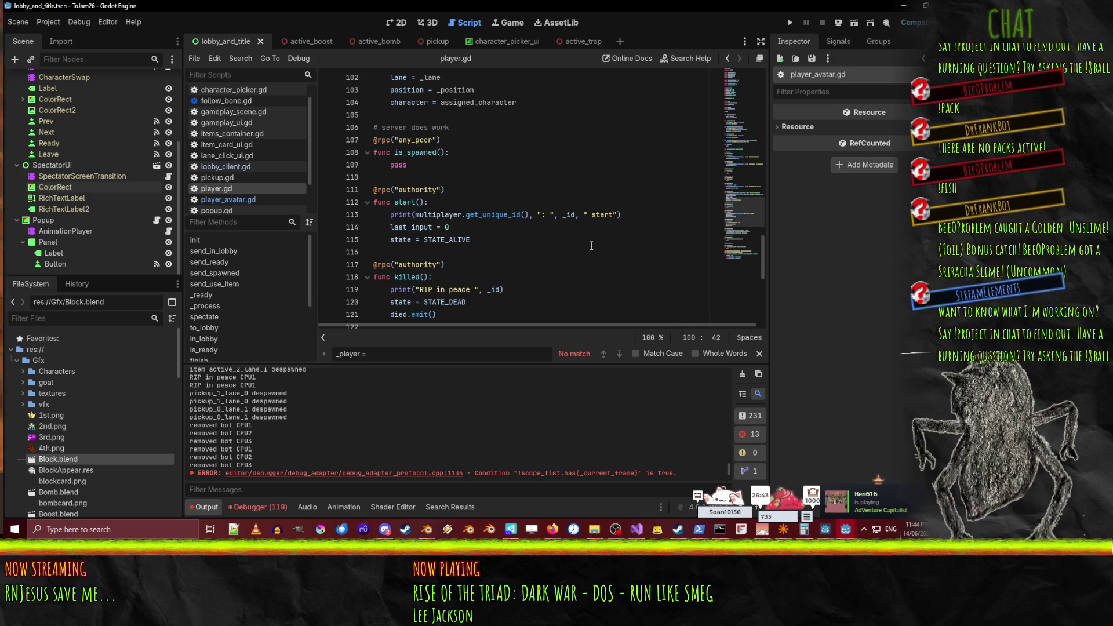
scroll(592, 244, down, 1)
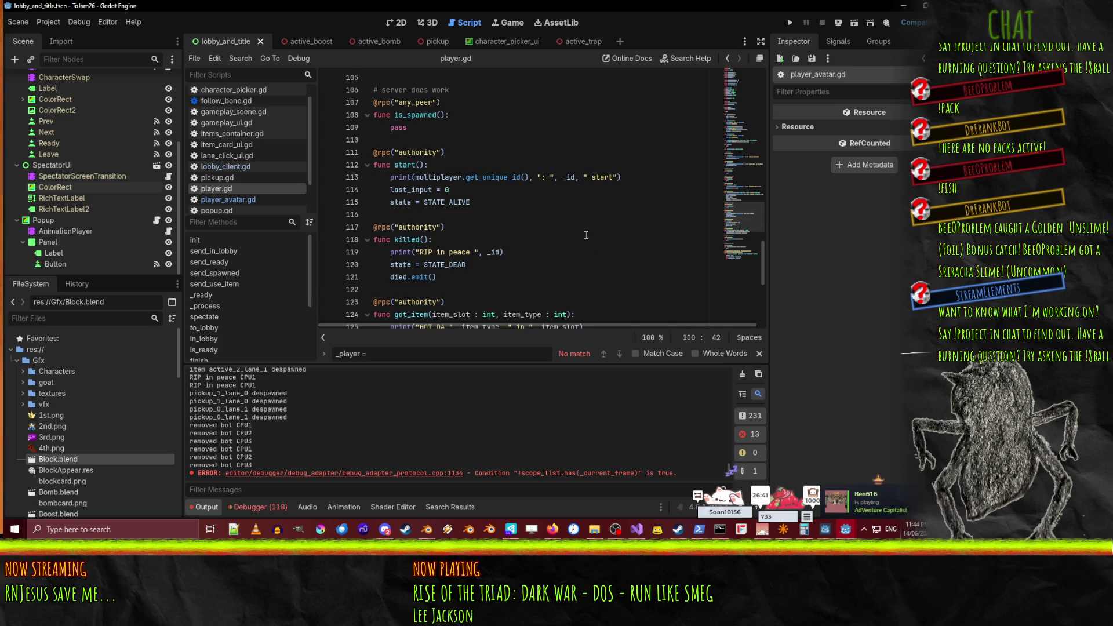
scroll(586, 234, down, 1)
scroll(576, 220, down, 2)
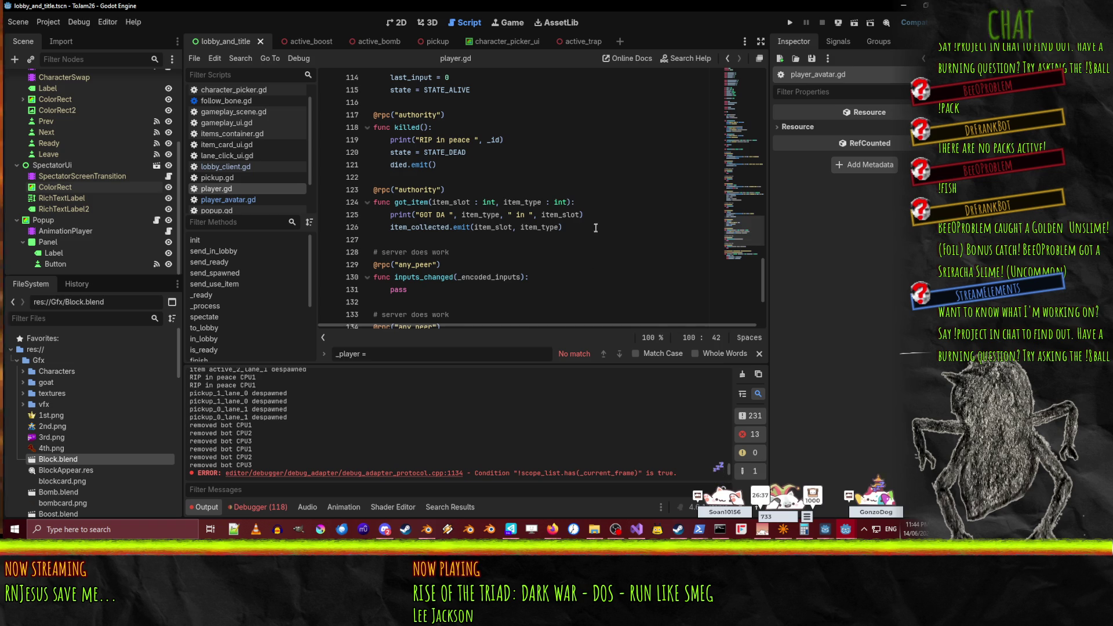
scroll(595, 228, down, 3)
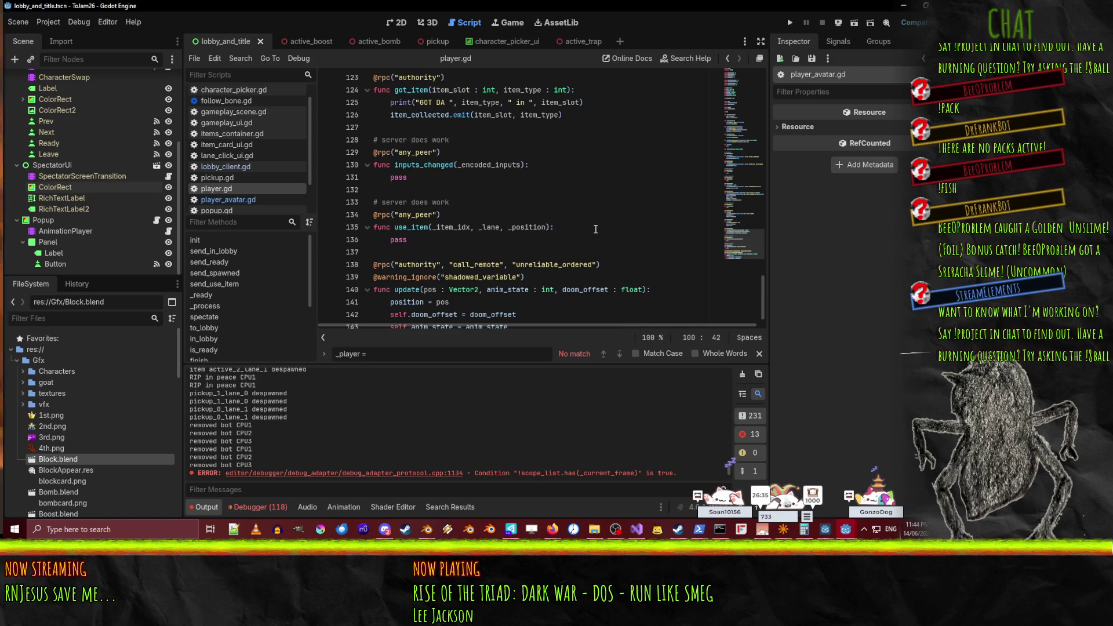
scroll(595, 229, down, 1)
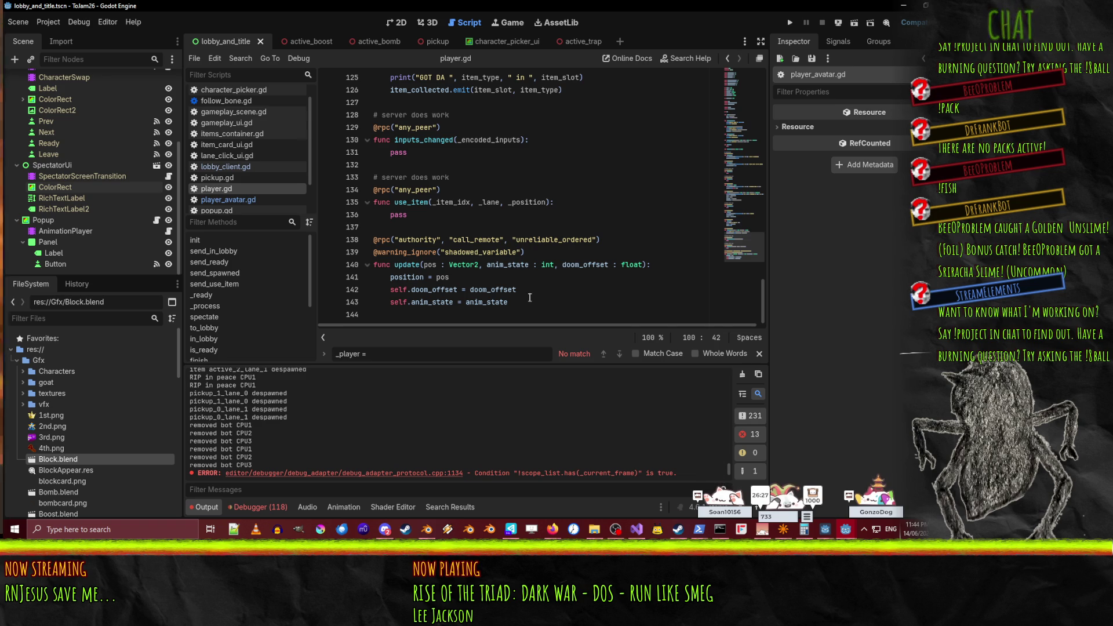
scroll(553, 297, up, 20)
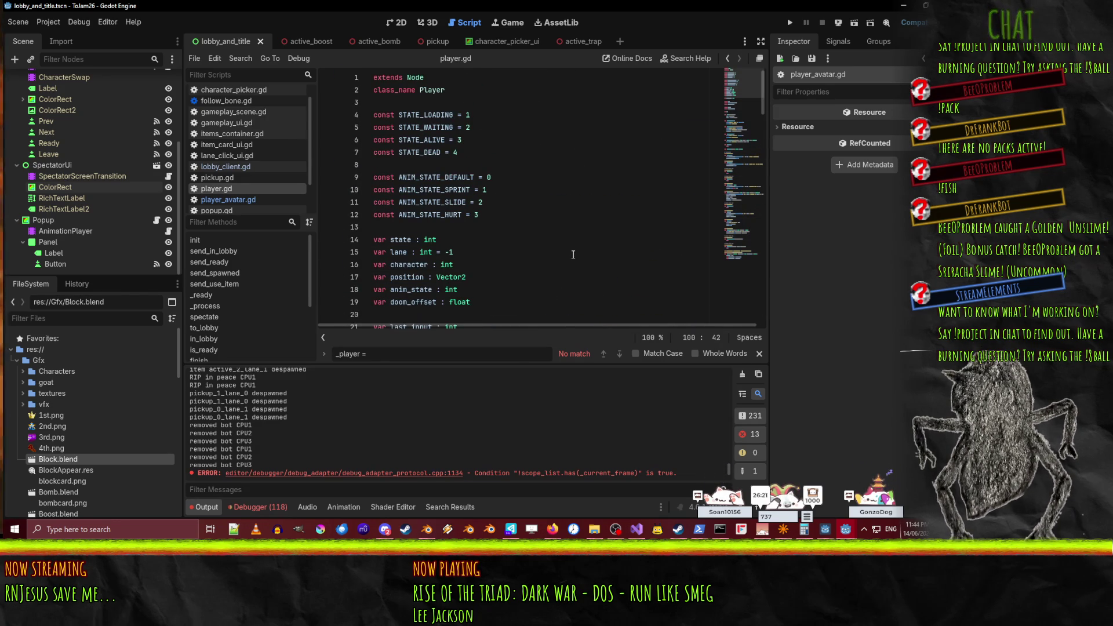
scroll(579, 266, down, 8)
scroll(602, 231, up, 5)
scroll(614, 215, down, 10)
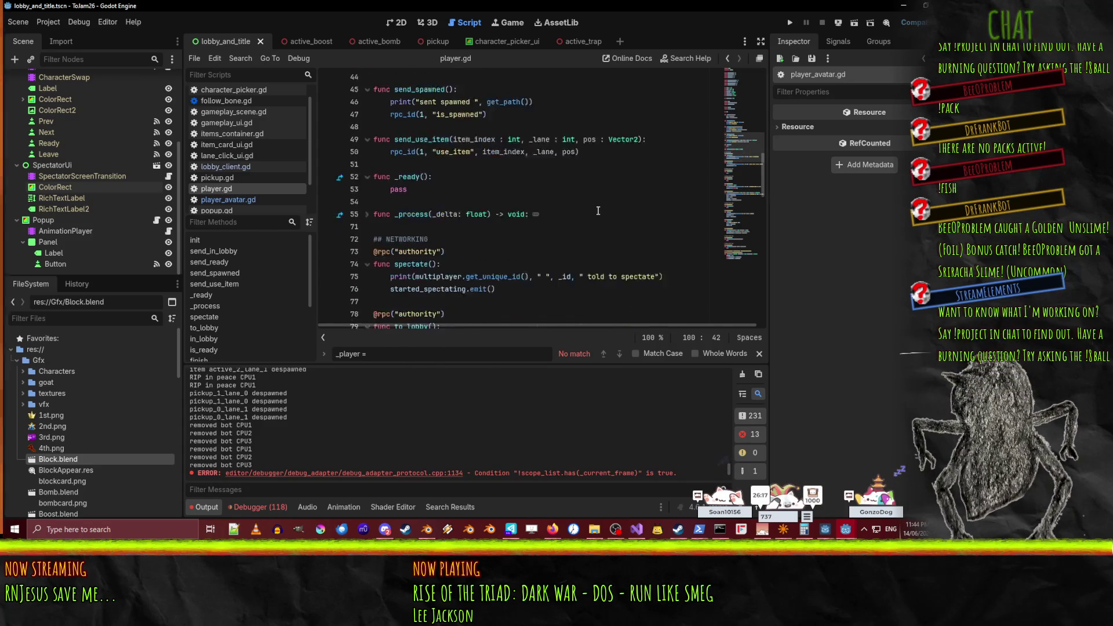
click(790, 26)
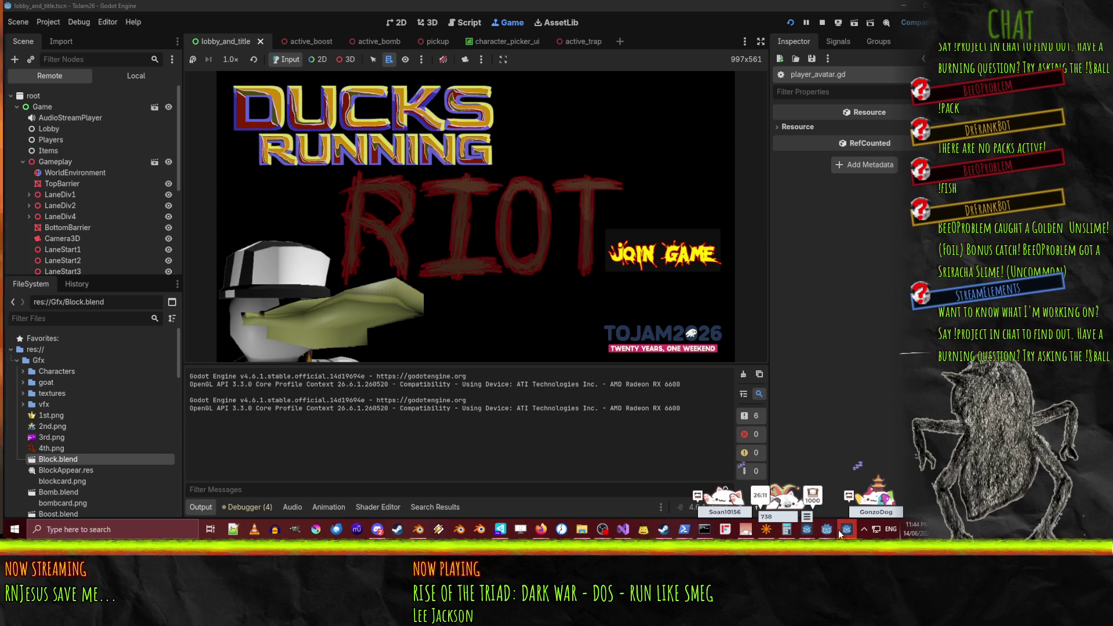
- Run the server project and start it listening for connections
mouse_move(826, 529)
click(873, 488)
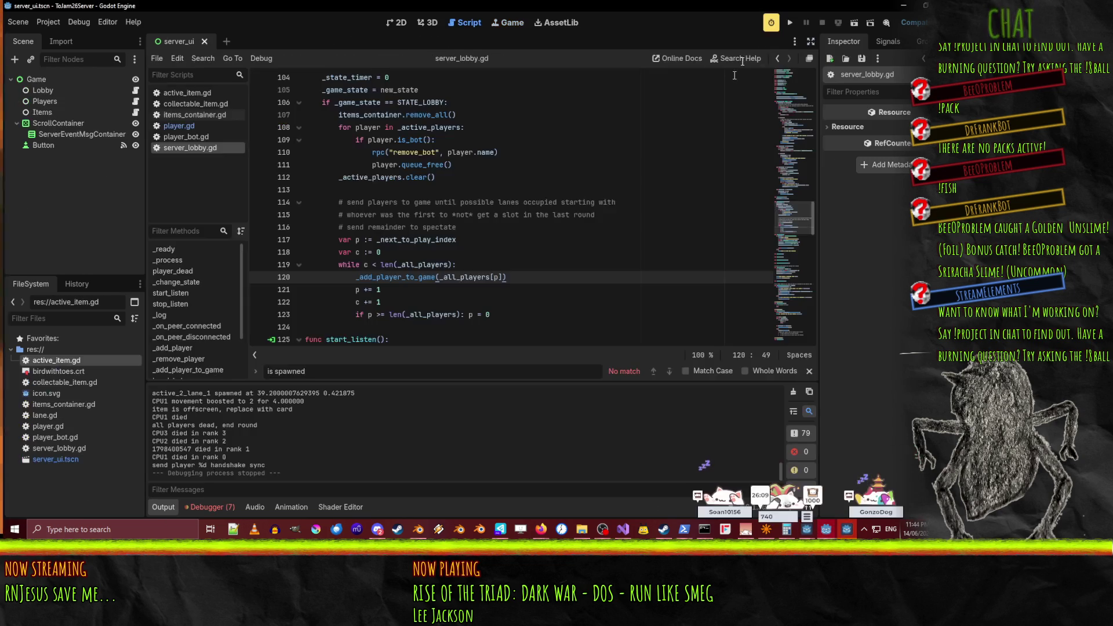
click(789, 23)
click(253, 86)
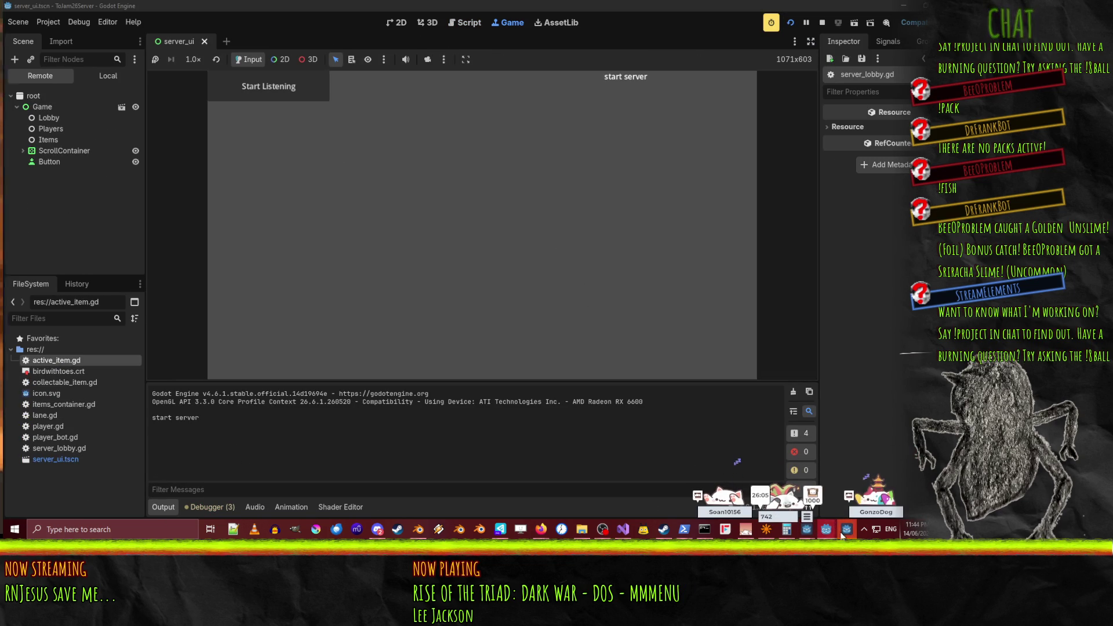
- Return to the client game window at the Ducks Running Riot title screen
mouse_move(826, 529)
click(795, 479)
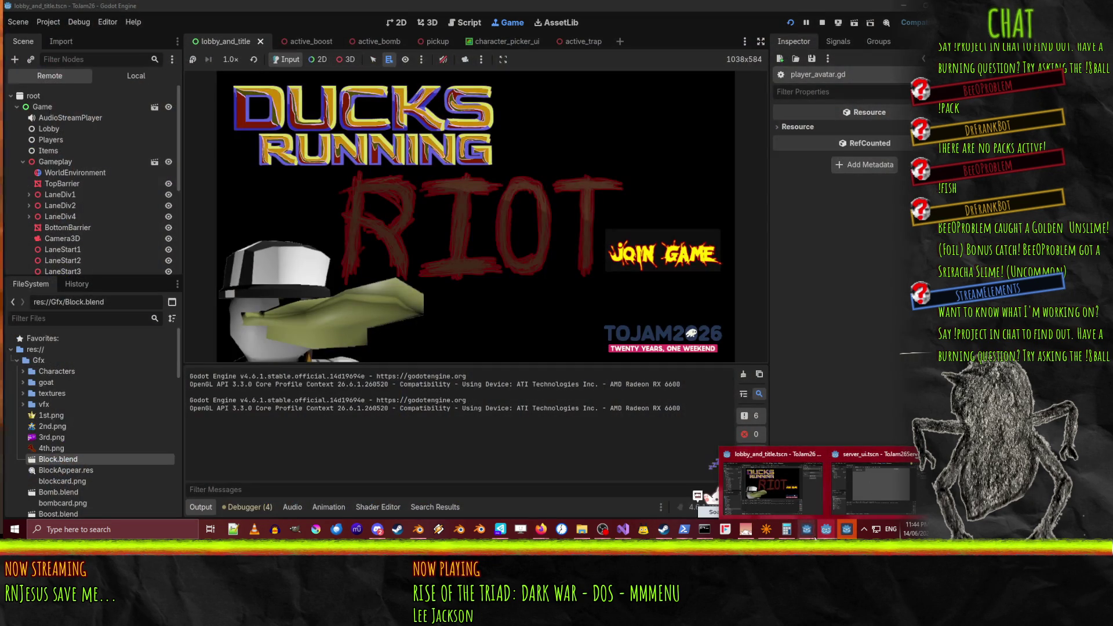
mouse_move(812, 536)
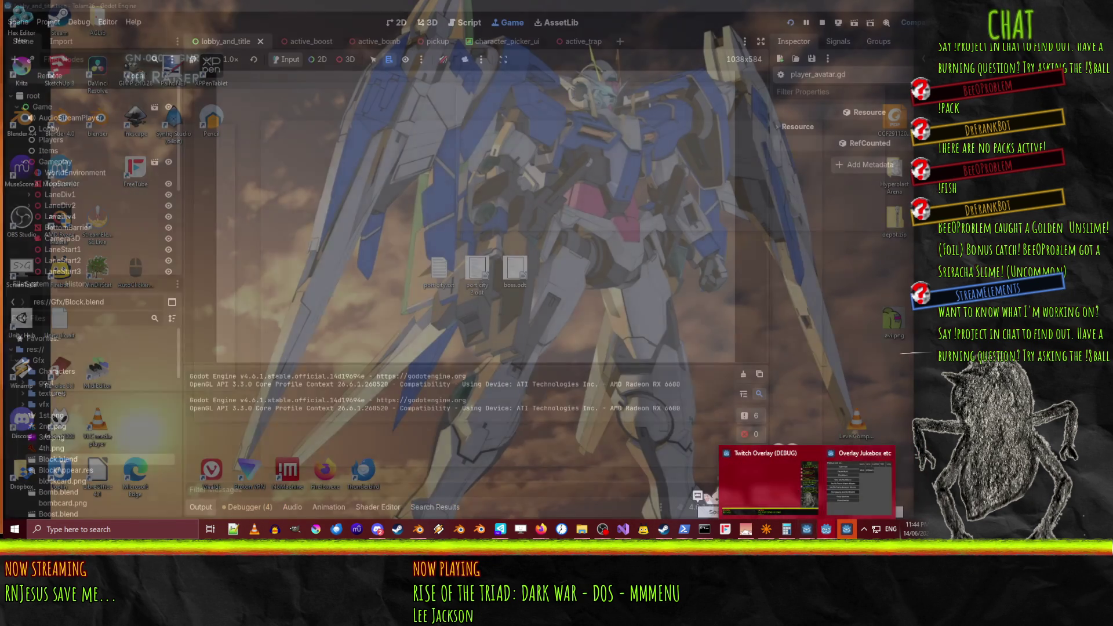
mouse_move(846, 535)
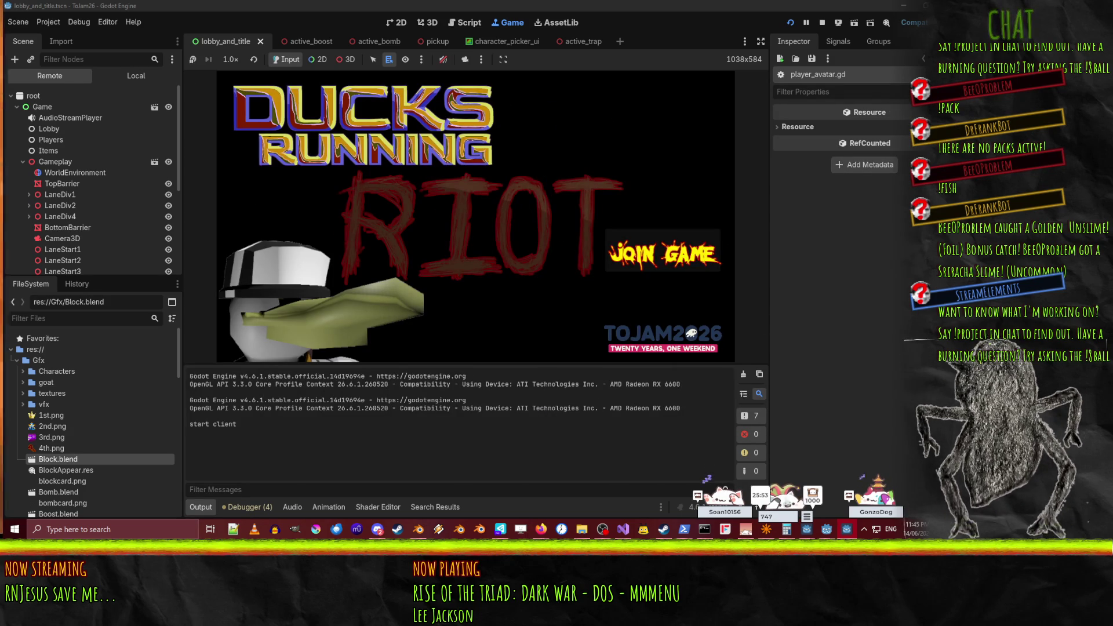
- Join the race as a spectator and send an item into lane 1 to trigger the error
click(662, 254)
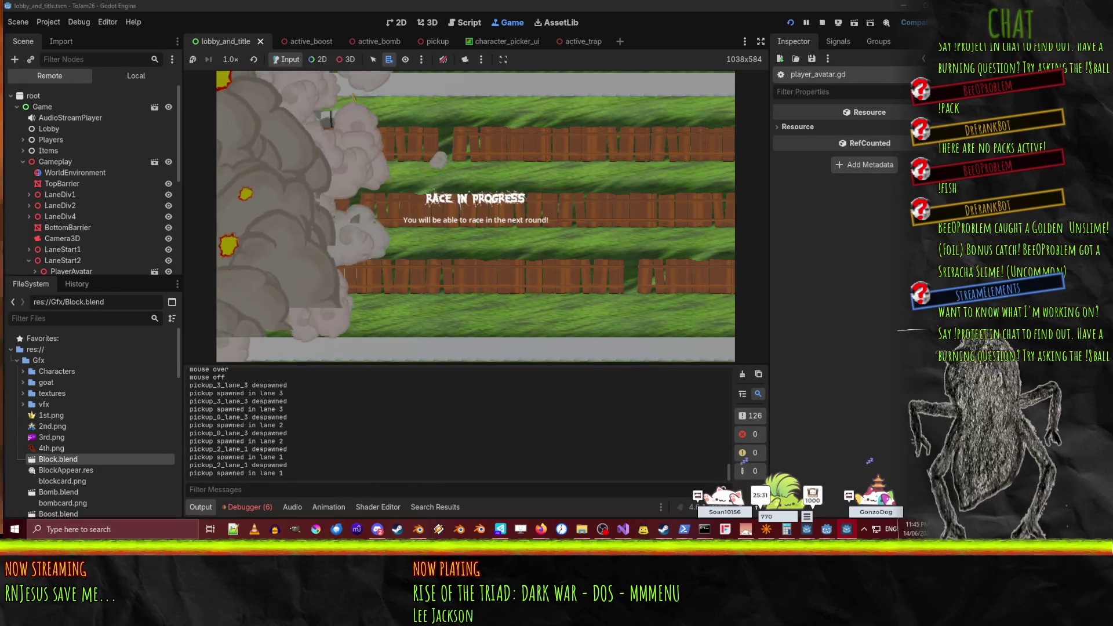
click(325, 173)
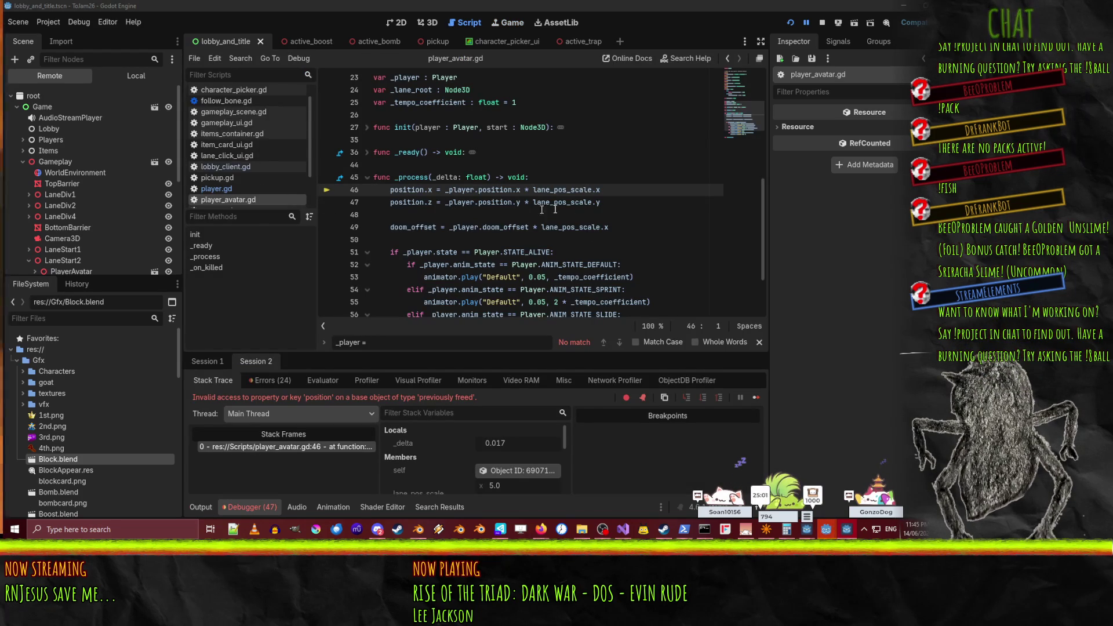
- Load the crashing PlayerAvatar's remote properties from the line 46 breakpoint
click(431, 190)
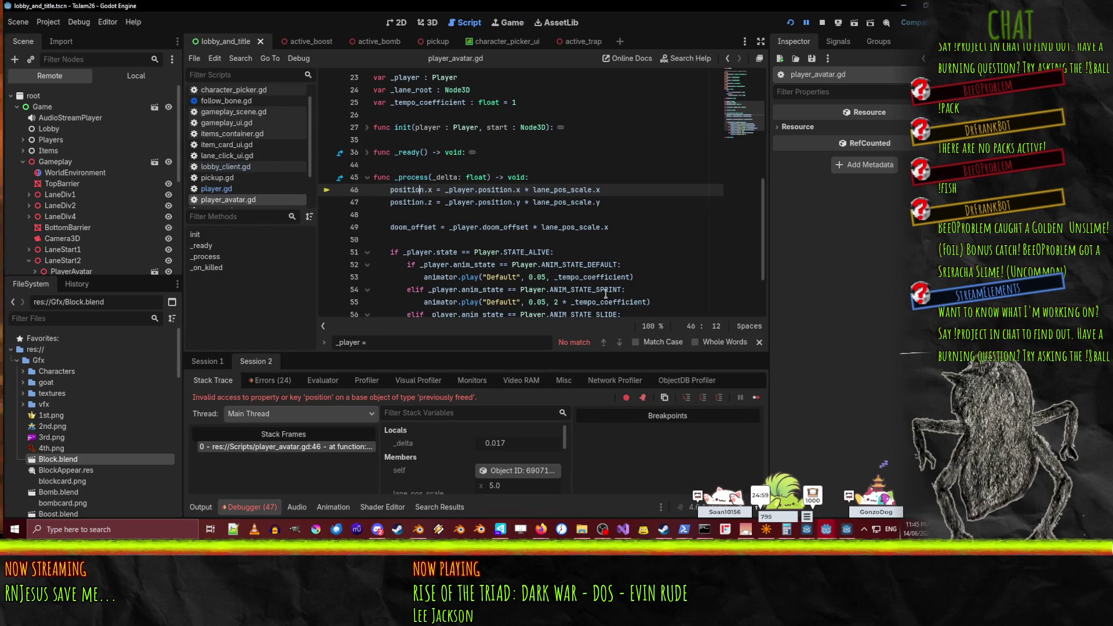
scroll(513, 247, up, 6)
scroll(513, 248, up, 2)
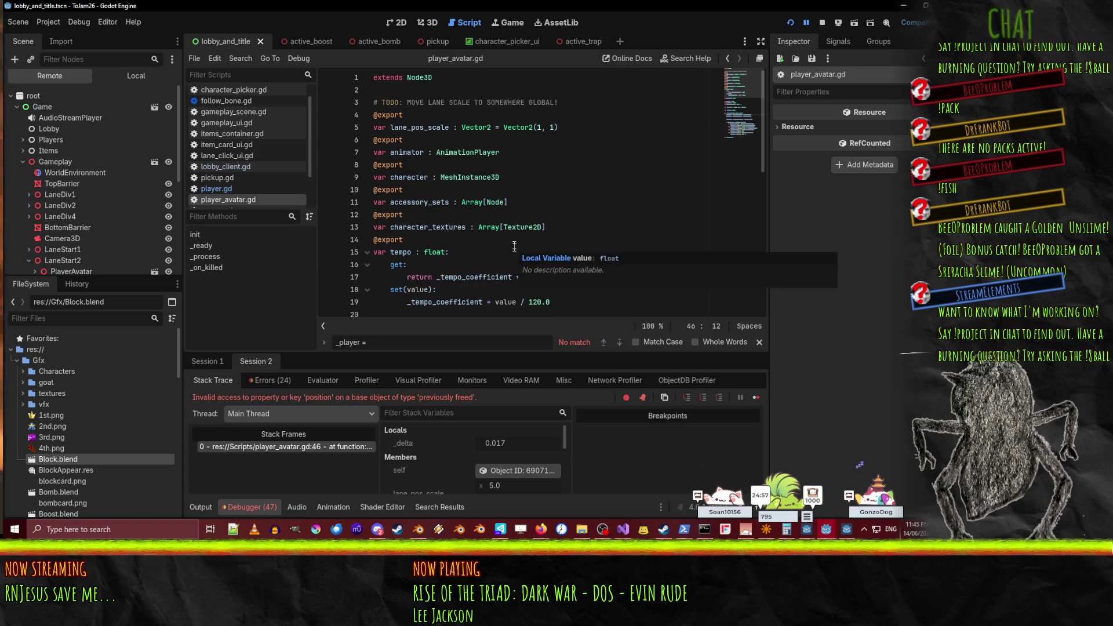
scroll(597, 249, down, 7)
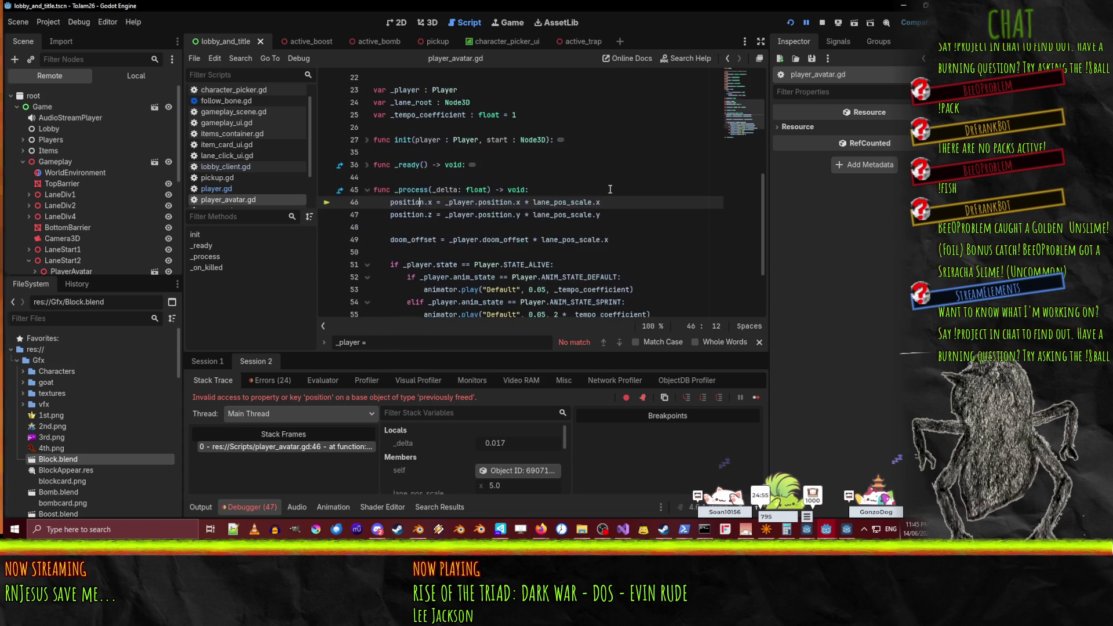
click(498, 471)
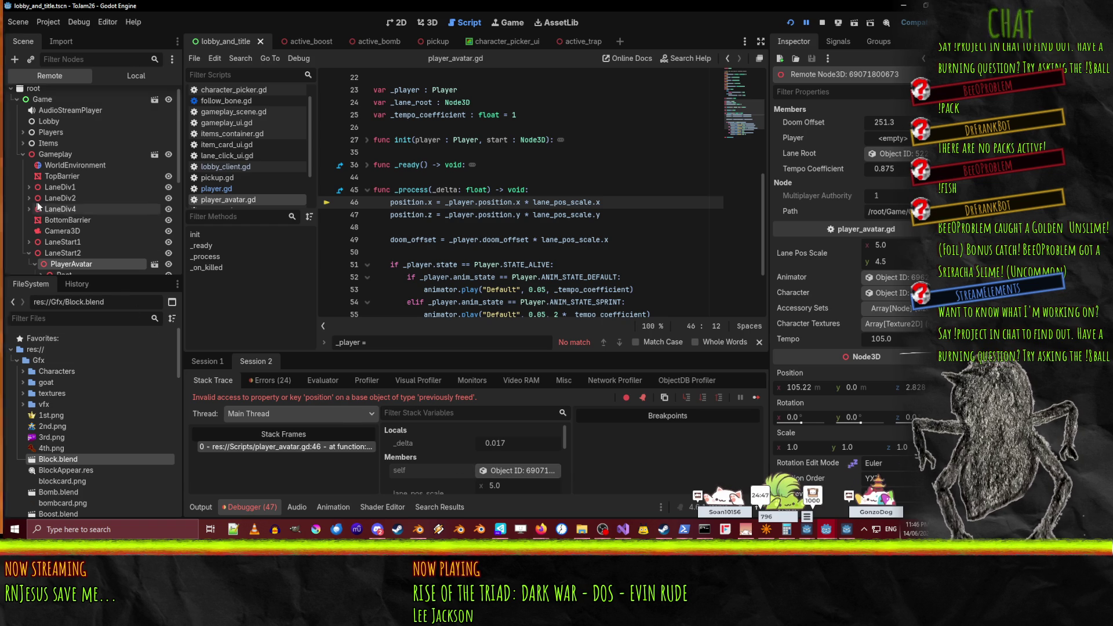
- Confirm _player on line 46 is empty, then bring the server project window forward
scroll(57, 206, down, 3)
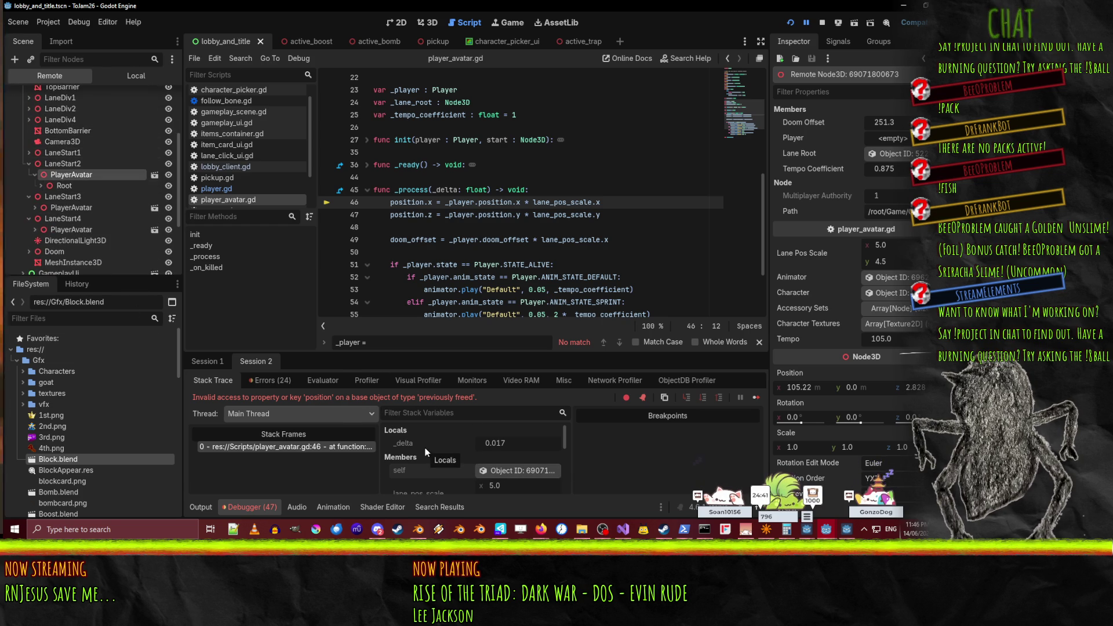
click(606, 202)
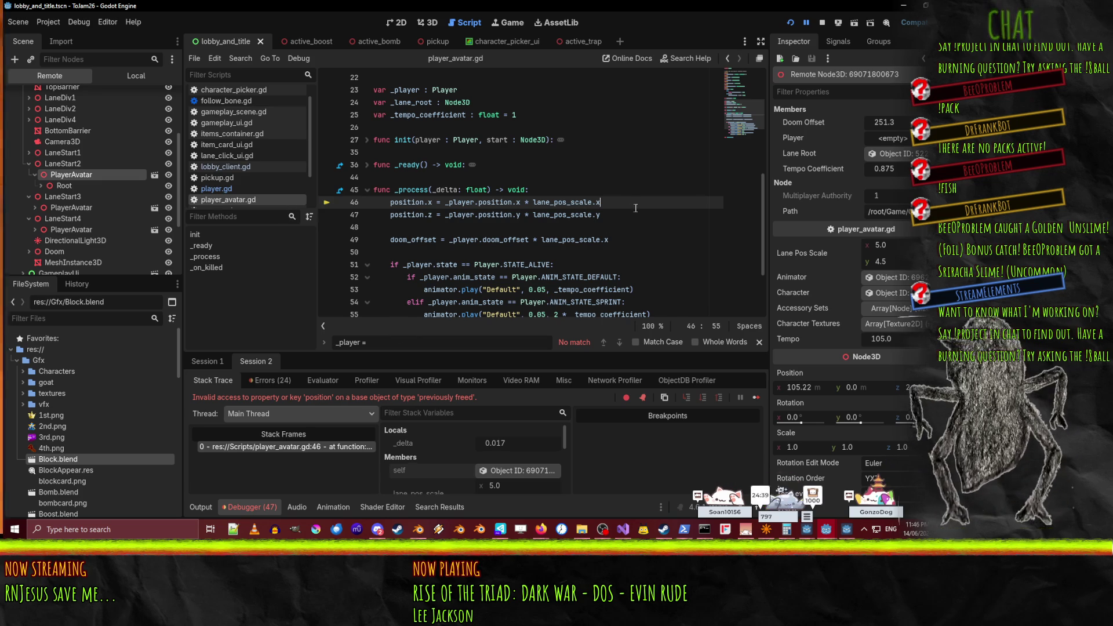
mouse_move(449, 206)
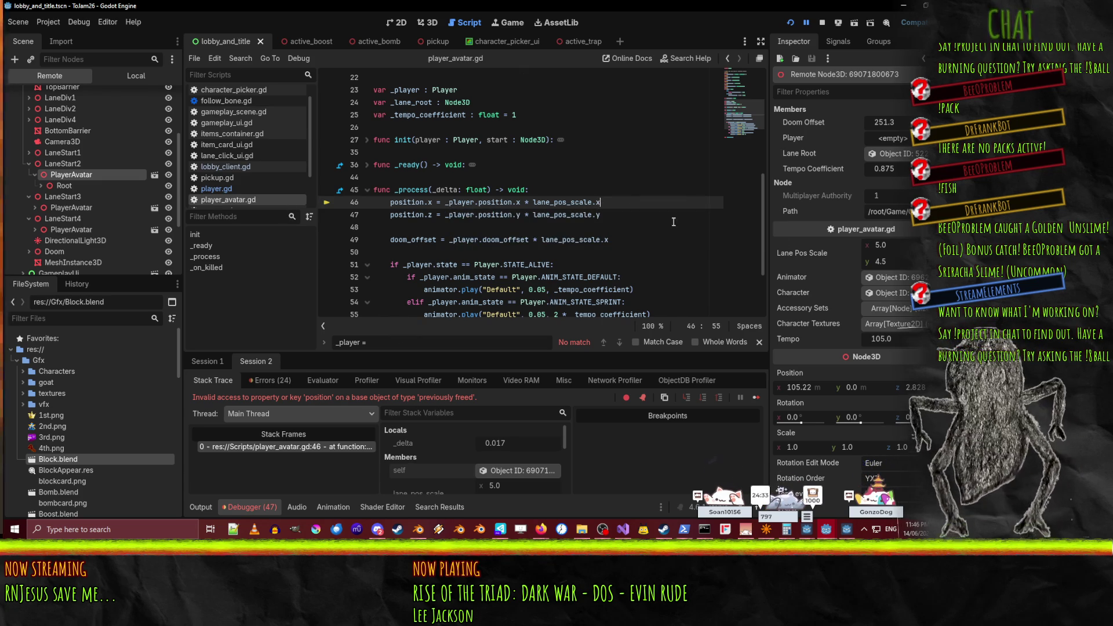
scroll(654, 232, up, 5)
scroll(580, 299, down, 10)
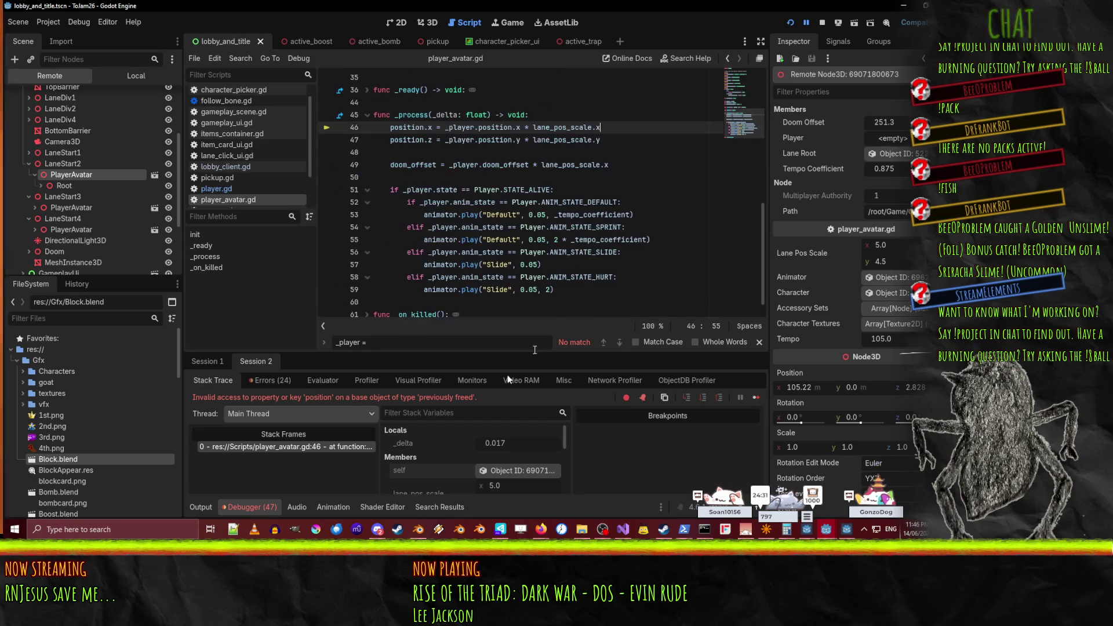
scroll(99, 198, up, 3)
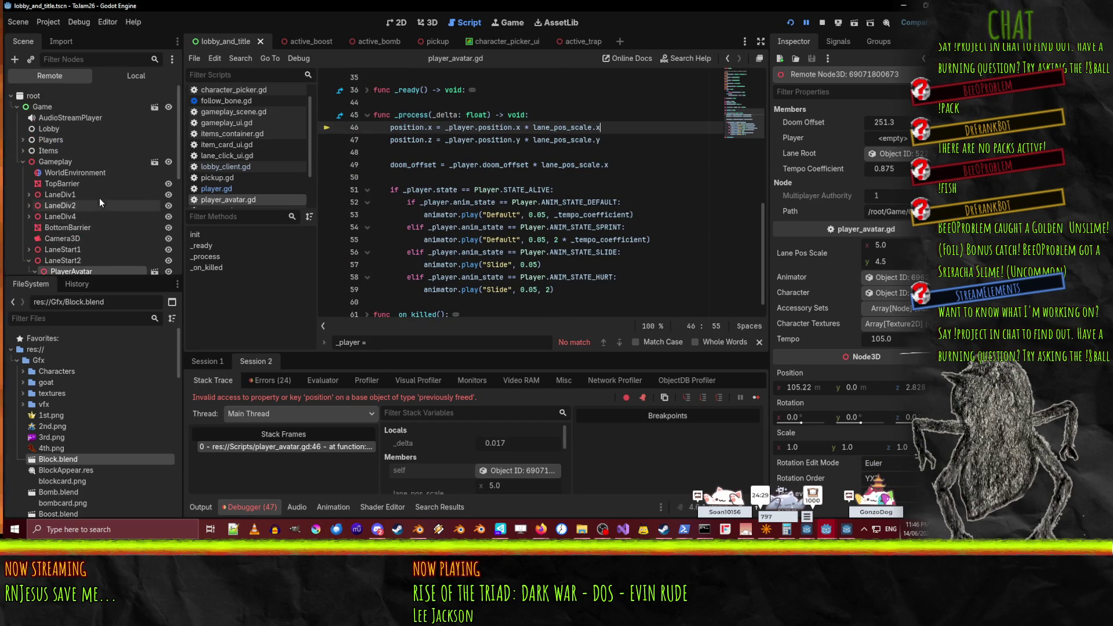
scroll(100, 195, down, 3)
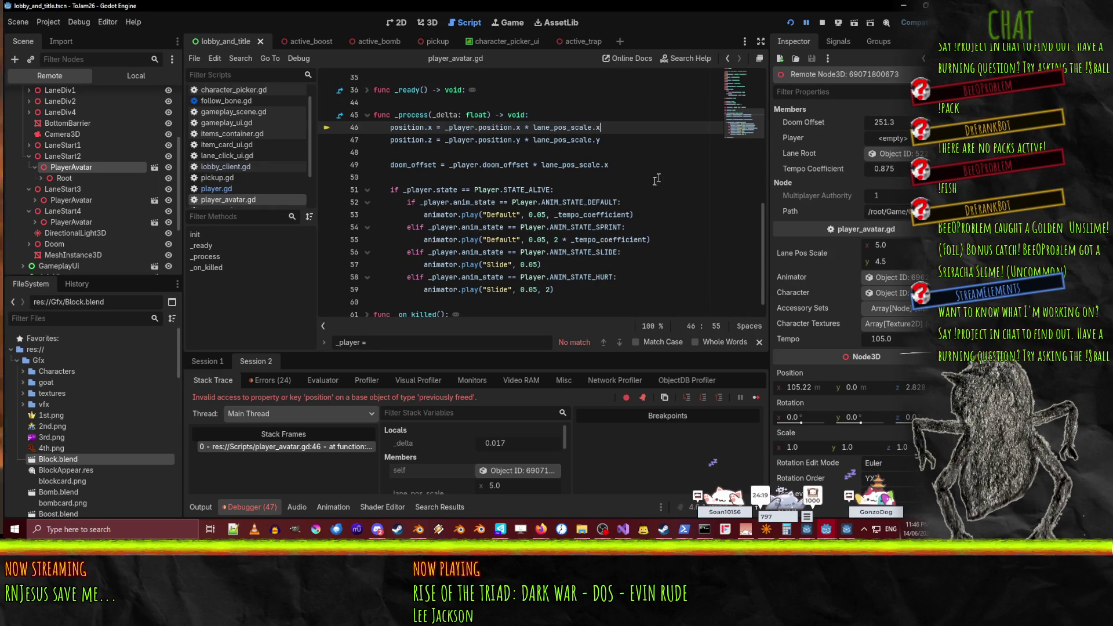
scroll(573, 244, down, 1)
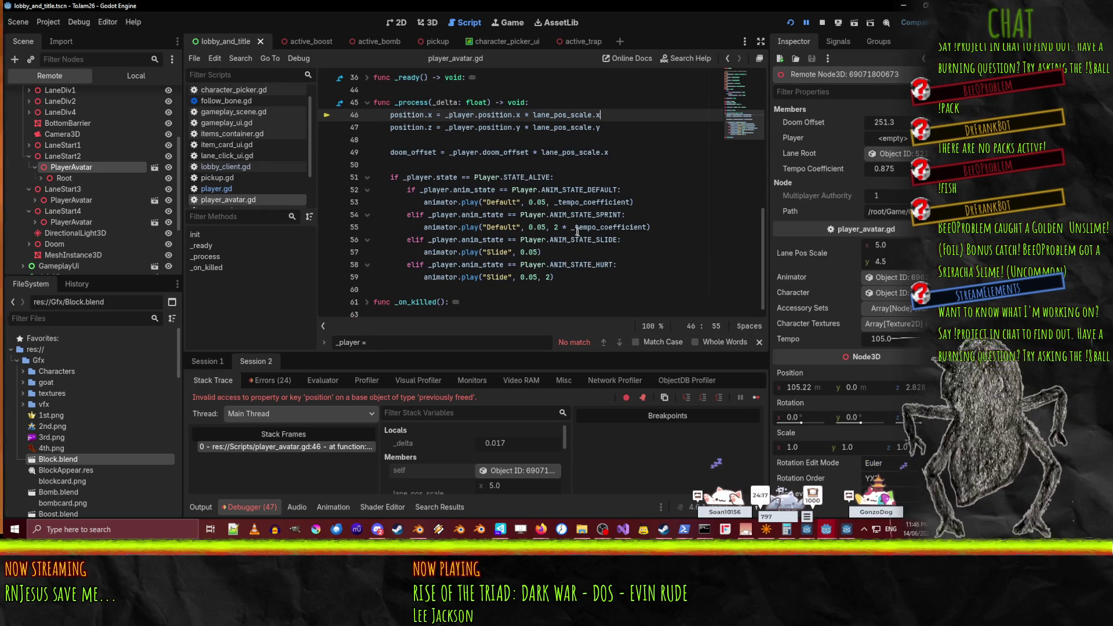
mouse_move(826, 530)
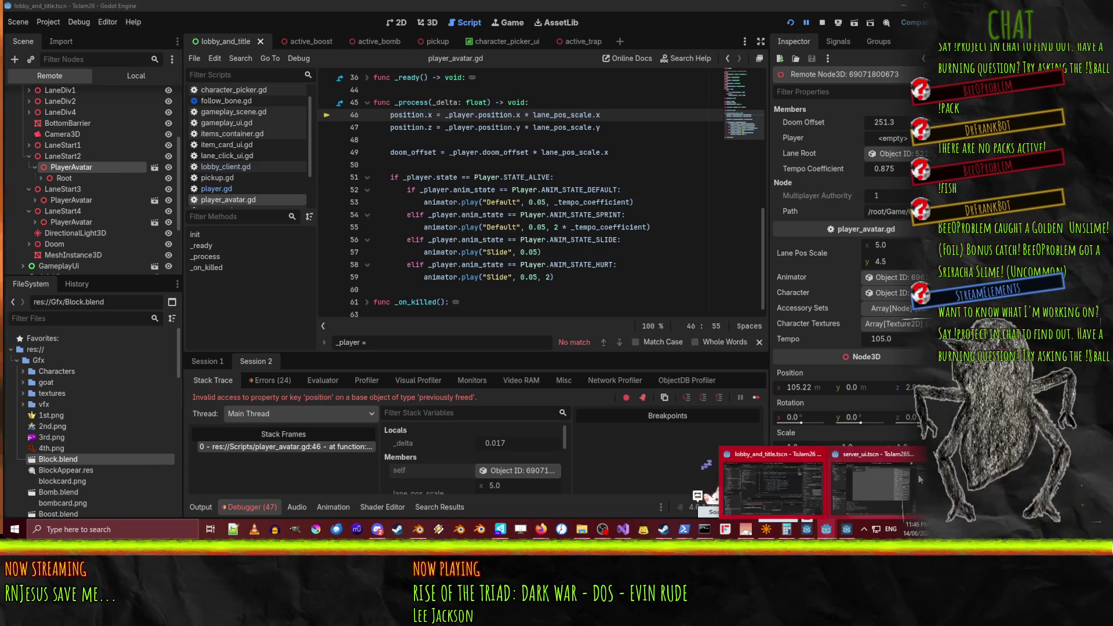
click(914, 475)
scroll(669, 284, down, 10)
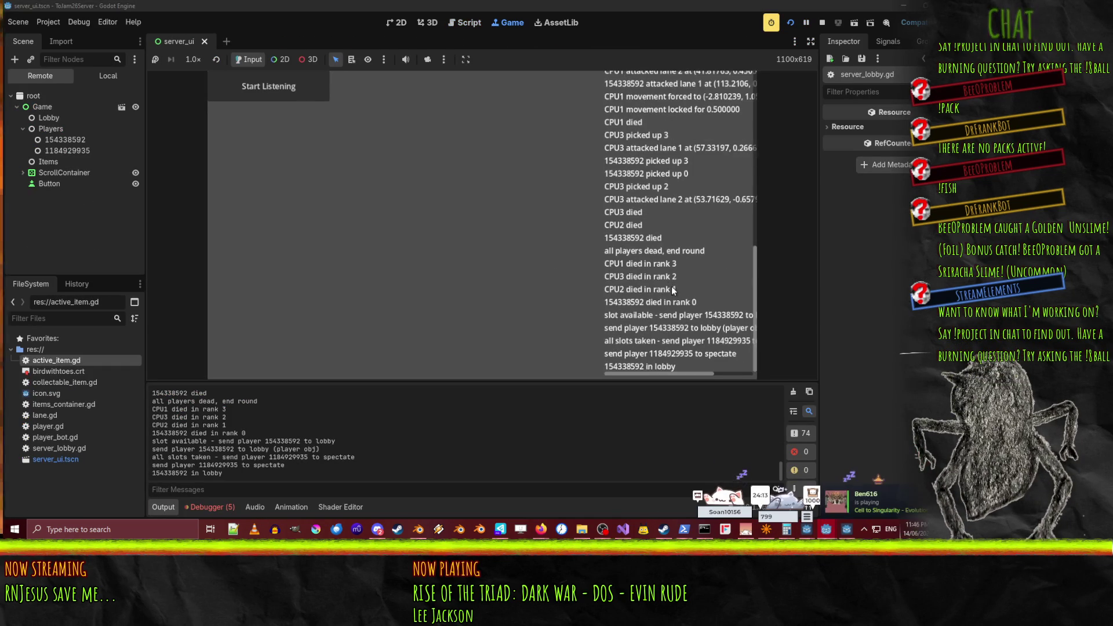
scroll(693, 358, up, 5)
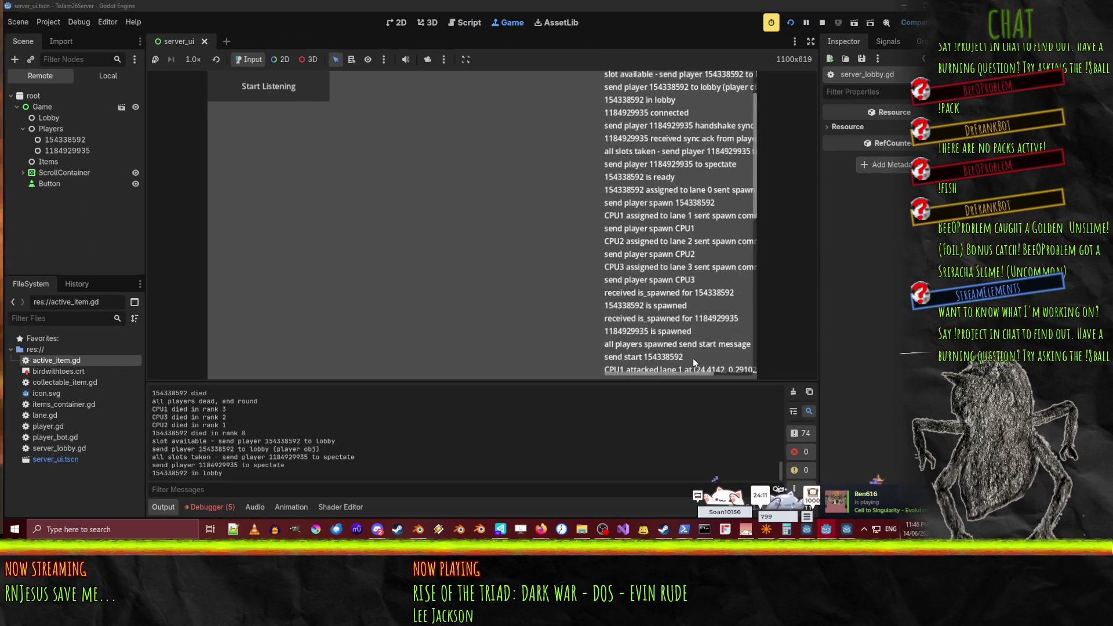
scroll(695, 355, down, 5)
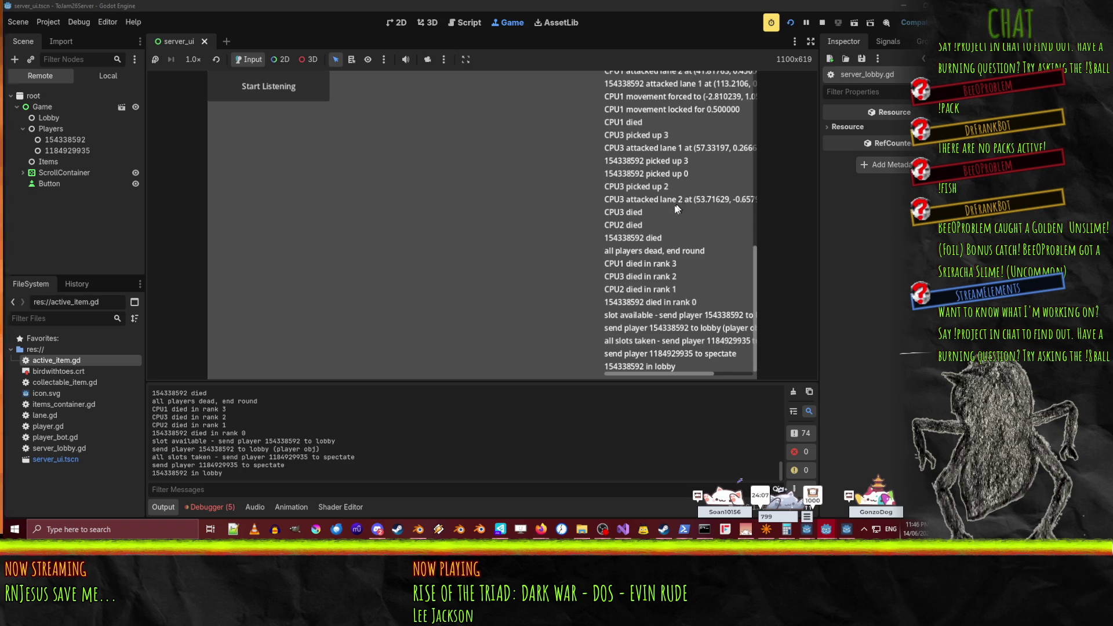
scroll(655, 309, up, 5)
scroll(655, 308, up, 6)
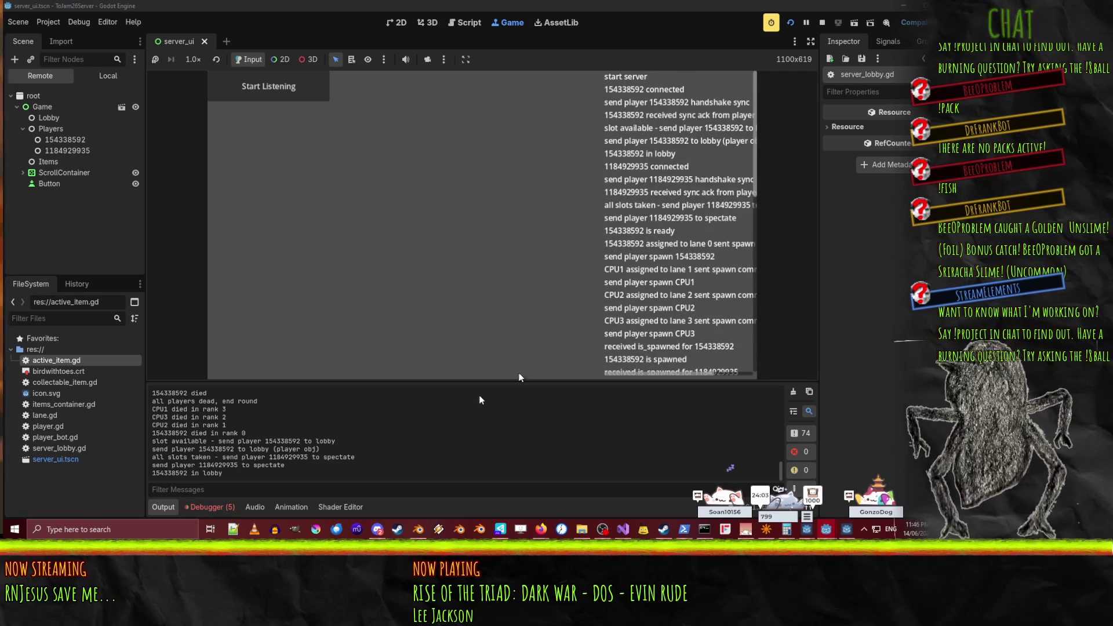
scroll(158, 390, up, 8)
scroll(181, 406, up, 10)
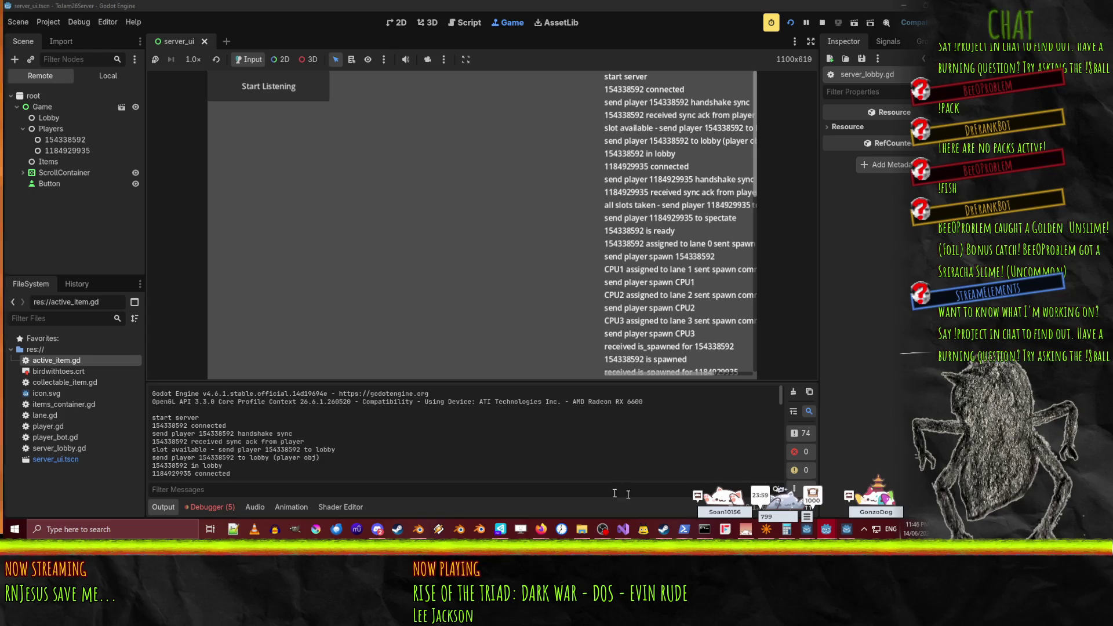
scroll(223, 457, down, 2)
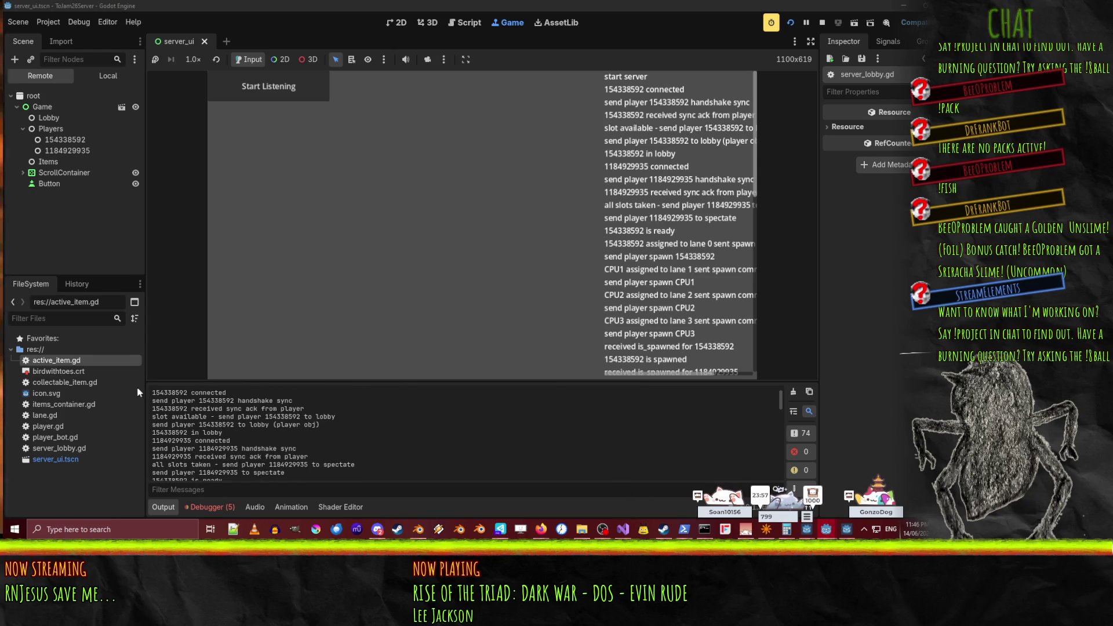
scroll(154, 402, up, 2)
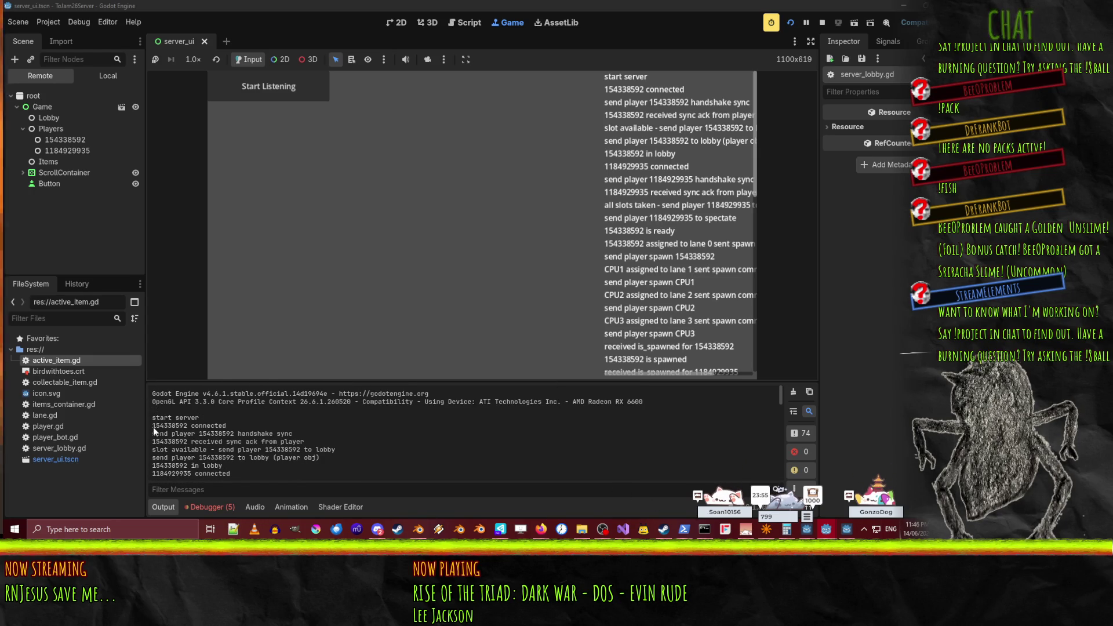
scroll(242, 428, down, 3)
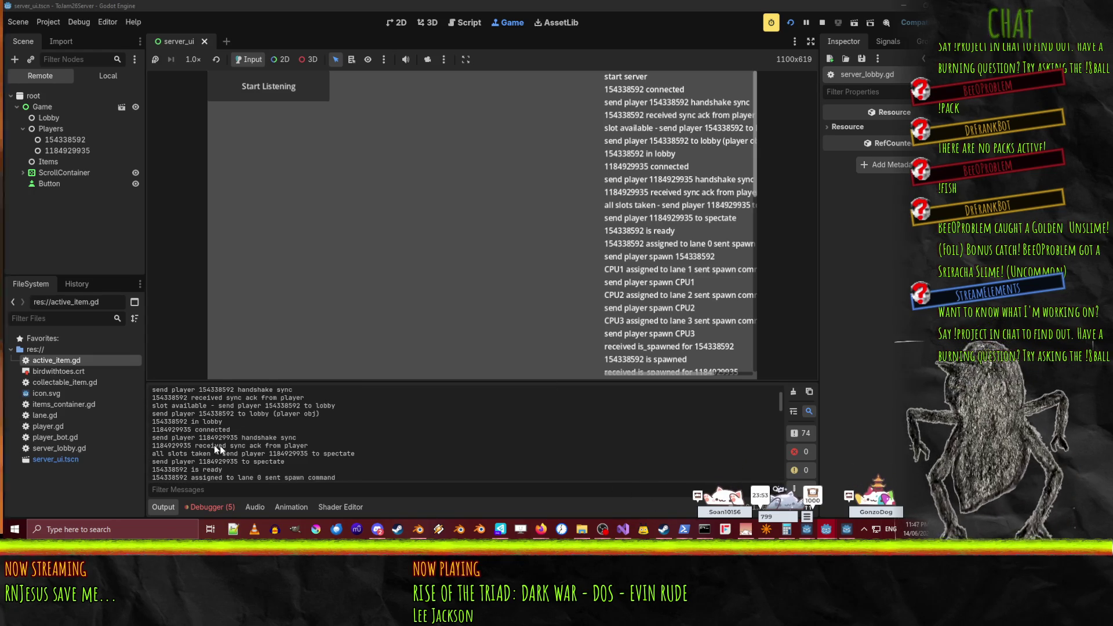
scroll(297, 446, down, 3)
scroll(242, 398, down, 4)
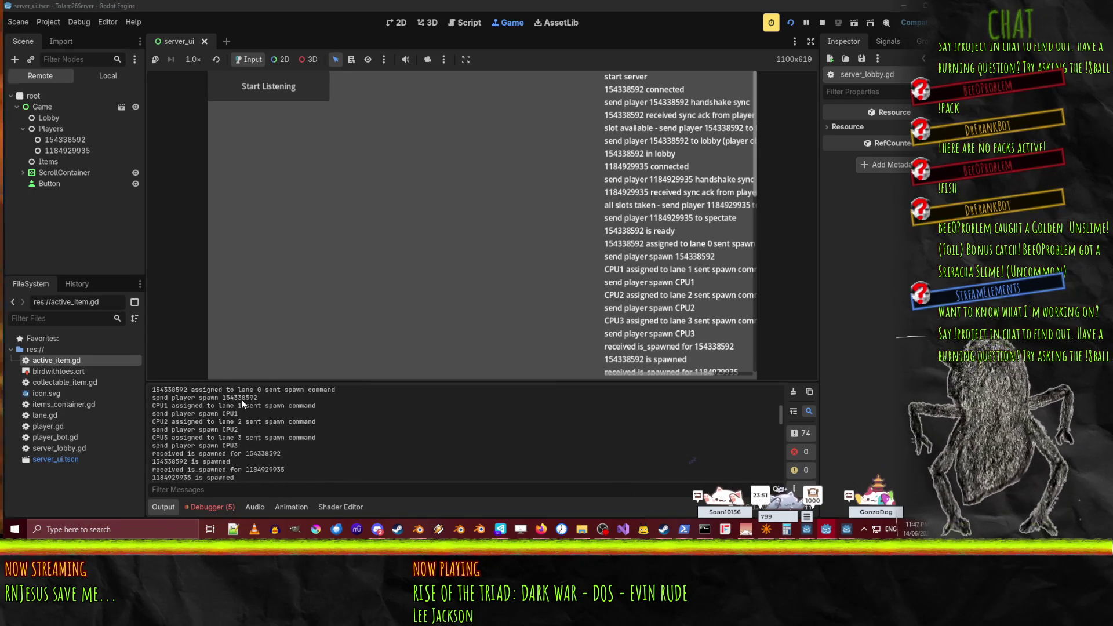
scroll(218, 405, up, 2)
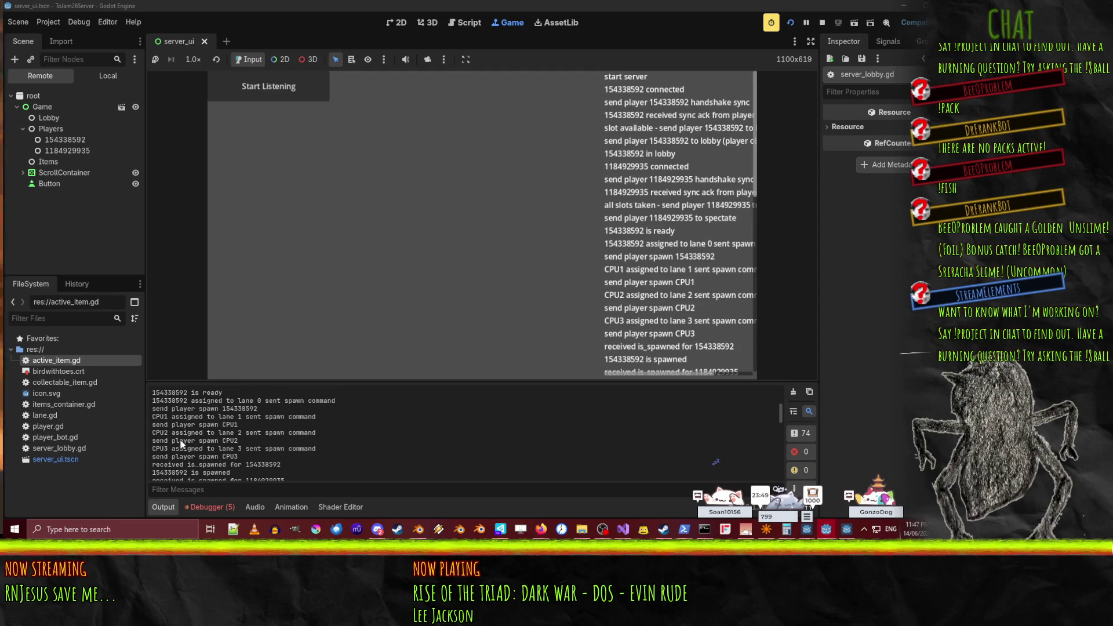
scroll(246, 452, down, 1)
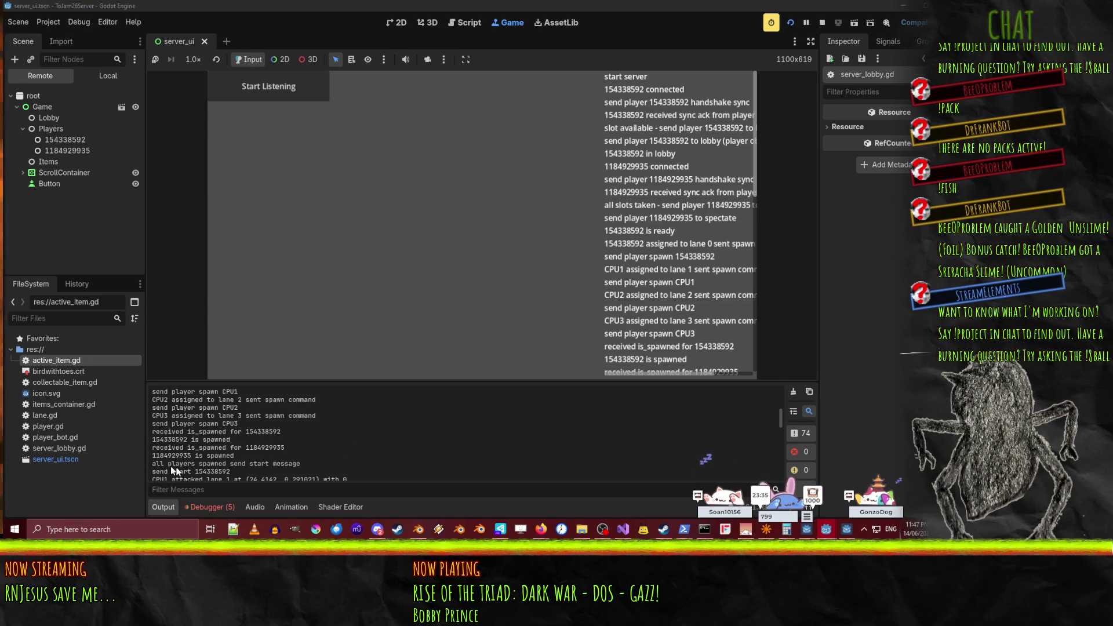
scroll(277, 444, down, 2)
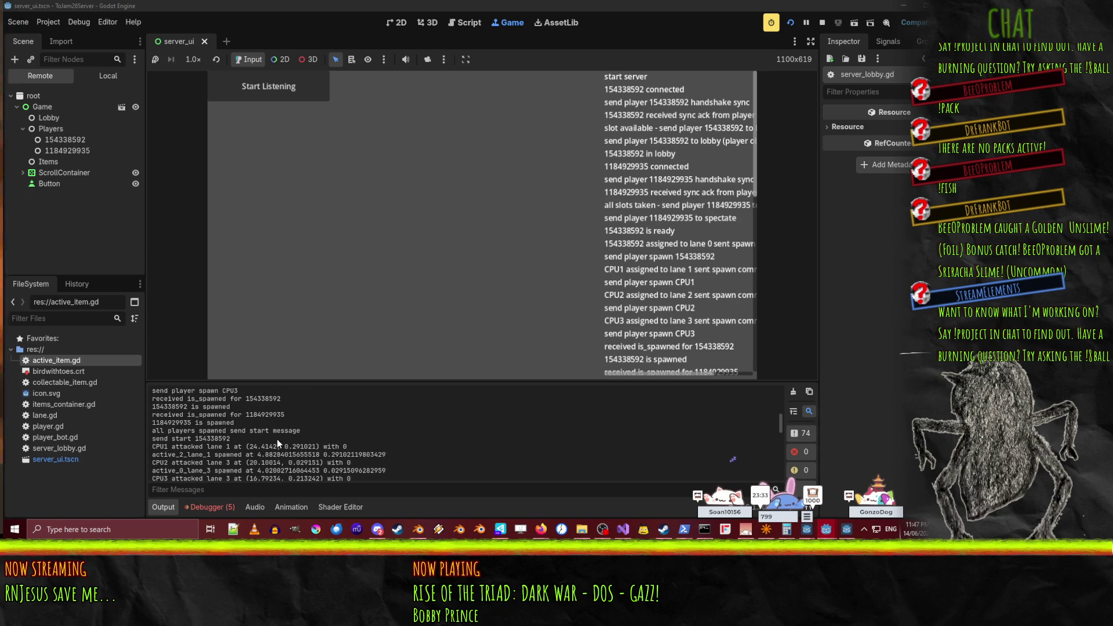
scroll(240, 420, down, 1)
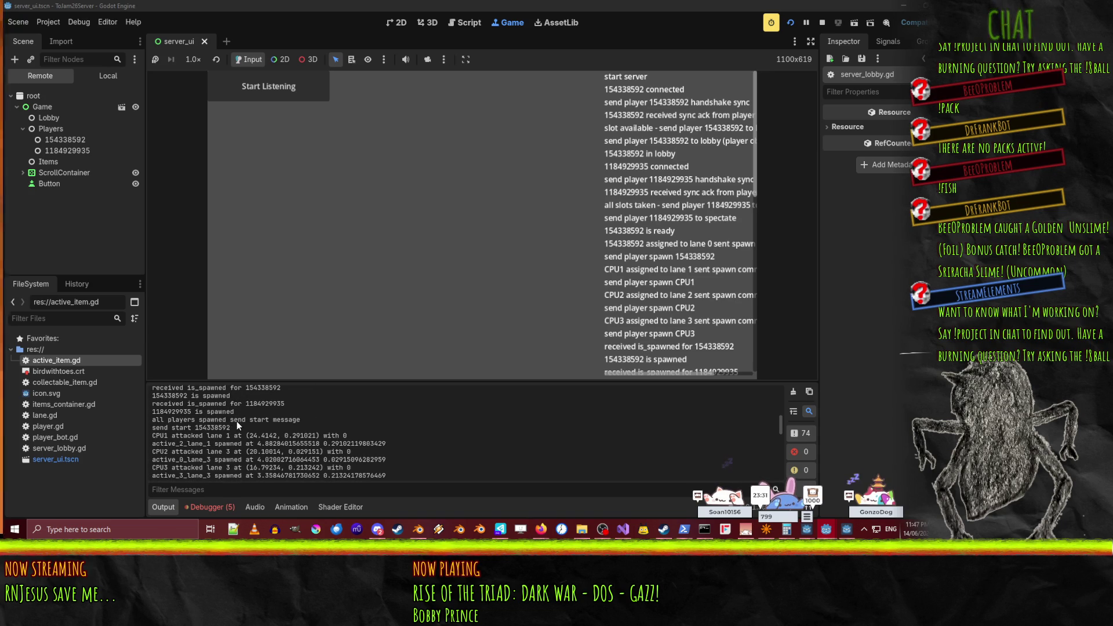
scroll(243, 428, down, 2)
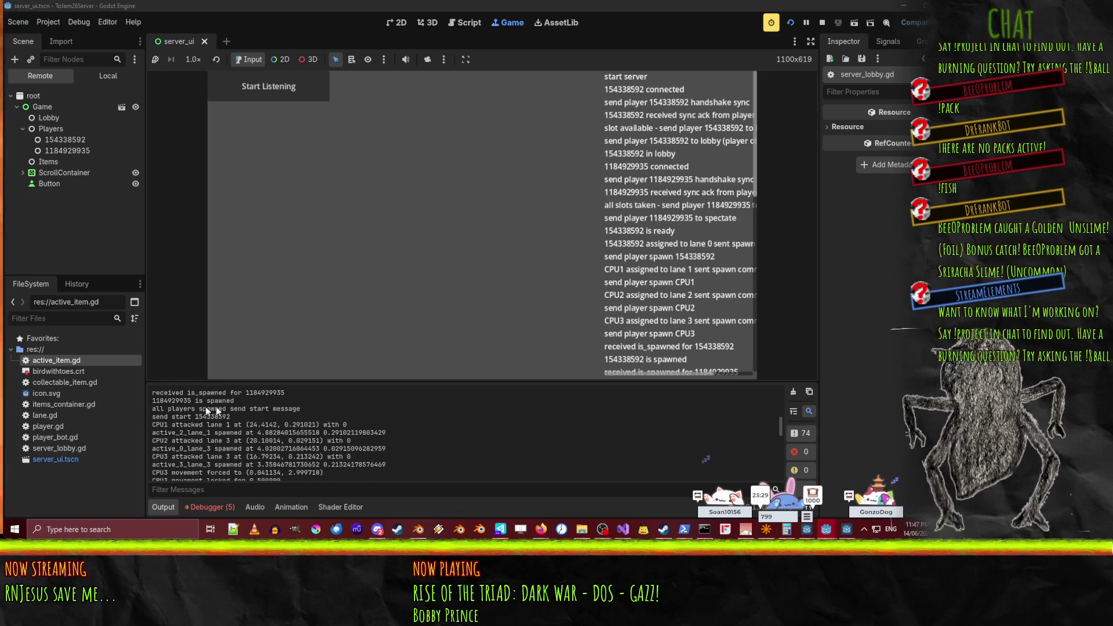
scroll(209, 412, down, 1)
scroll(214, 413, down, 1)
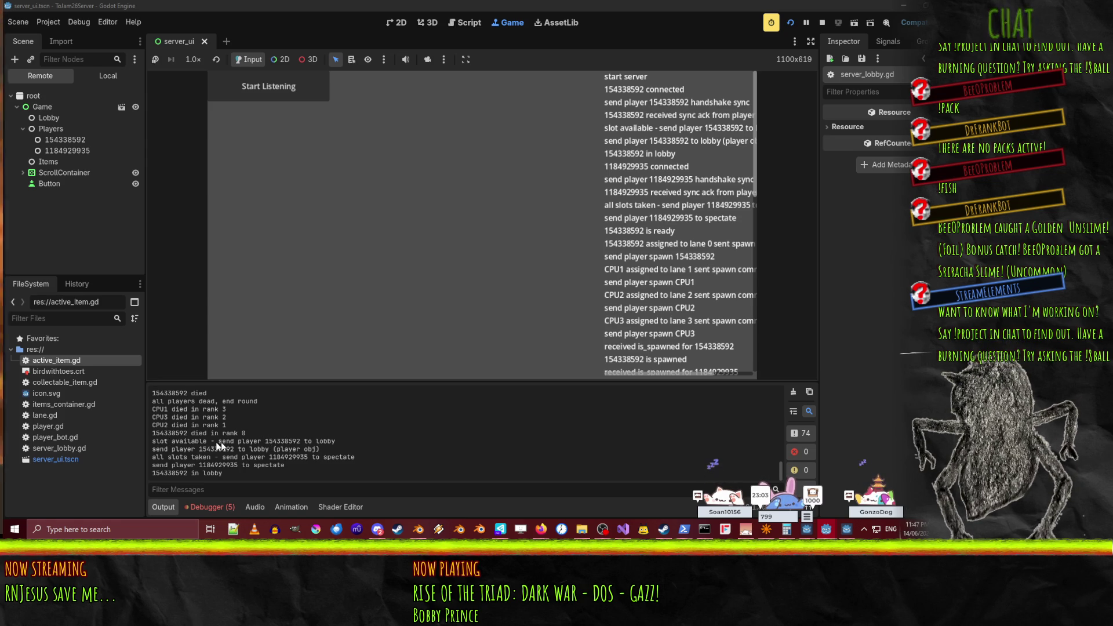
drag(263, 443, 337, 441)
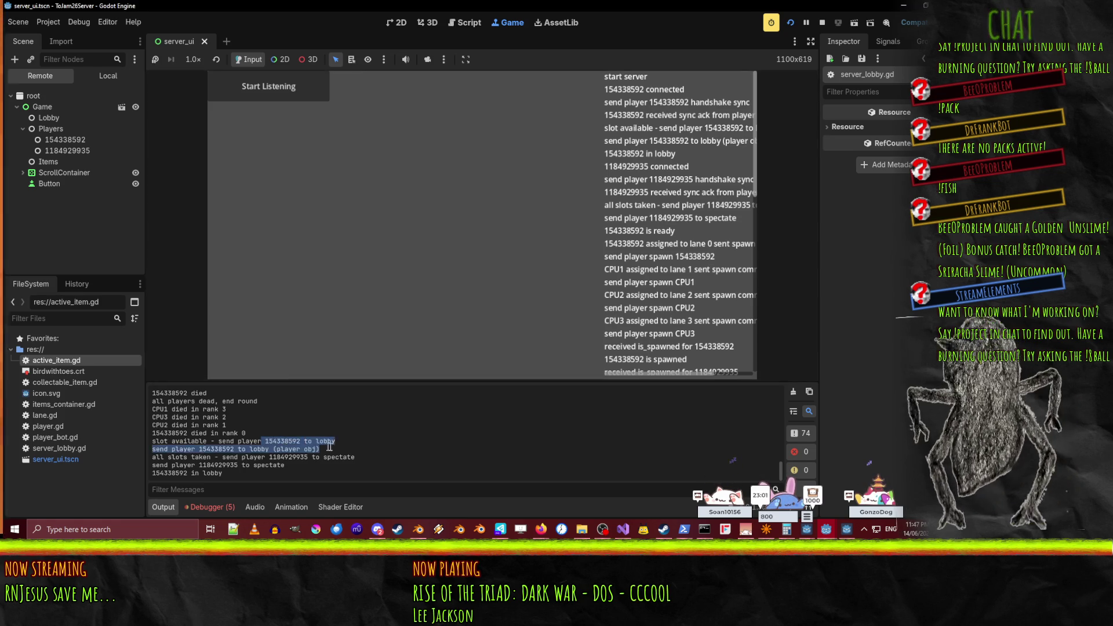
click(342, 442)
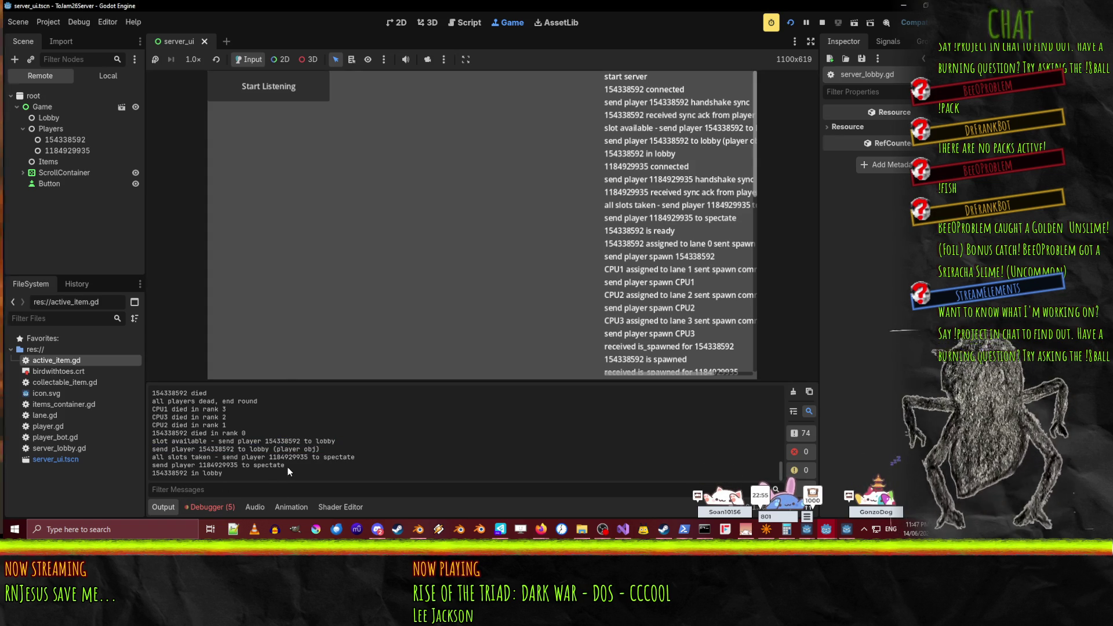
drag(289, 467, 147, 466)
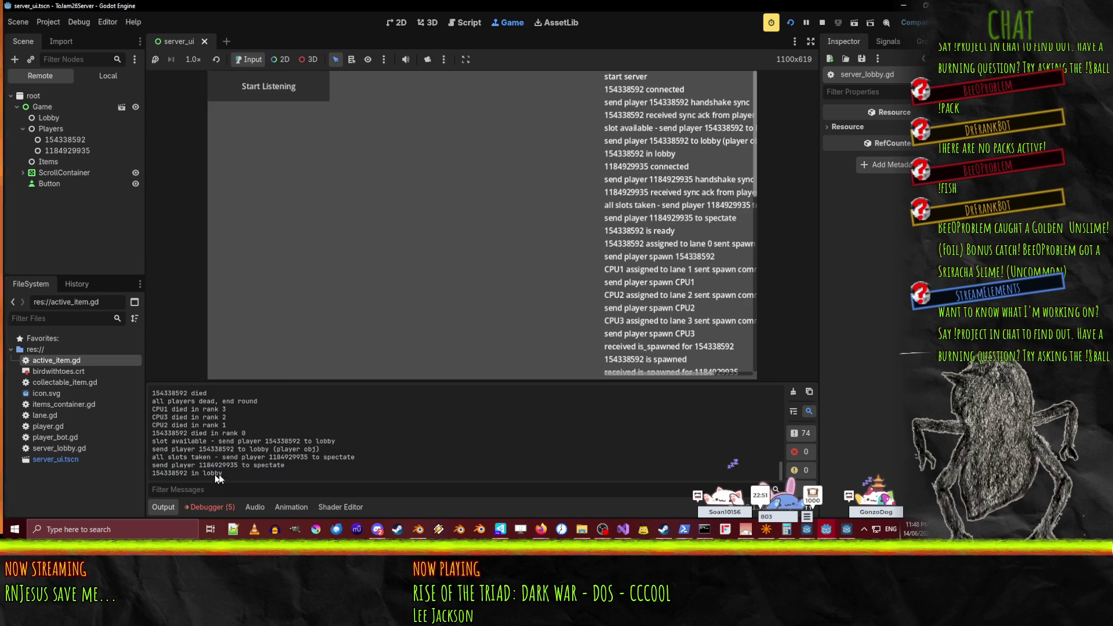
drag(235, 471, 151, 476)
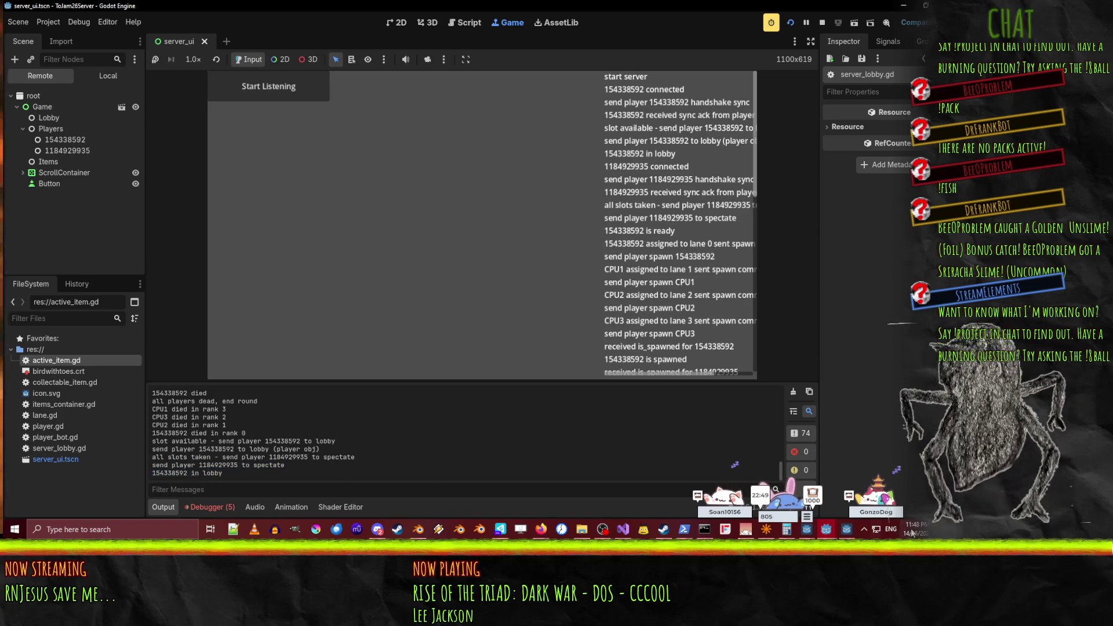
click(820, 536)
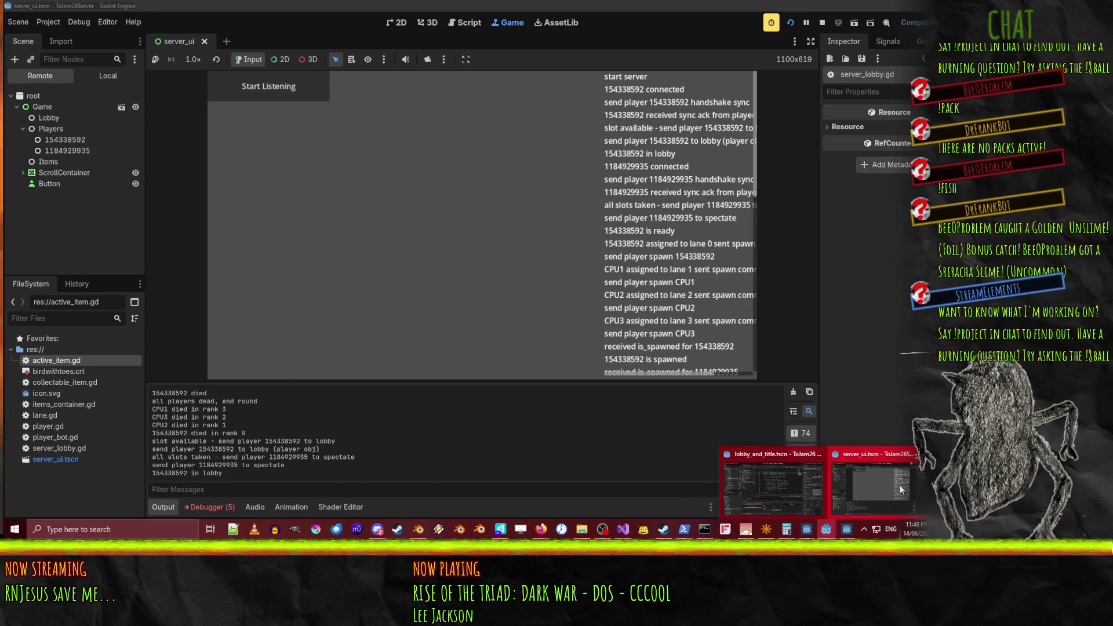
- In the lobby_and_title client, show the Output log and select the spectator log lines
mouse_move(757, 490)
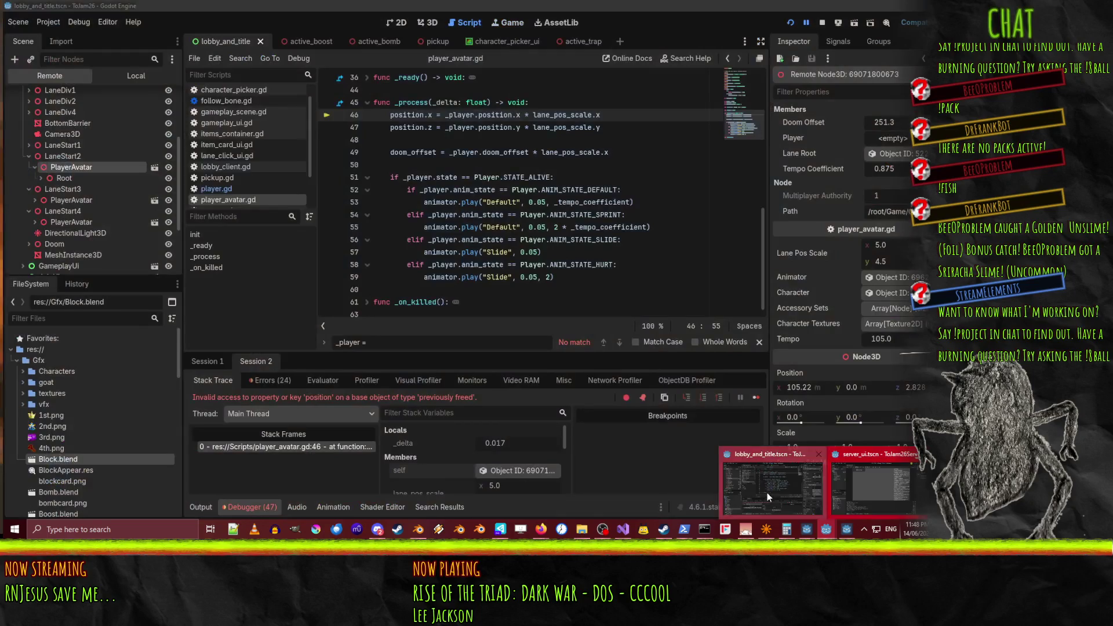
click(767, 492)
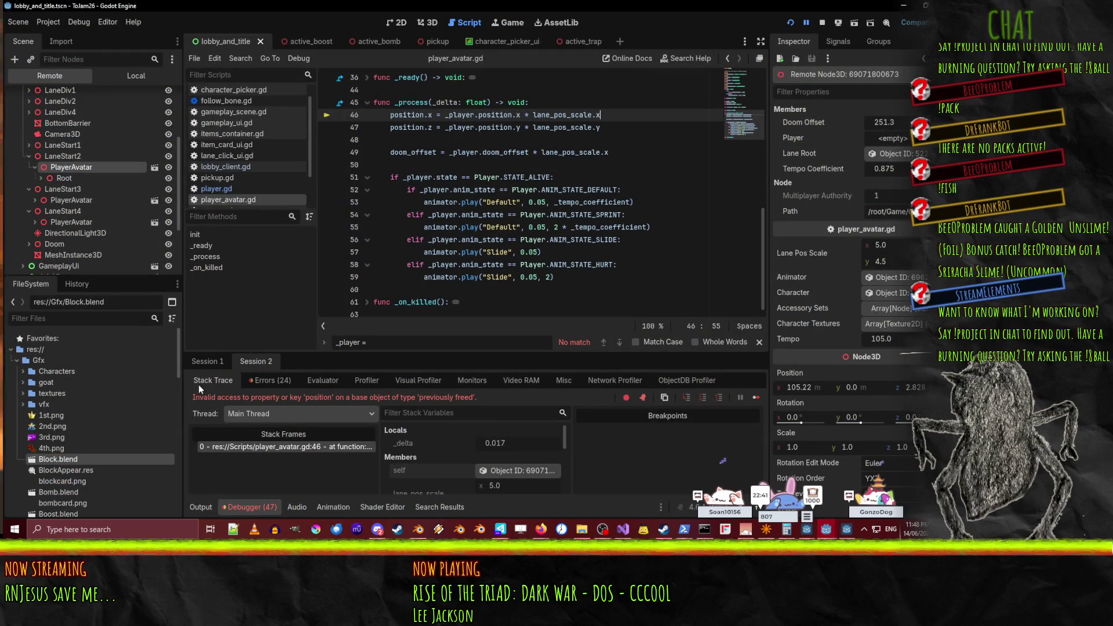
click(195, 507)
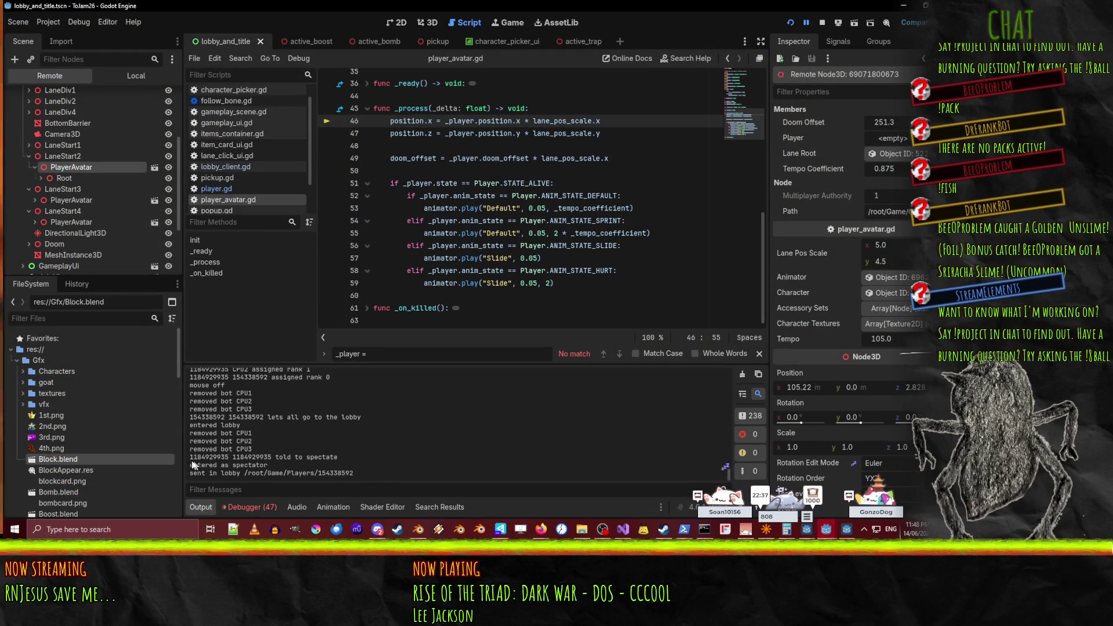
drag(191, 459, 337, 459)
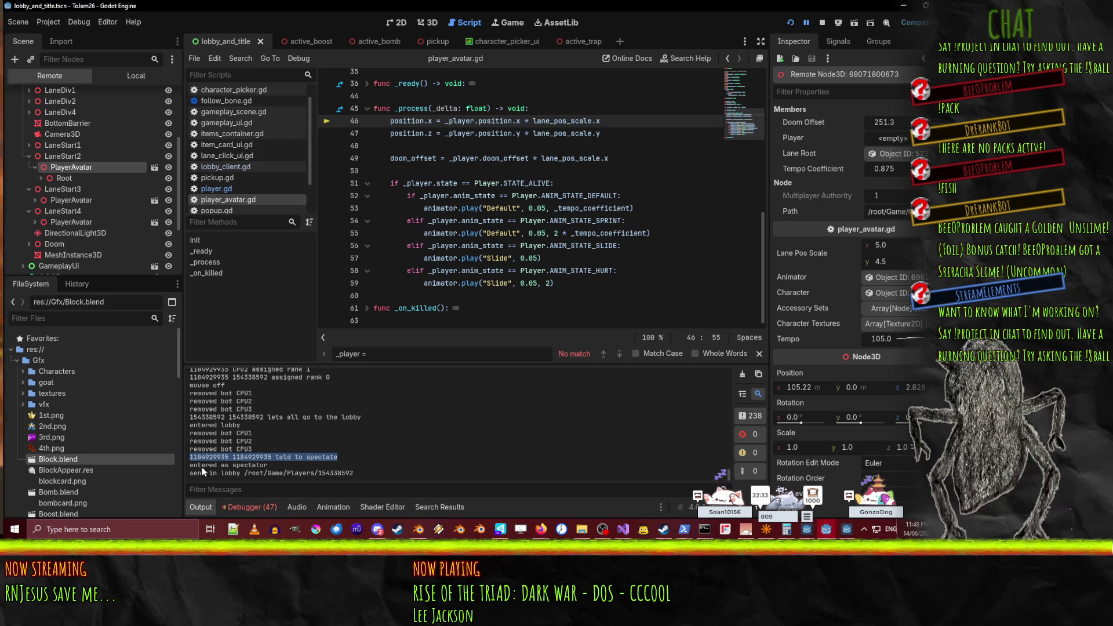
triple_click(264, 466)
key(ctrl+c)
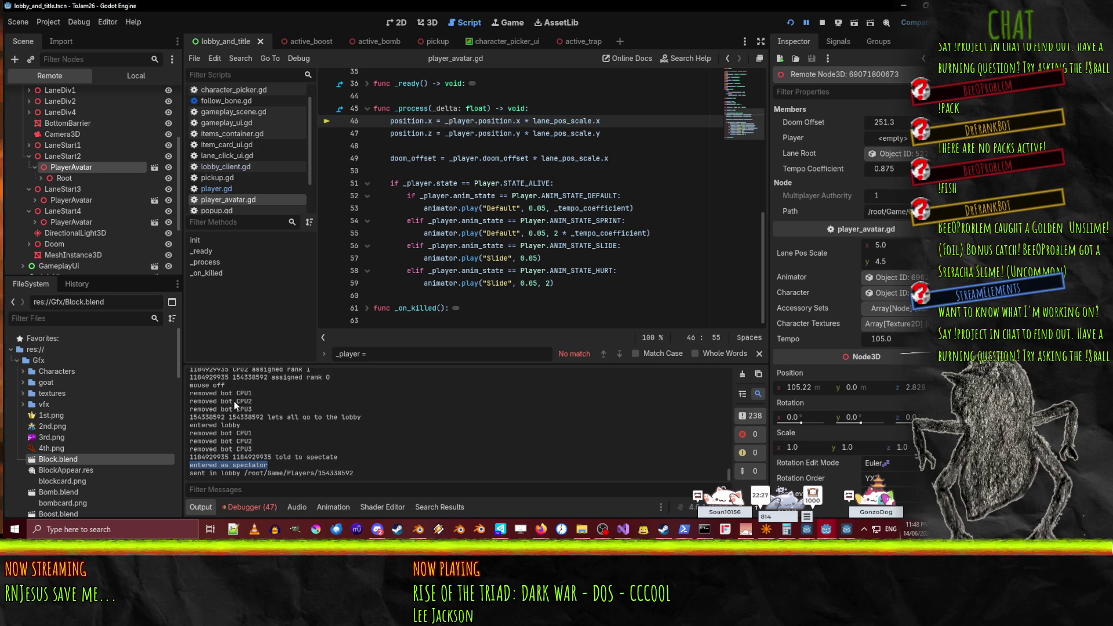
scroll(246, 461, up, 5)
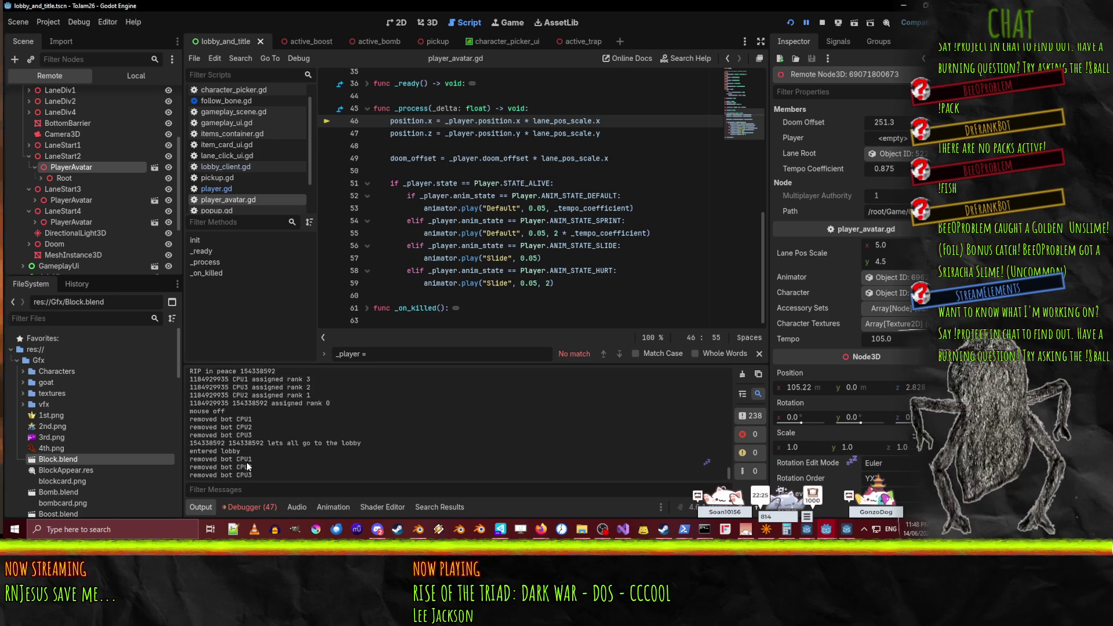
scroll(235, 411, down, 5)
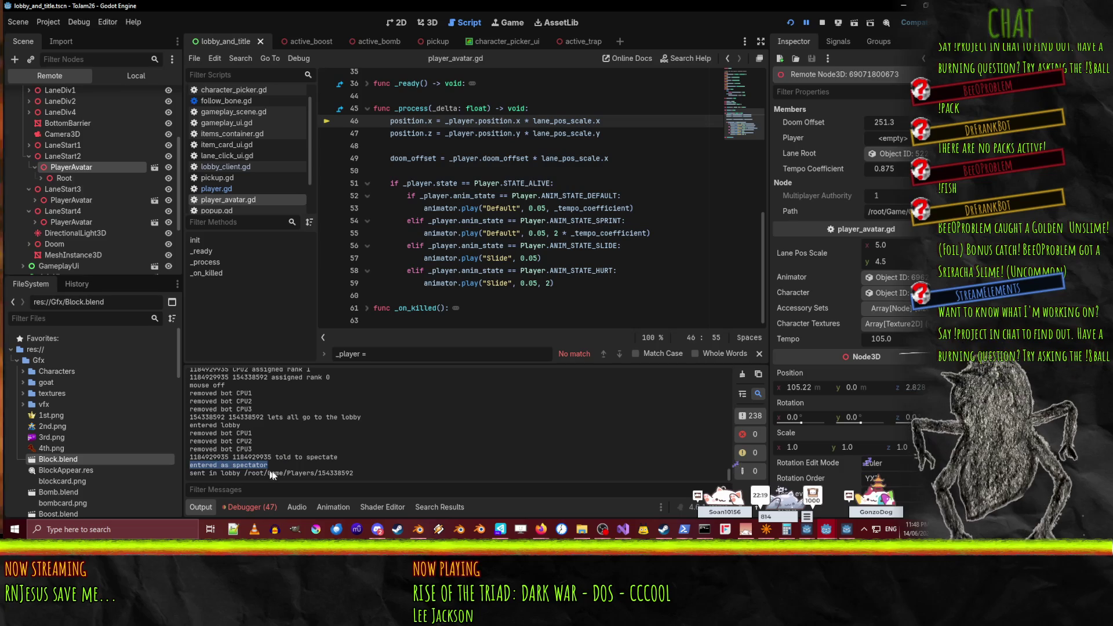
- Stop the client's running game
click(536, 196)
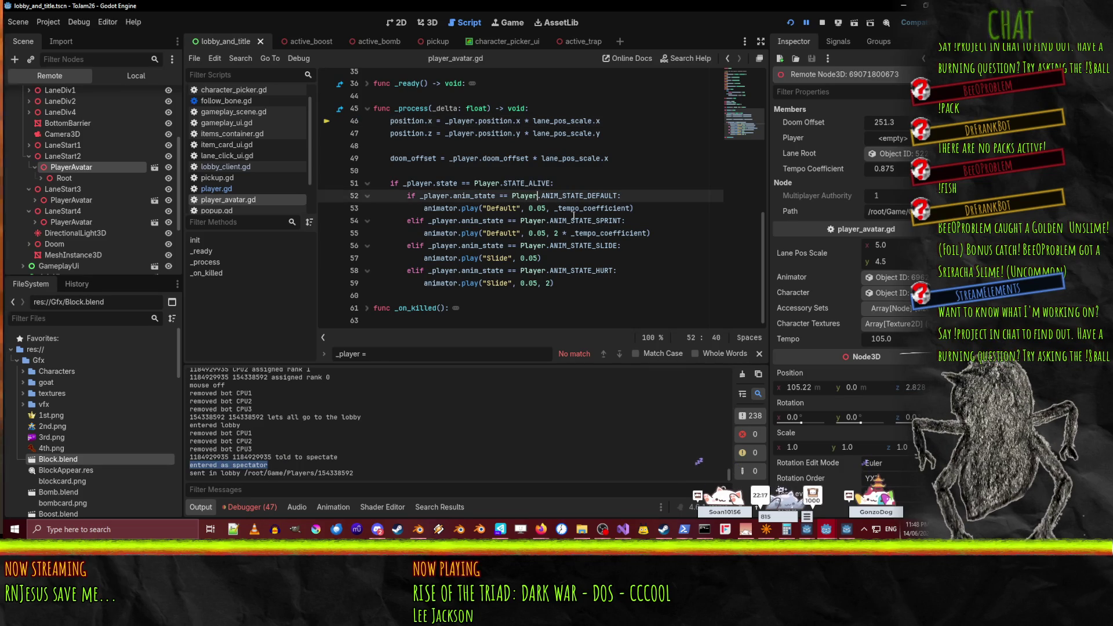
click(822, 22)
click(563, 182)
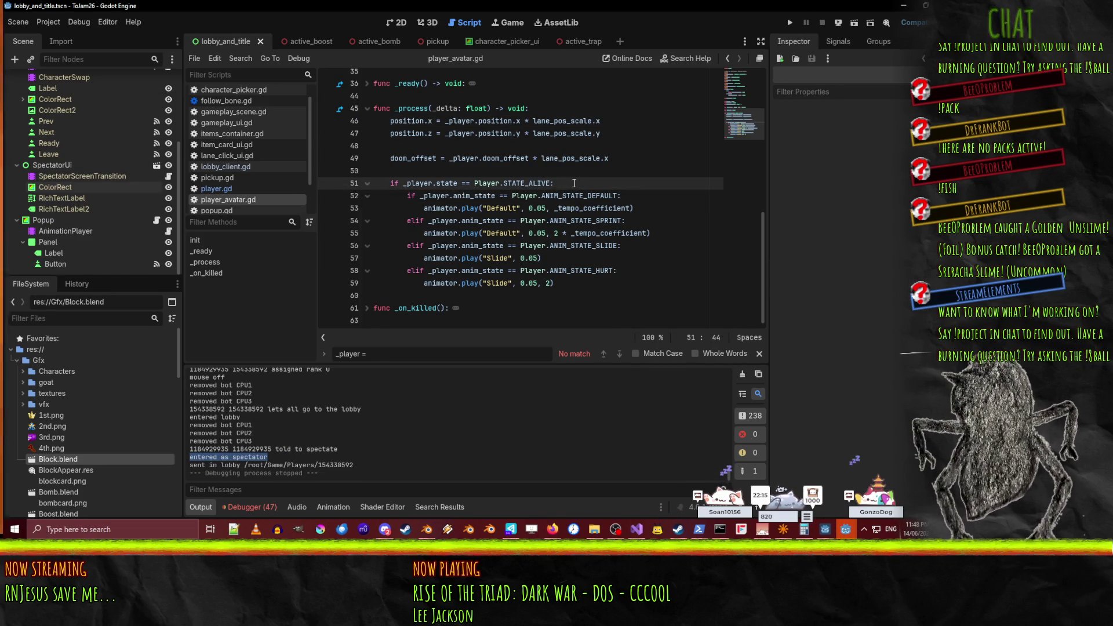
- Search all scripts for 'entered as spectator' and open the match in lobby_client.gd
key(ctrl+shift+f)
key(ctrl+v)
click(496, 320)
click(245, 441)
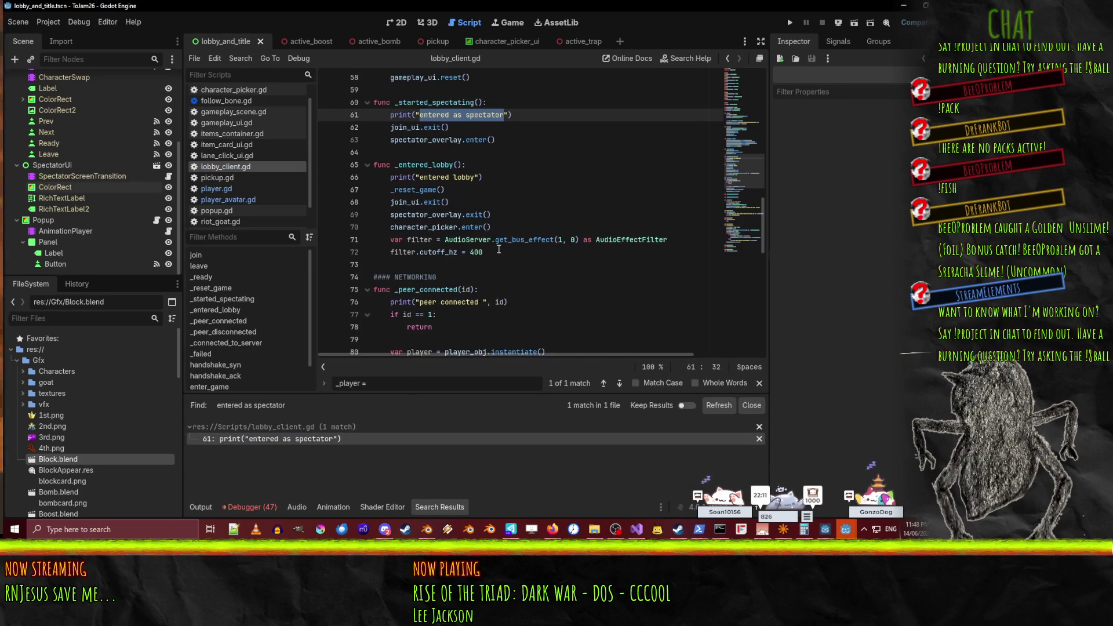
scroll(499, 249, up, 4)
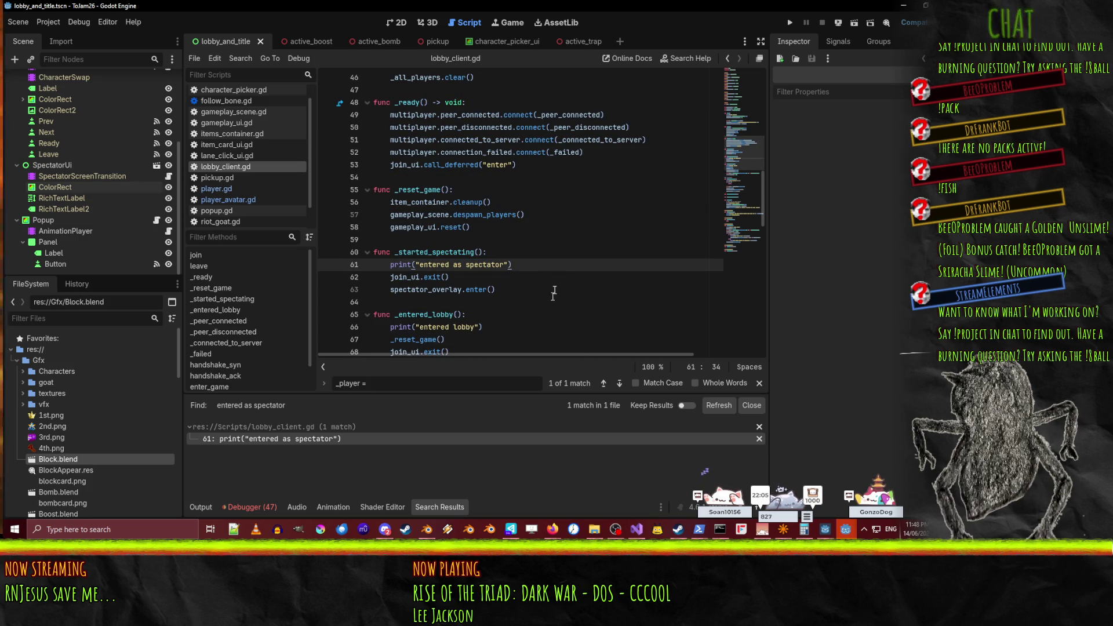
scroll(560, 270, down, 4)
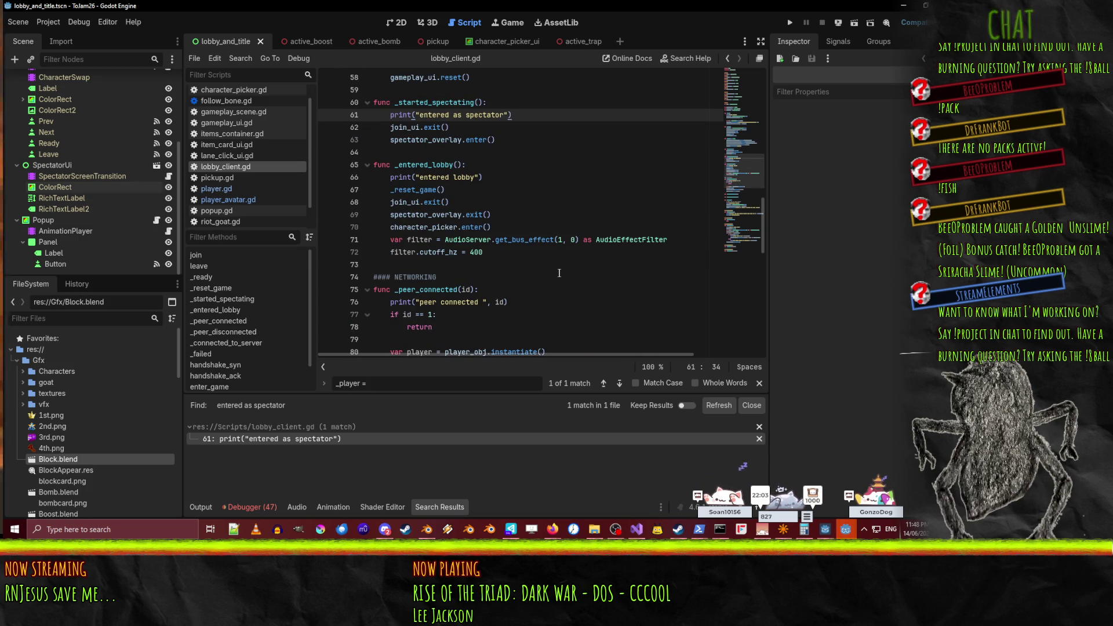
scroll(481, 217, up, 1)
- Add _reset_game() to _started_spectating, save lobby_client.gd, and rerun the project
click(483, 227)
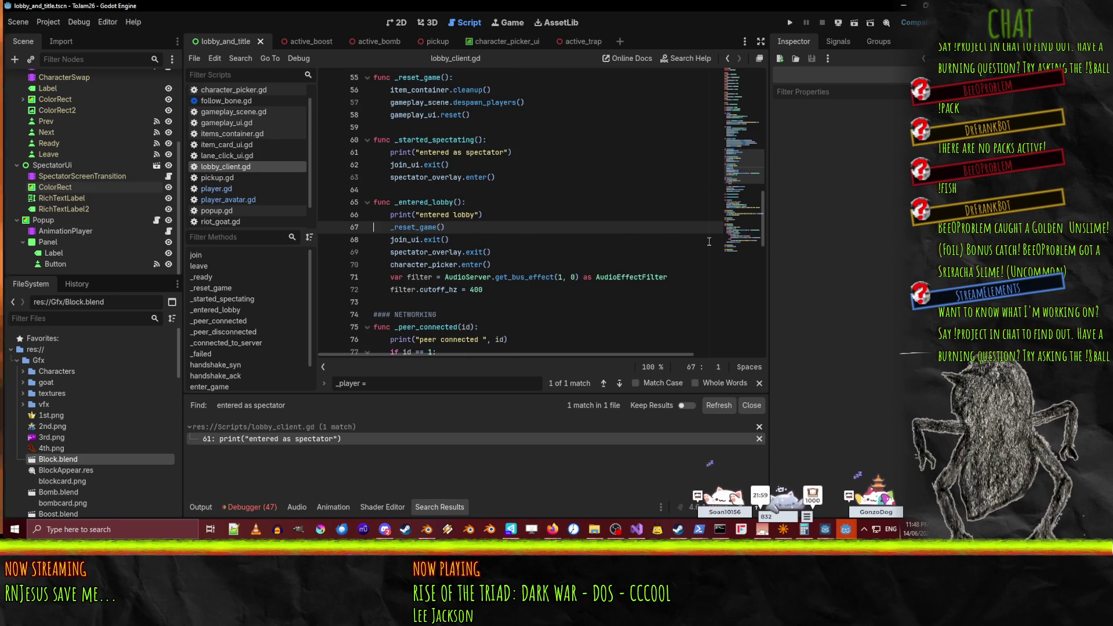
key(Up)
key(Up)
key(Up)
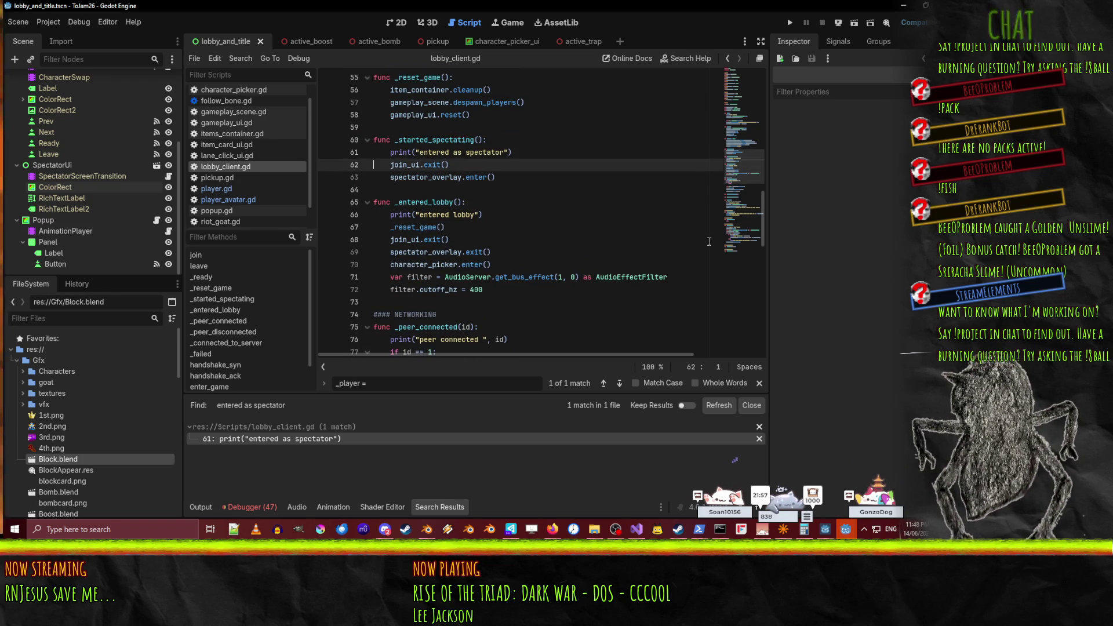
text(_reset_game())
key(Down)
key(Down)
key(Down)
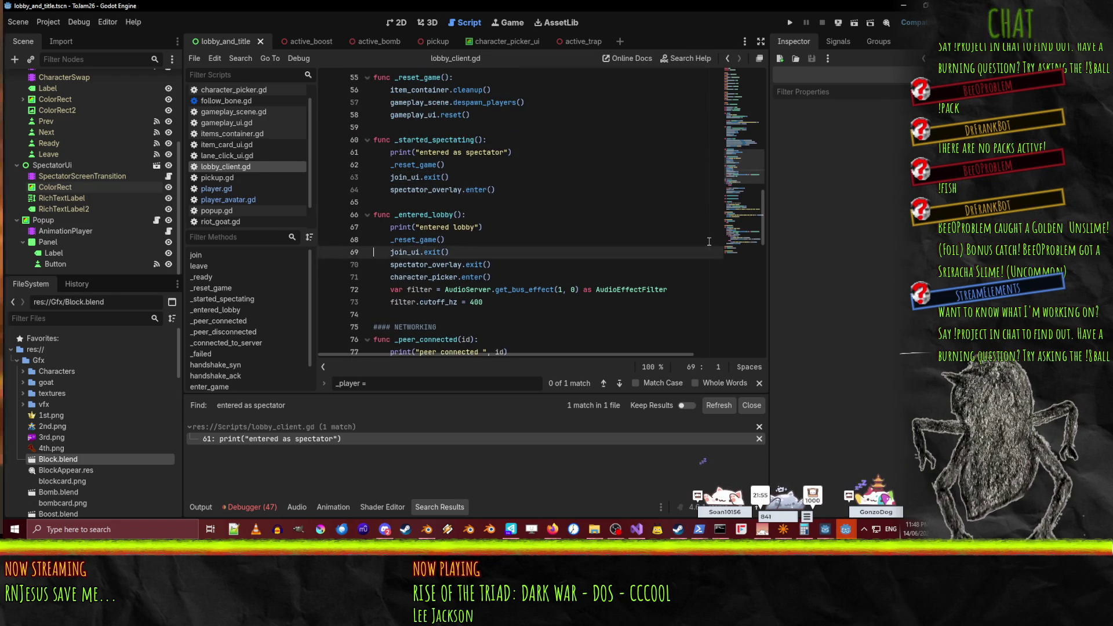
key(Up)
key(Up)
key(Up)
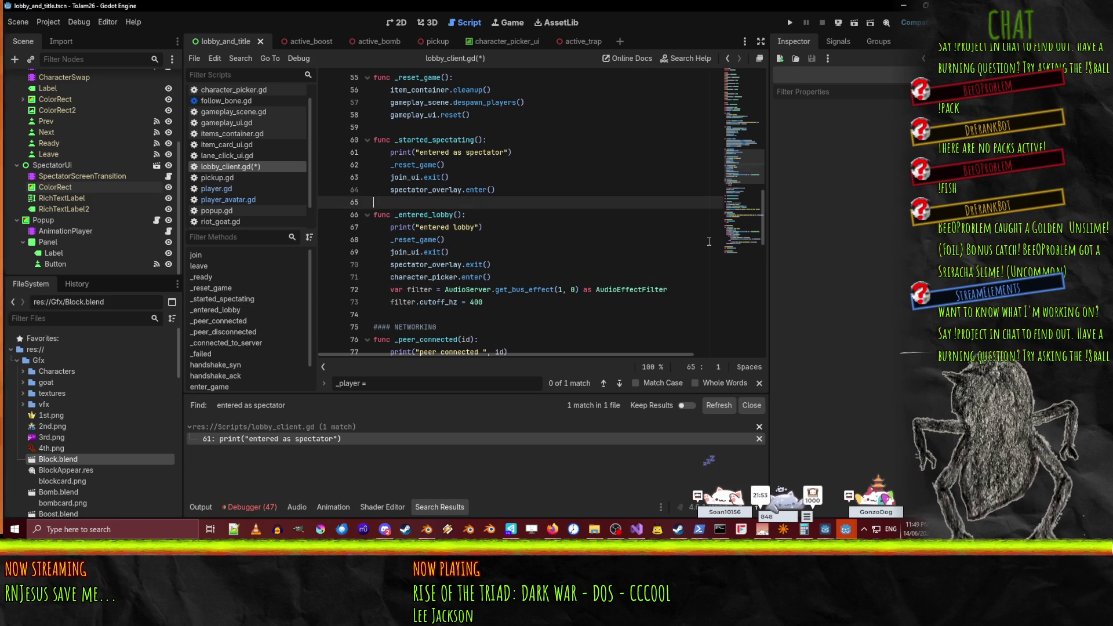
key(shift+Down)
key(Up)
key(ctrl+s)
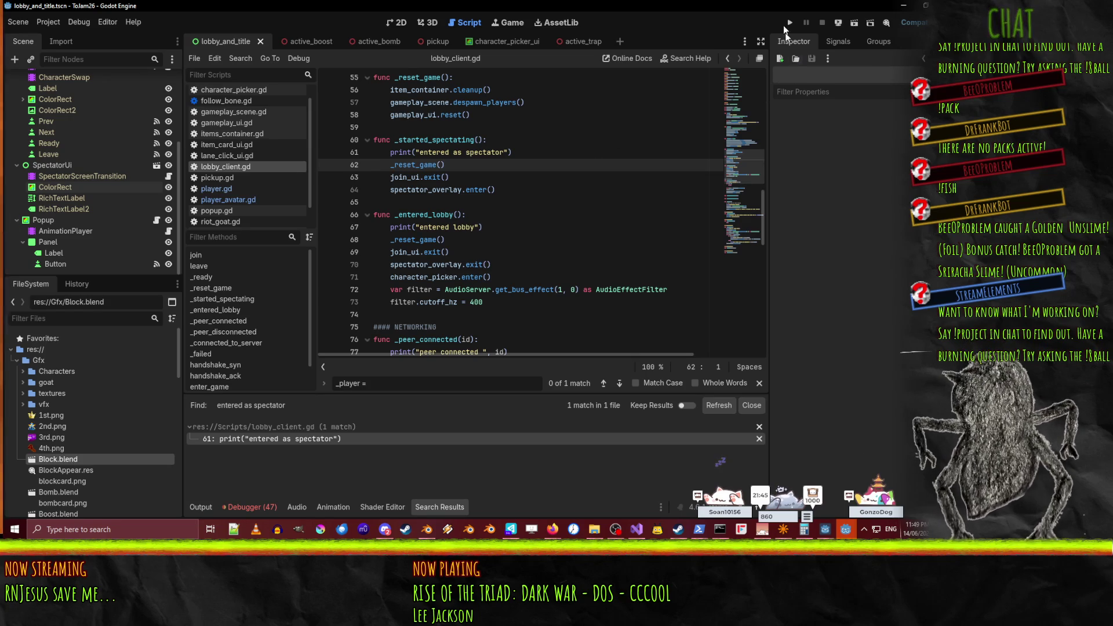
click(790, 23)
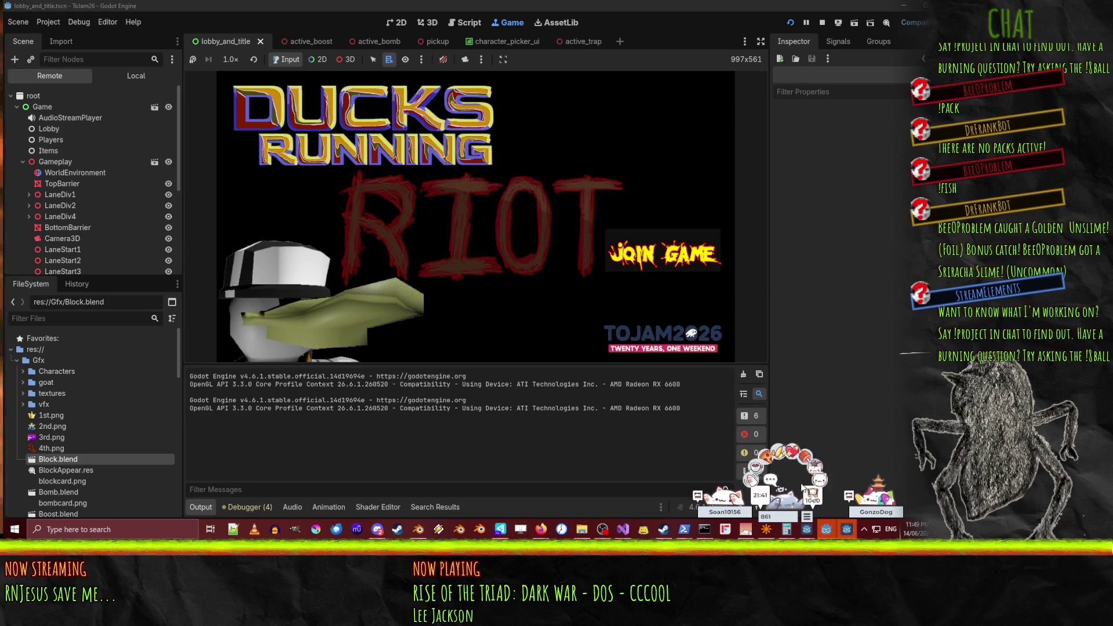
- Bring the running client game window forward and drag it out of the way
mouse_move(829, 530)
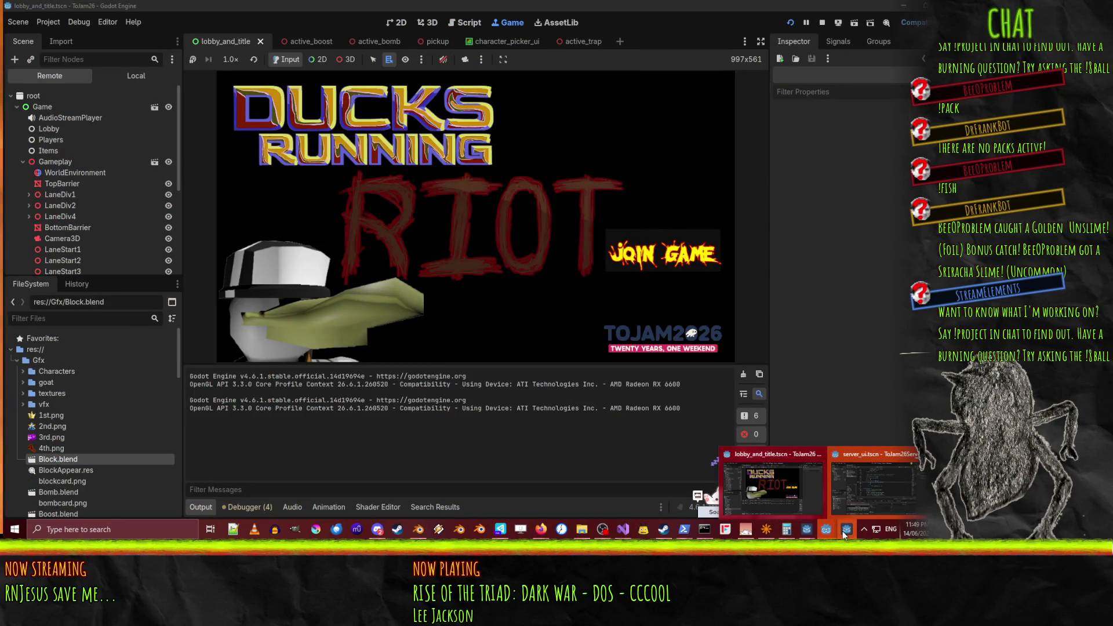
click(843, 531)
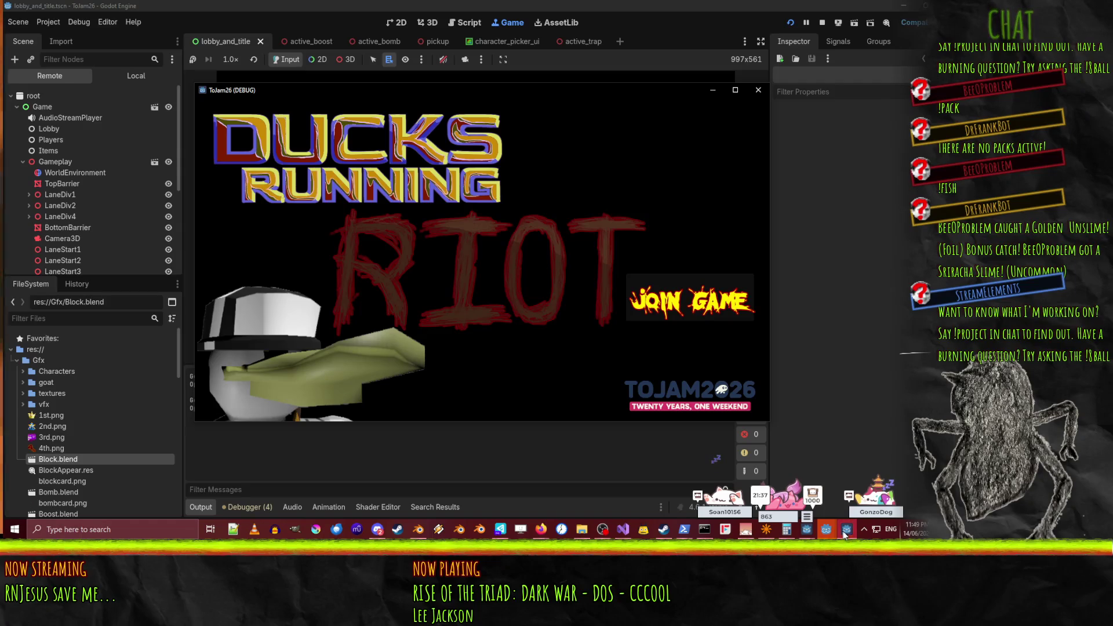
drag(263, 96, 1112, 110)
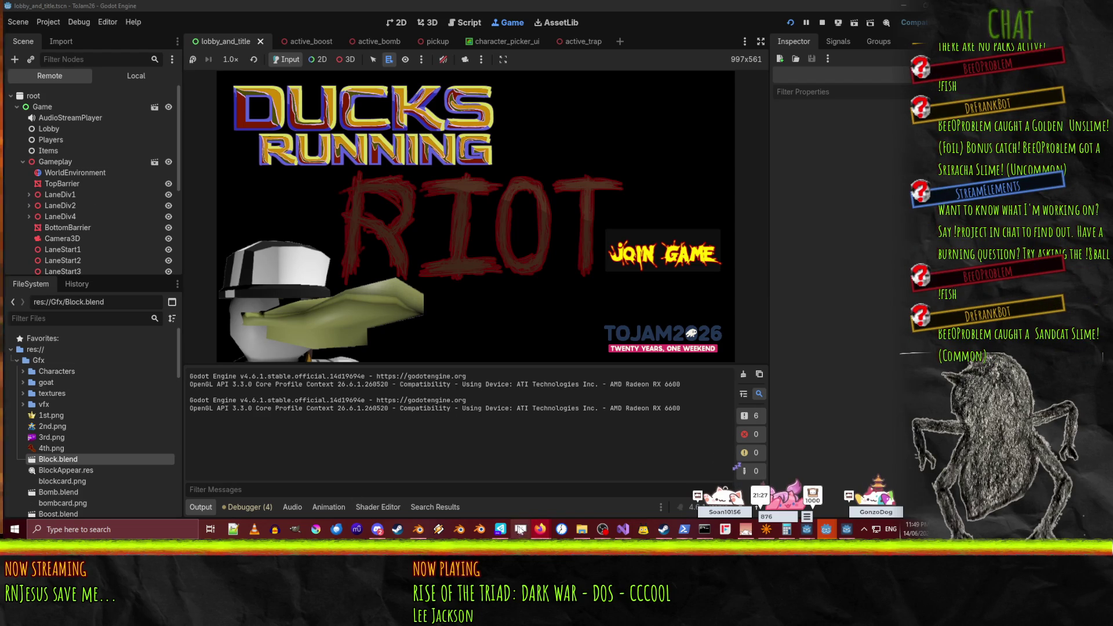
- In the server project, rerun the game and click Start Listening to accept connections
mouse_move(547, 532)
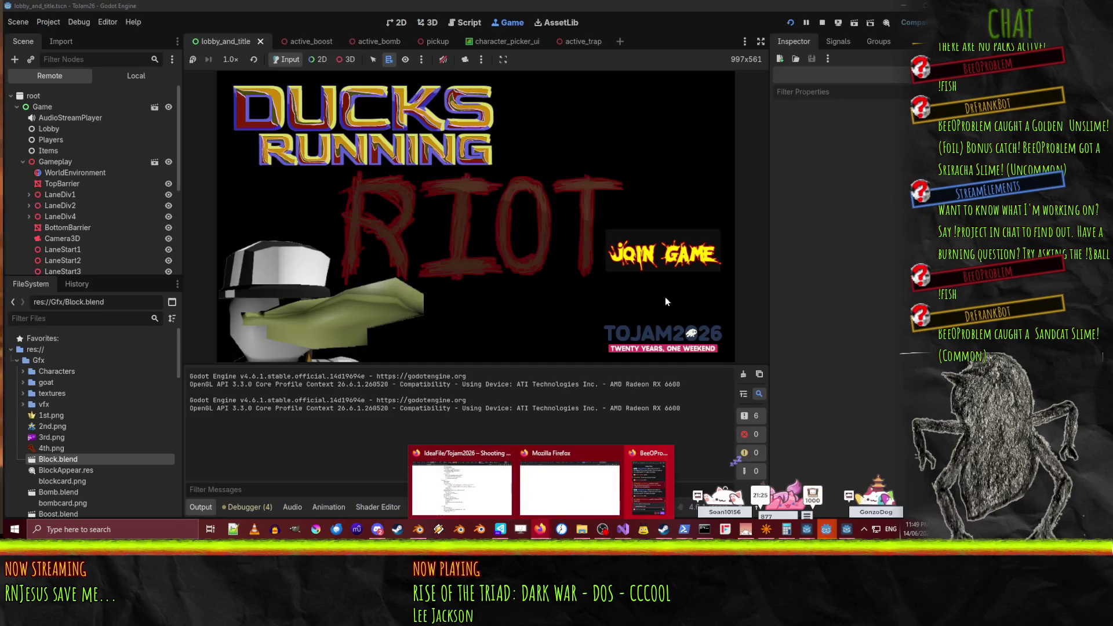
mouse_move(829, 530)
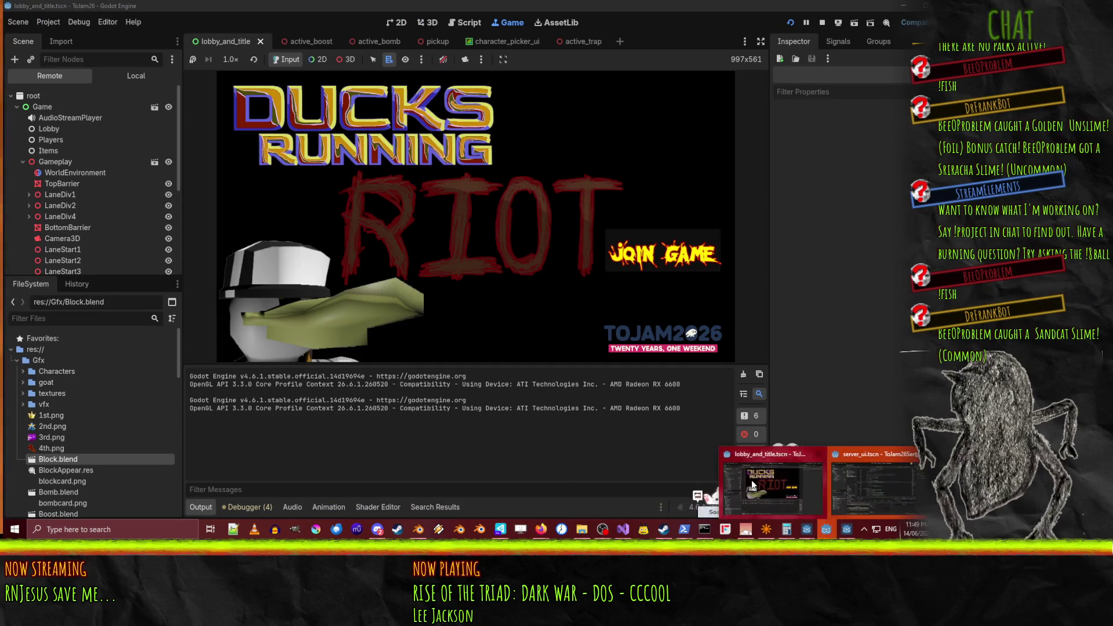
click(752, 480)
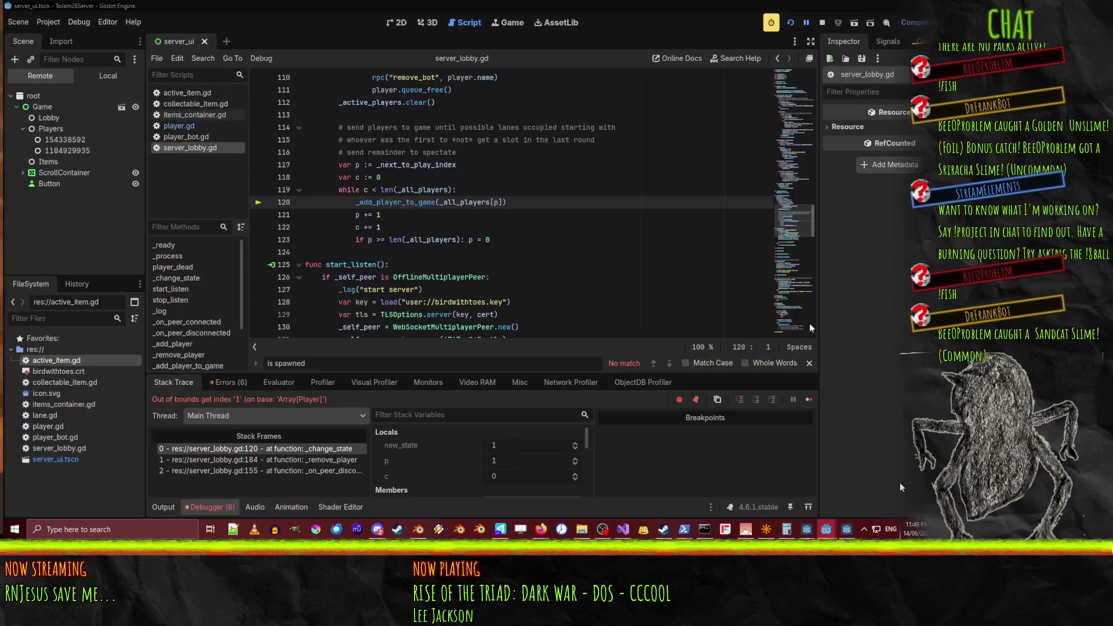
click(790, 23)
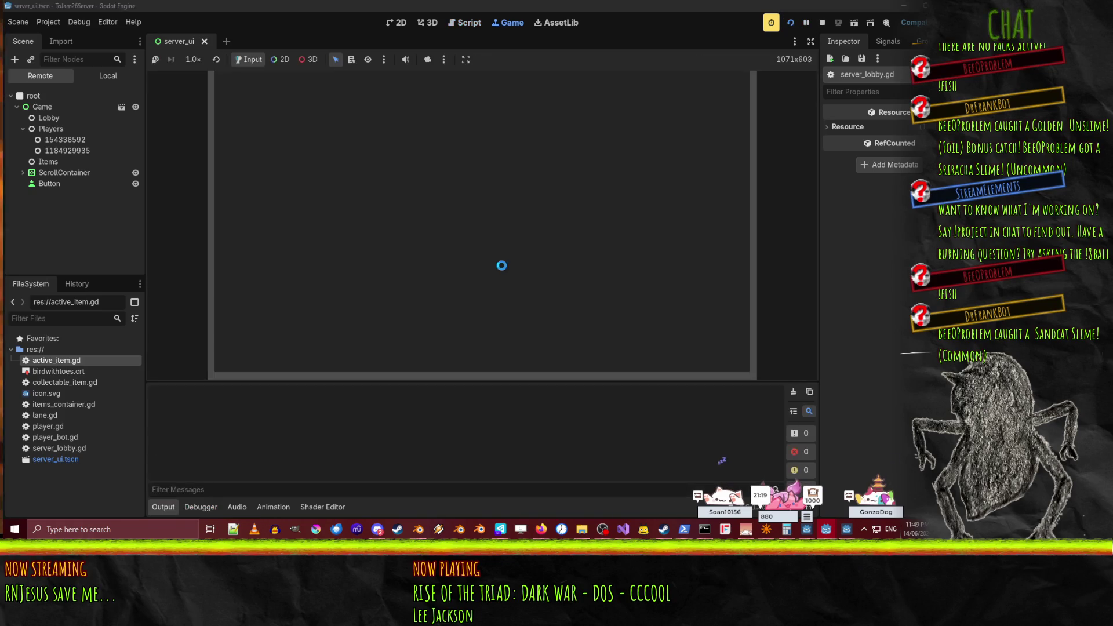
click(264, 95)
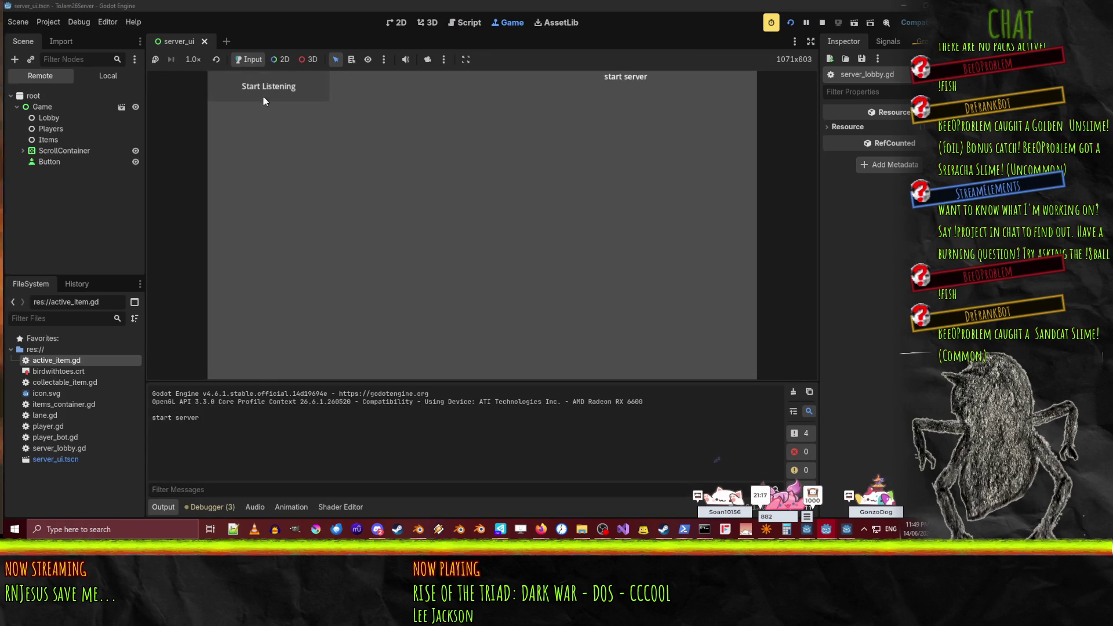
- Return to the client project and join the running game from the title screen
mouse_move(823, 532)
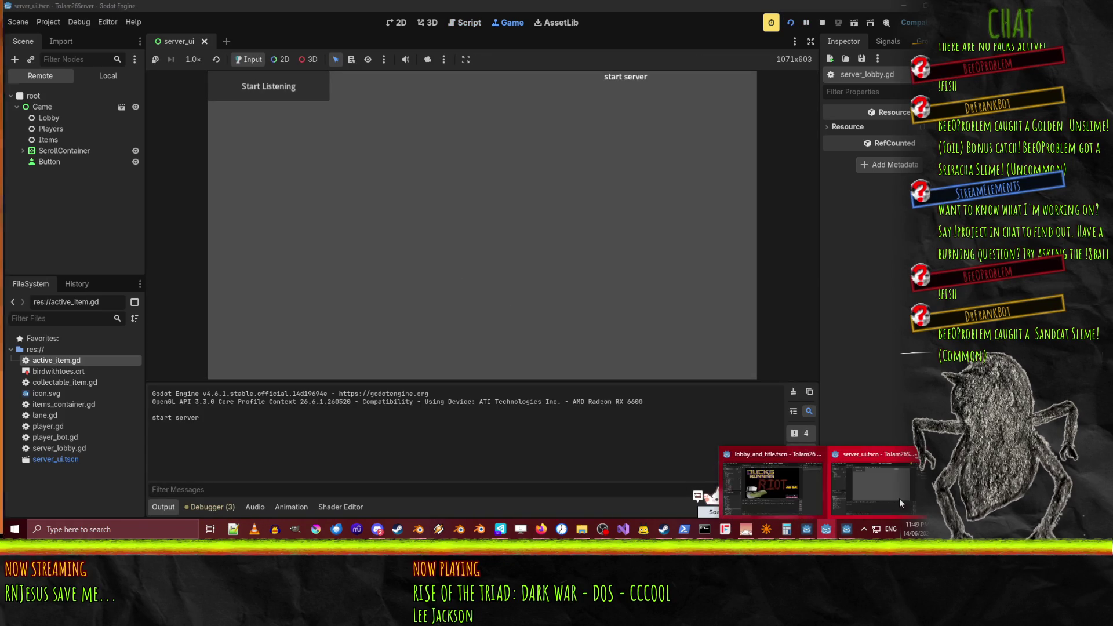
click(807, 493)
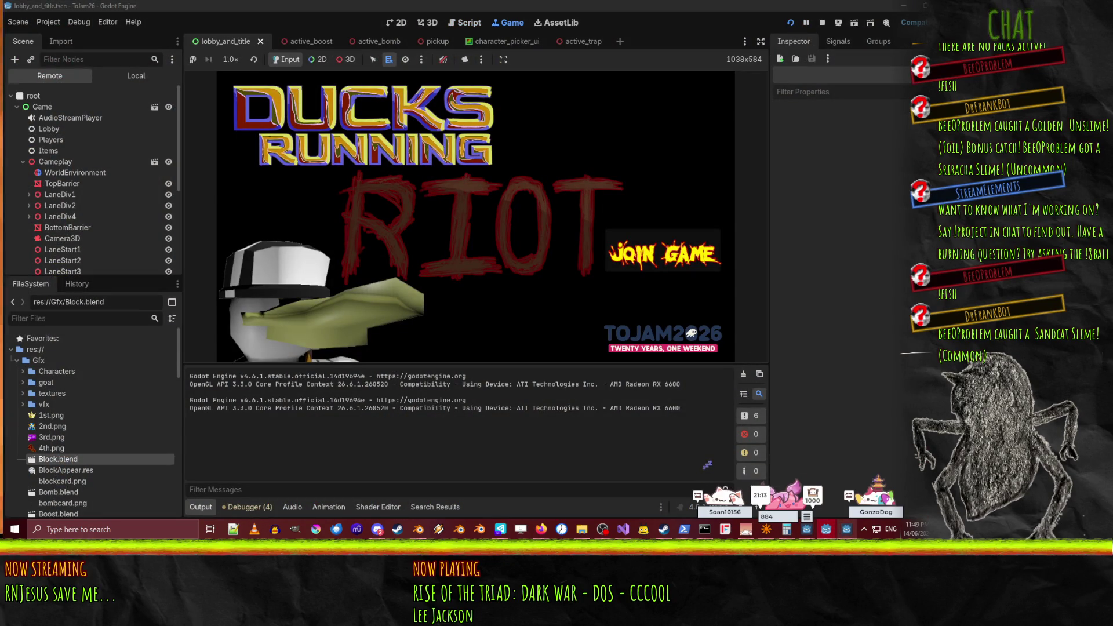
mouse_move(833, 534)
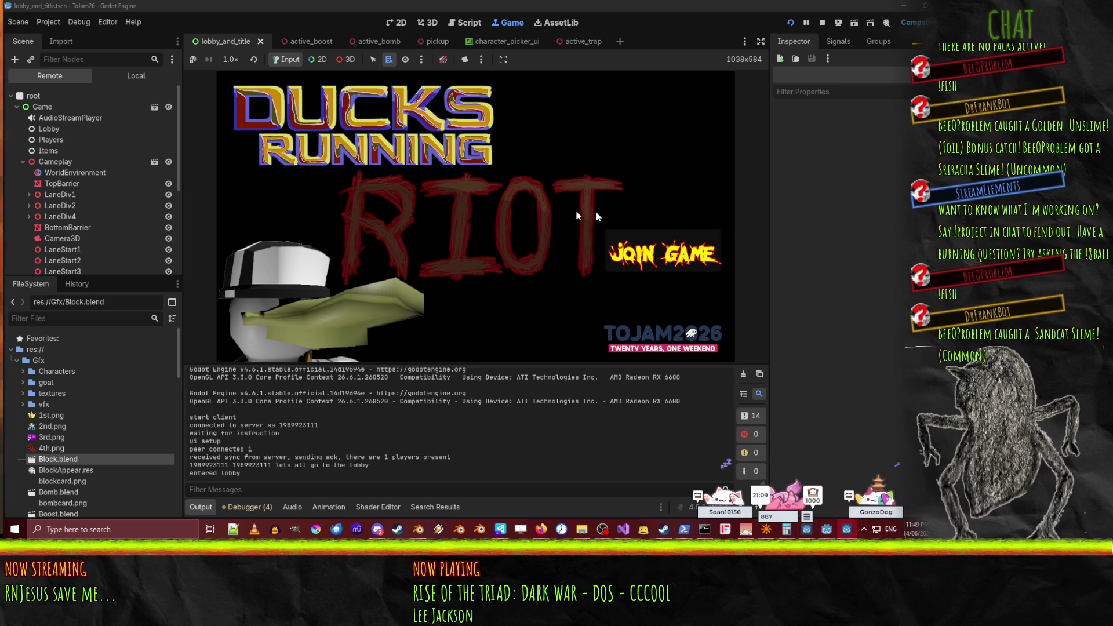
click(636, 259)
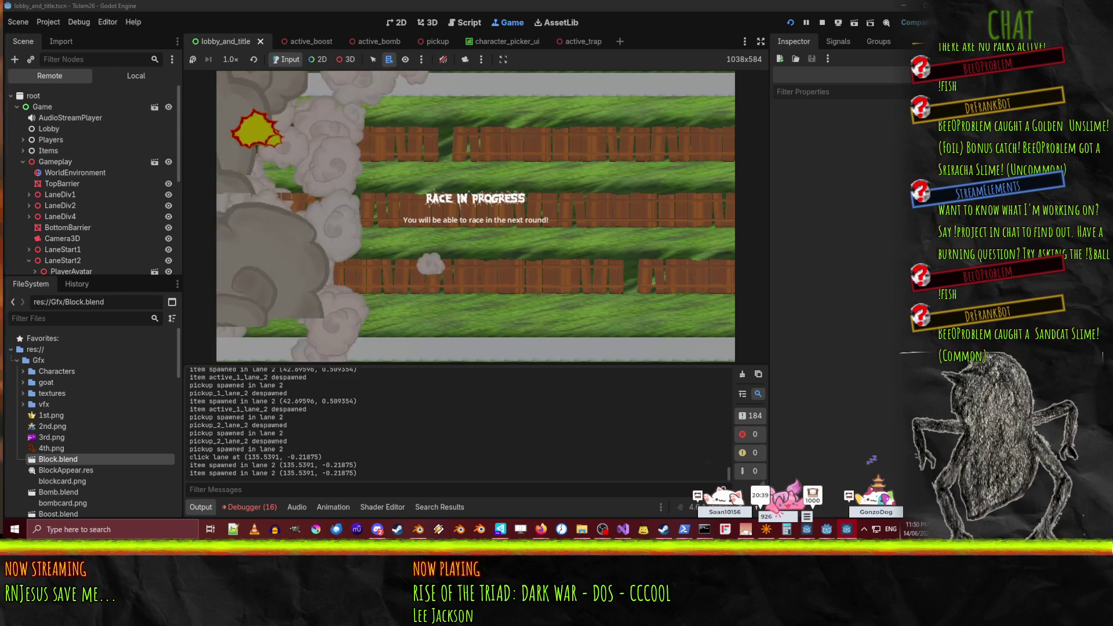
- While spectating, drop items into lane 2 twice, lane 3, then lane 2 again
click(301, 306)
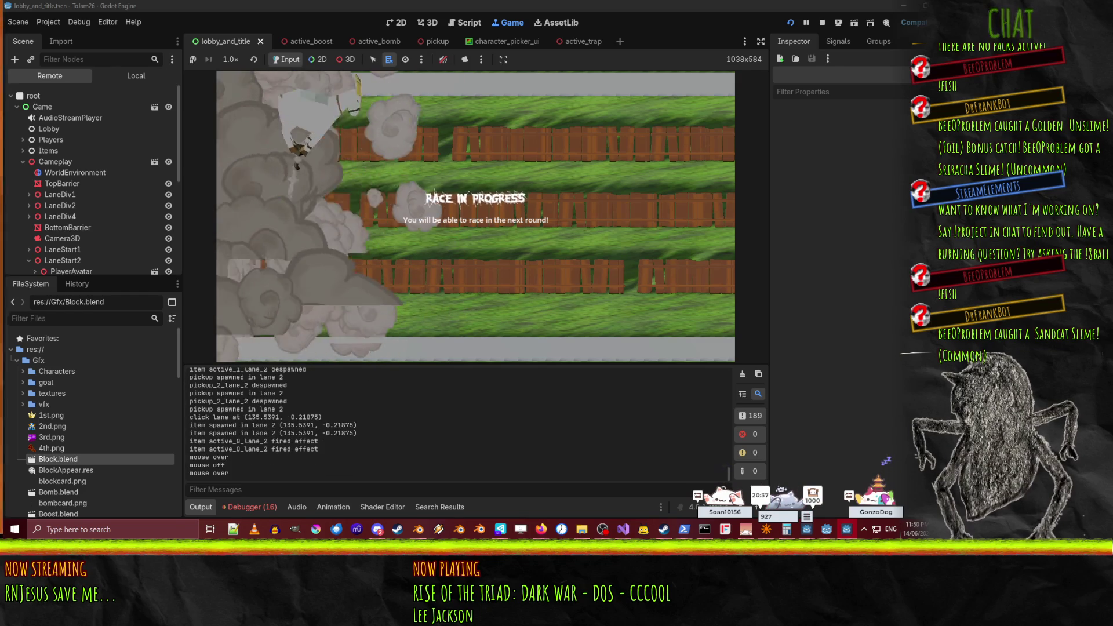
click(353, 313)
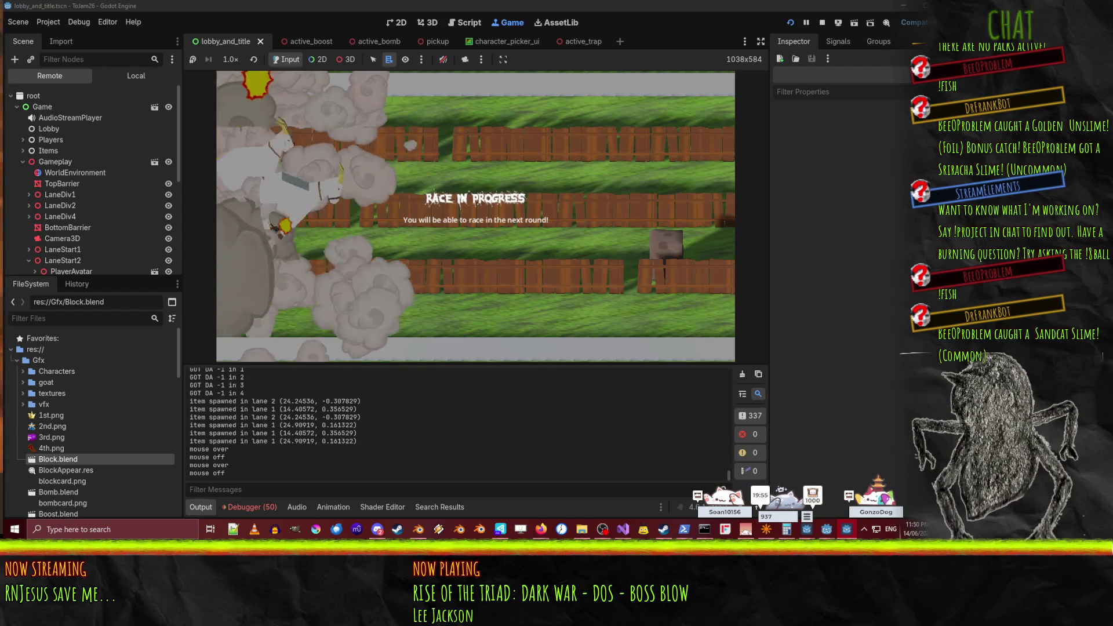
click(665, 246)
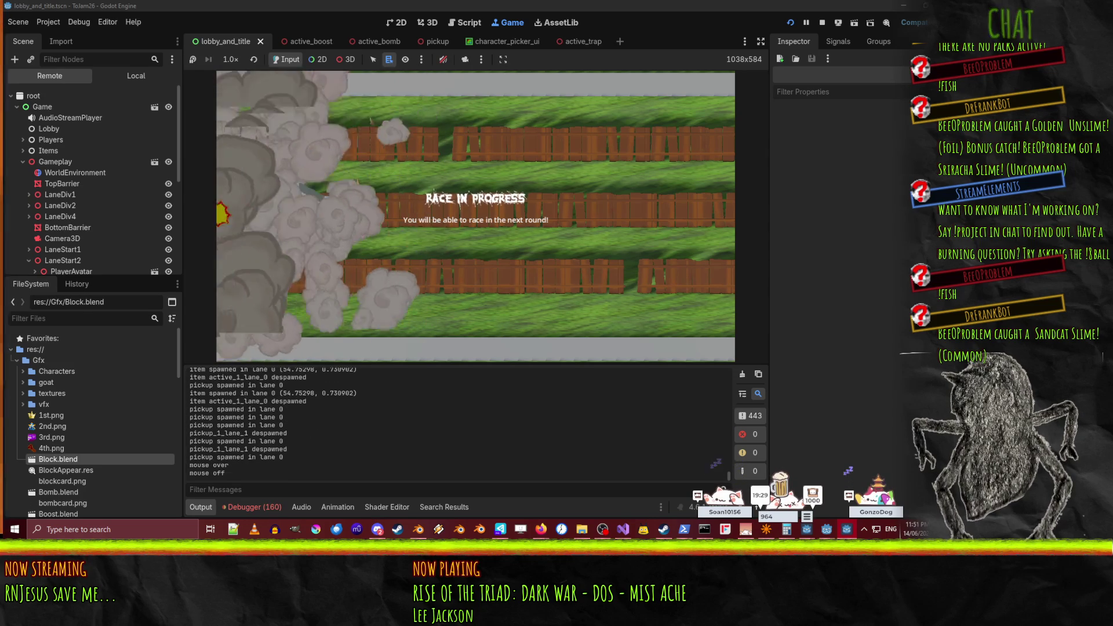
click(294, 231)
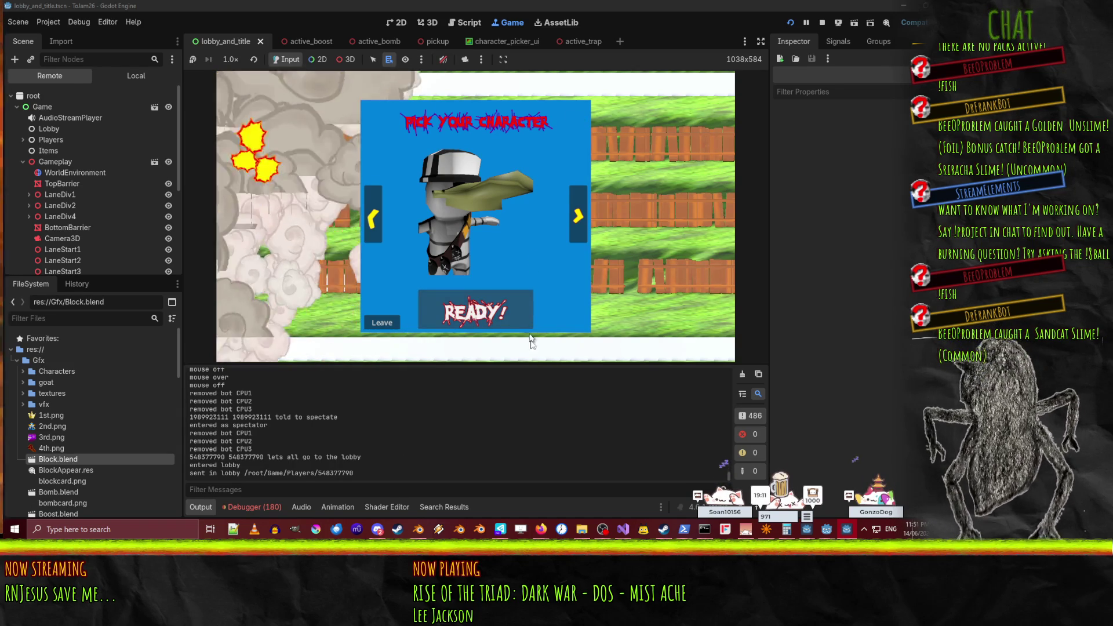
- Confirm the default duck with READY! to start racing
click(463, 313)
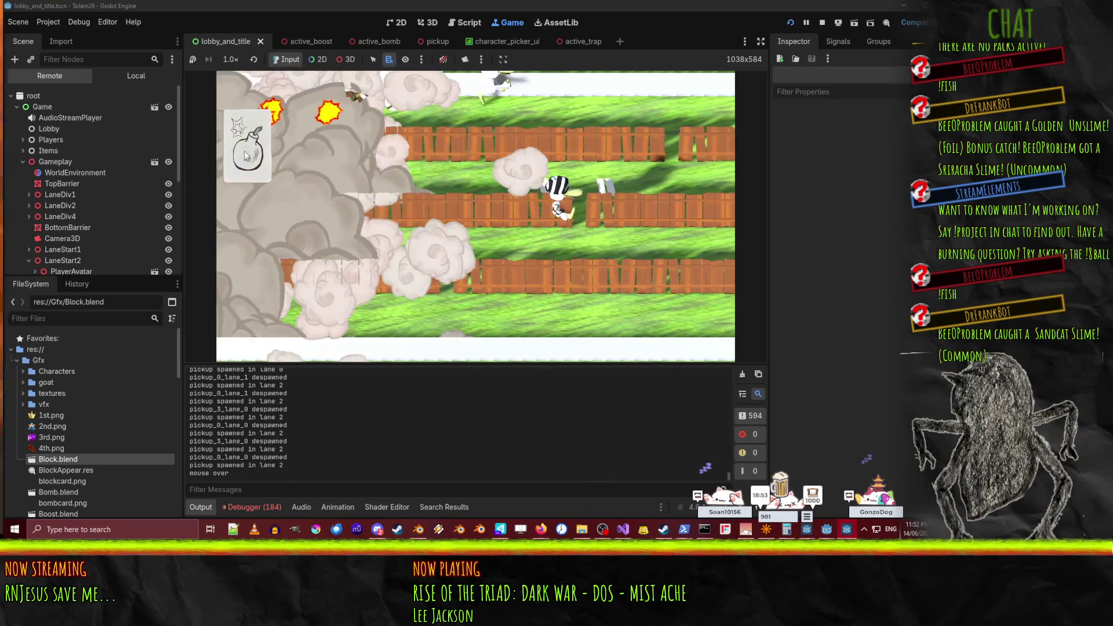
- Throw the bomb into lane 2 and play on until the rankings appear
click(677, 210)
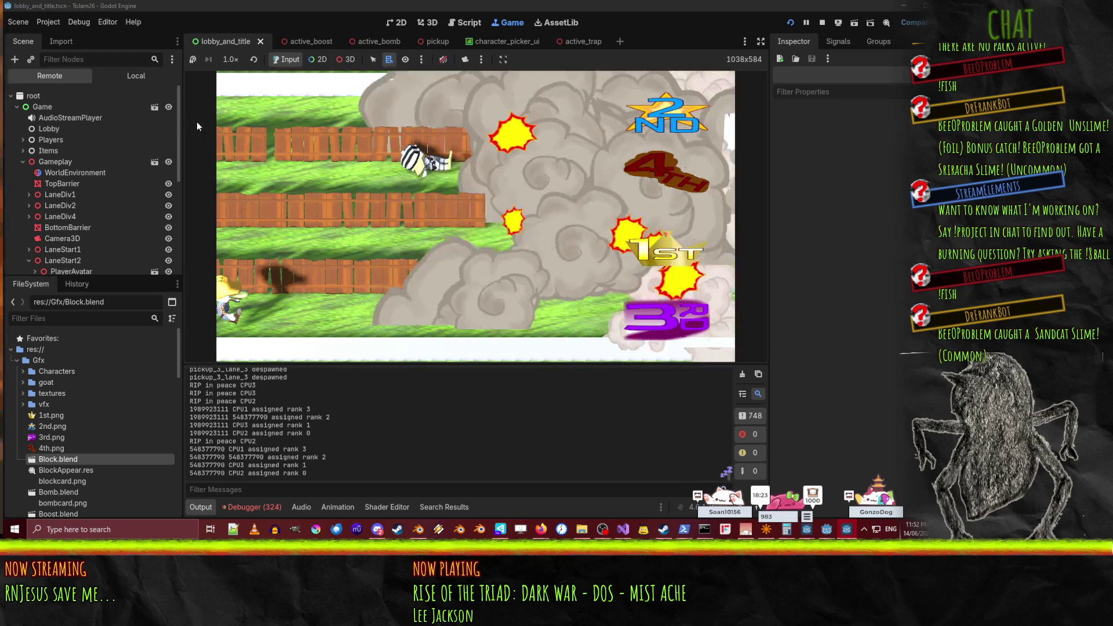
mouse_move(180, 113)
mouse_down()
mouse_move(176, 174)
mouse_move(177, 122)
mouse_up()
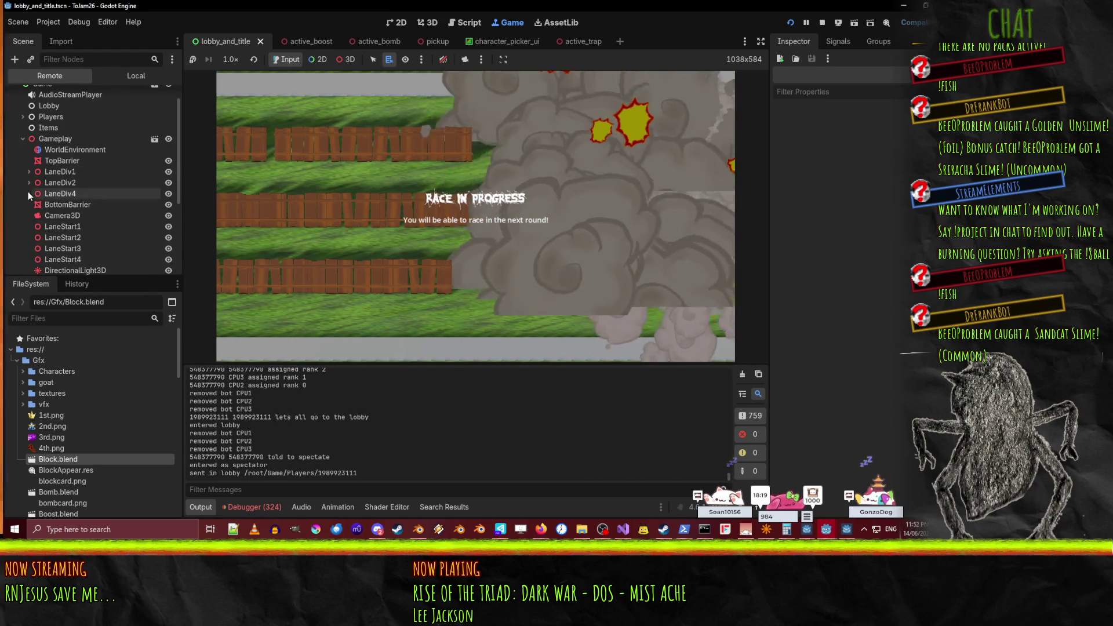
- Expand and collapse the Doom, LaneDiv1 and LaneDiv4 nodes in the Remote tree
scroll(29, 194, down, 3)
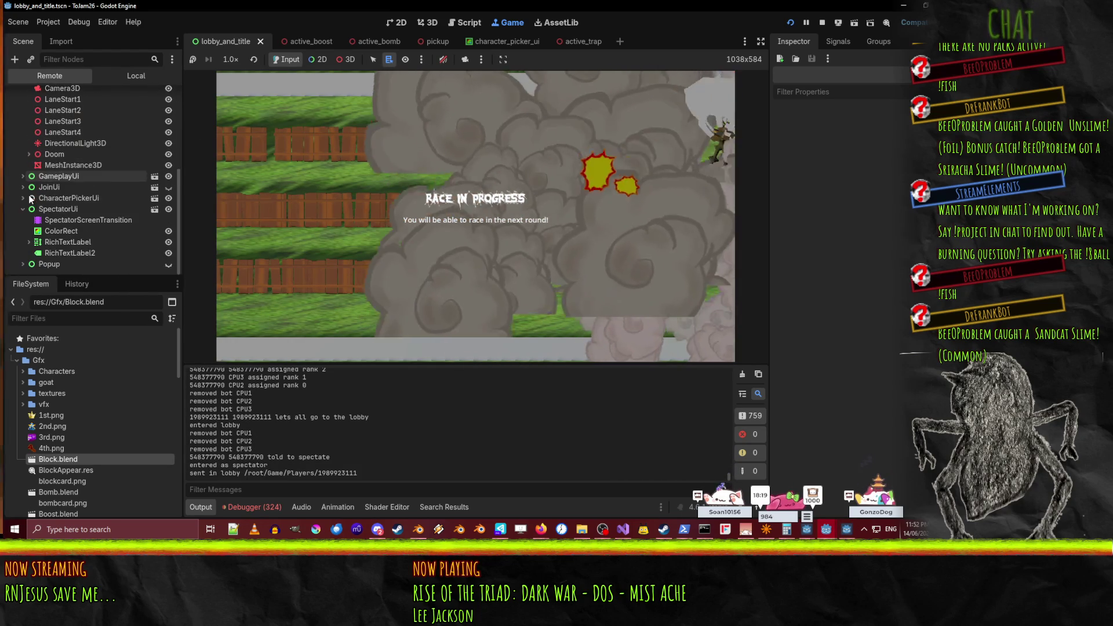
click(29, 153)
click(29, 154)
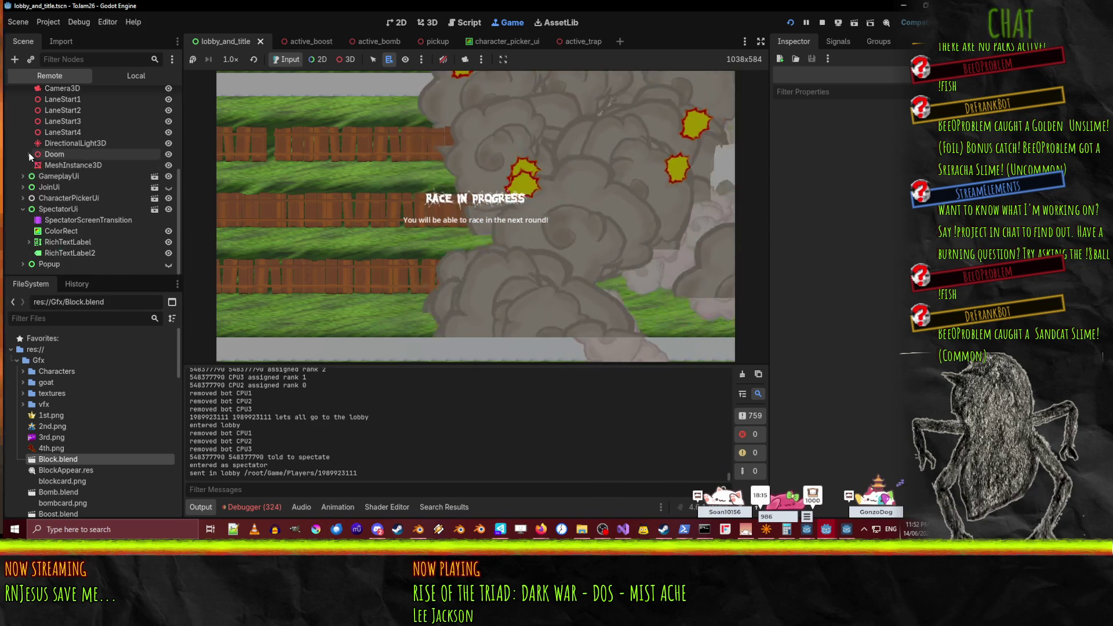
scroll(44, 203, up, 3)
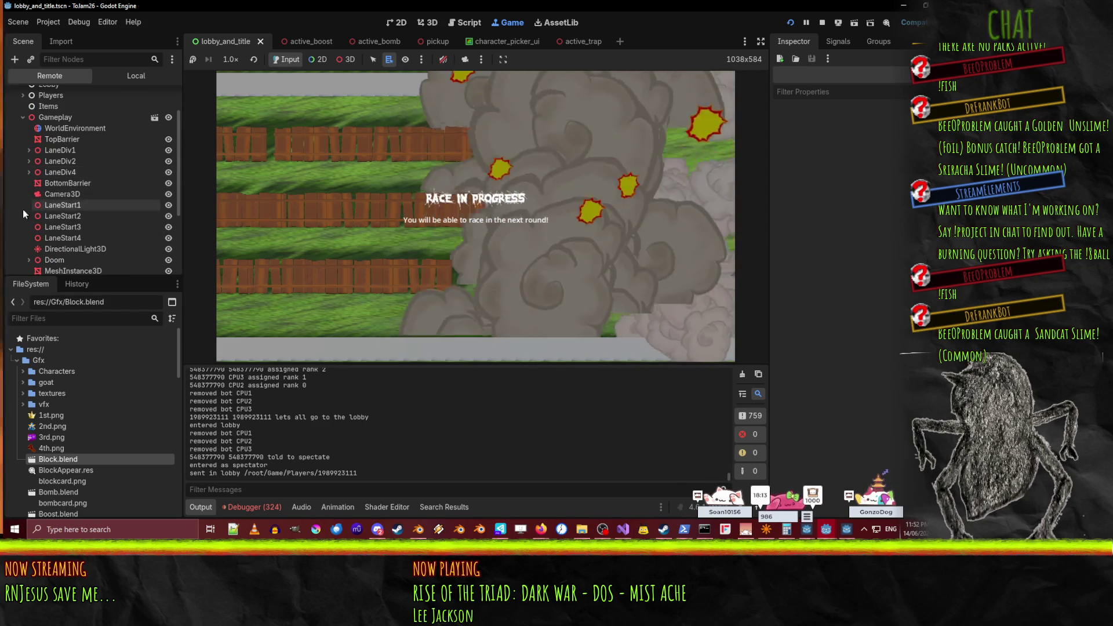
click(29, 150)
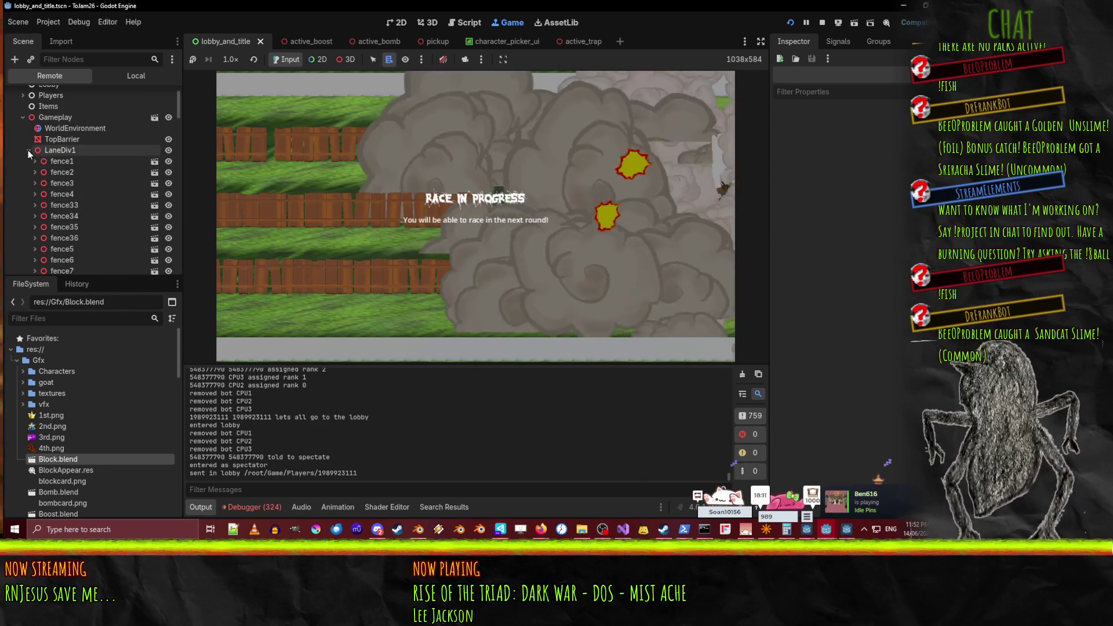
click(28, 151)
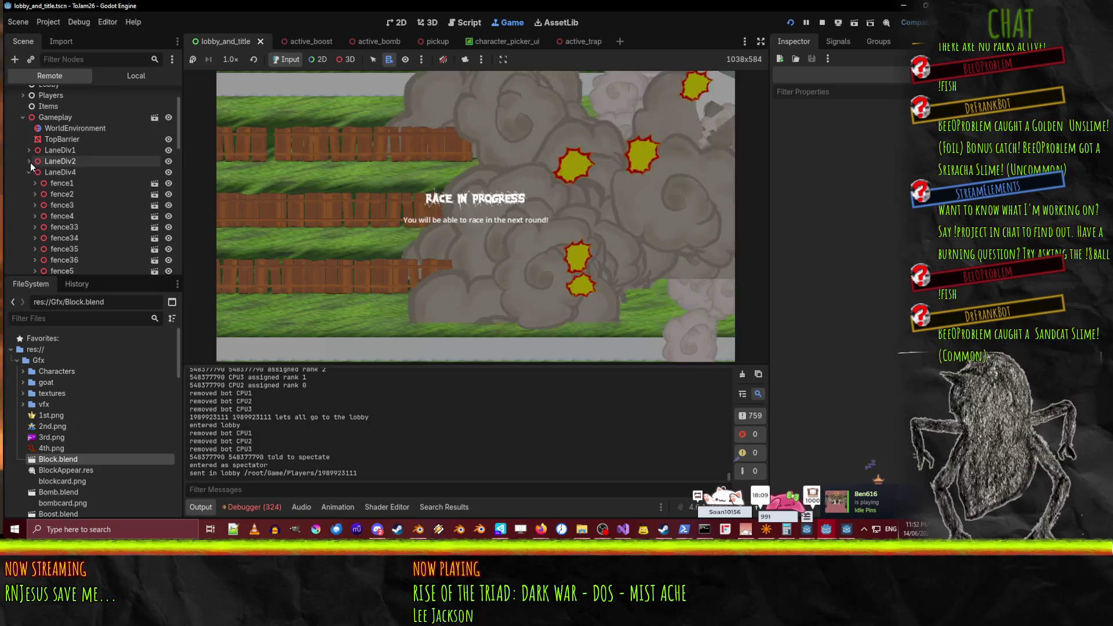
click(29, 172)
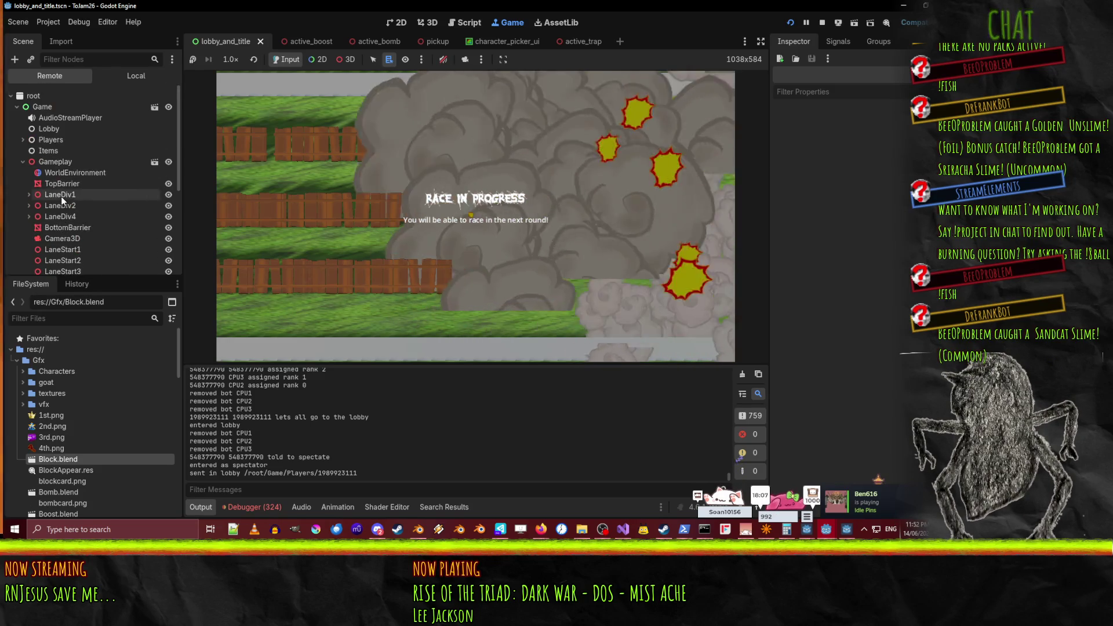
- Expand Players to list connected players, then drop items into lanes 1 and 2
click(22, 139)
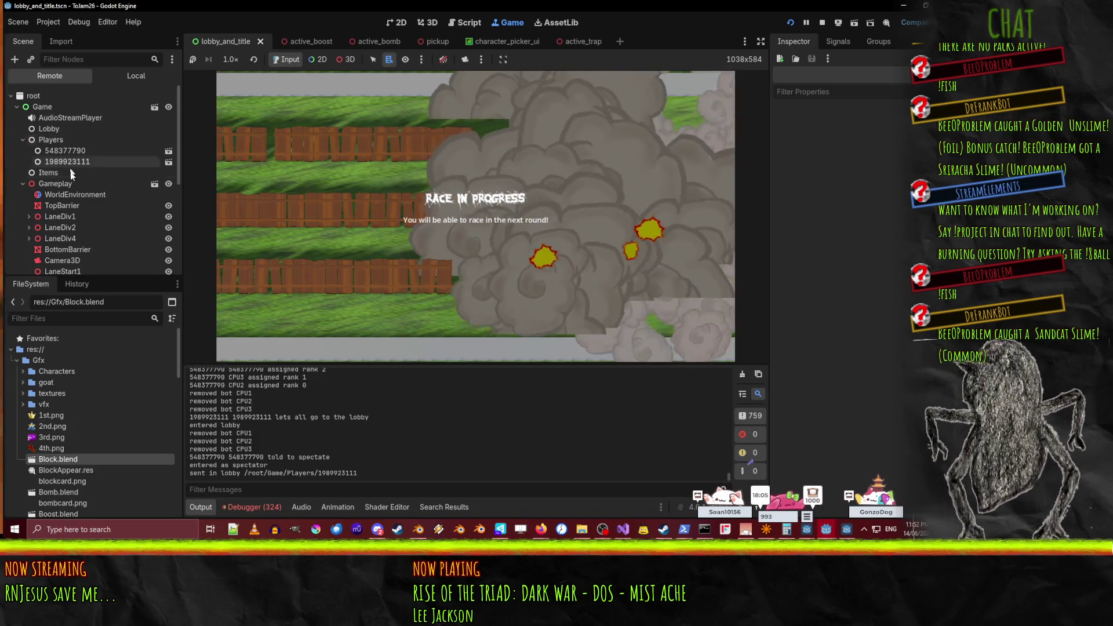
scroll(80, 177, down, 5)
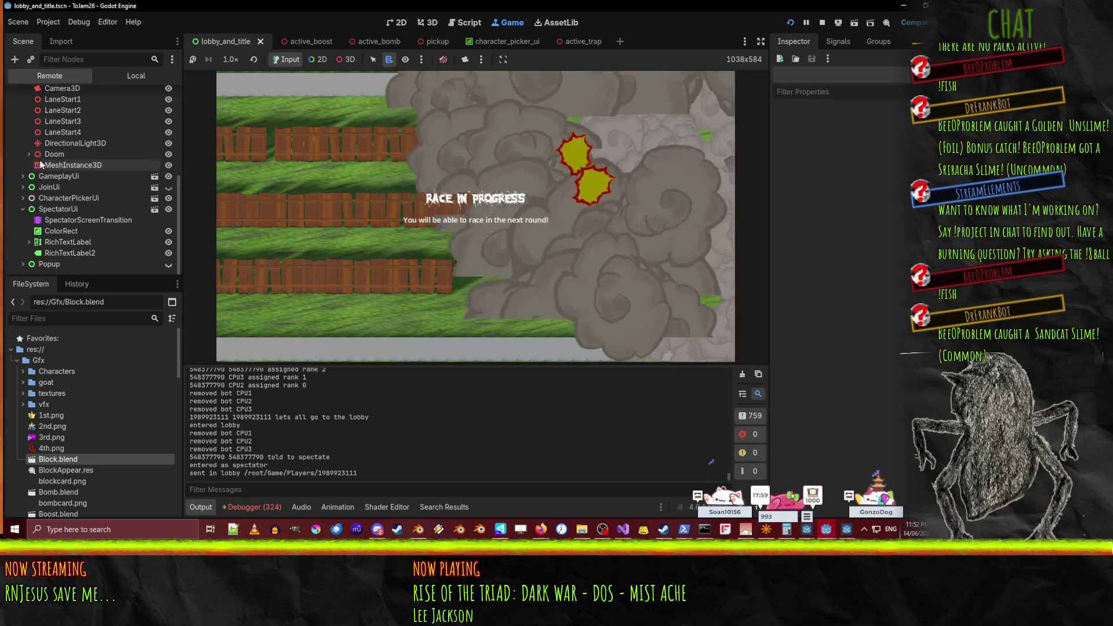
scroll(40, 163, up, 3)
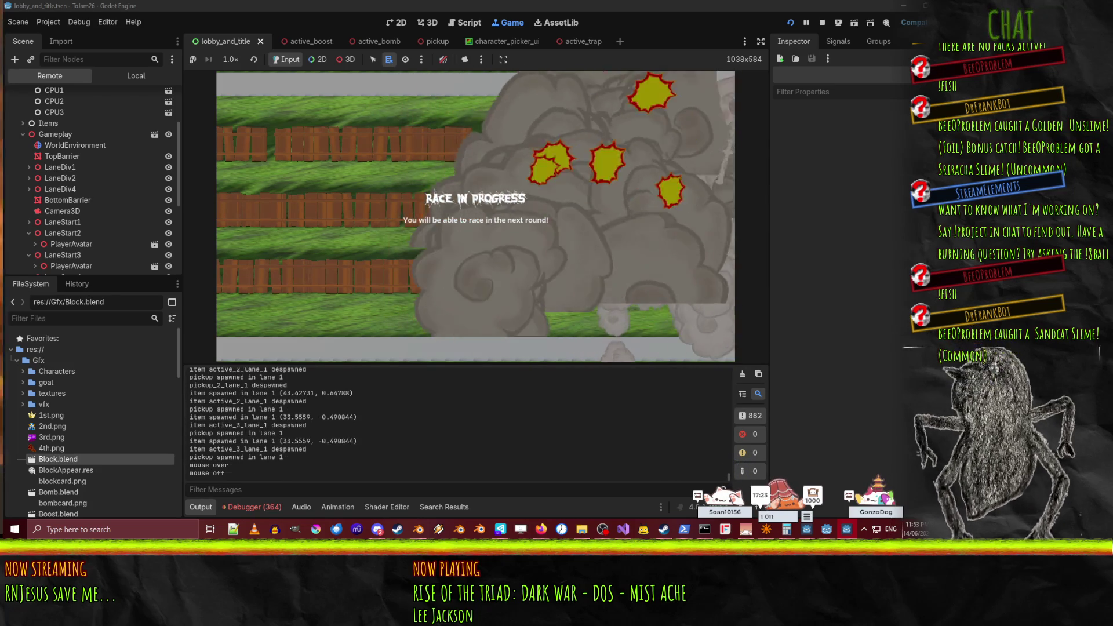
click(710, 249)
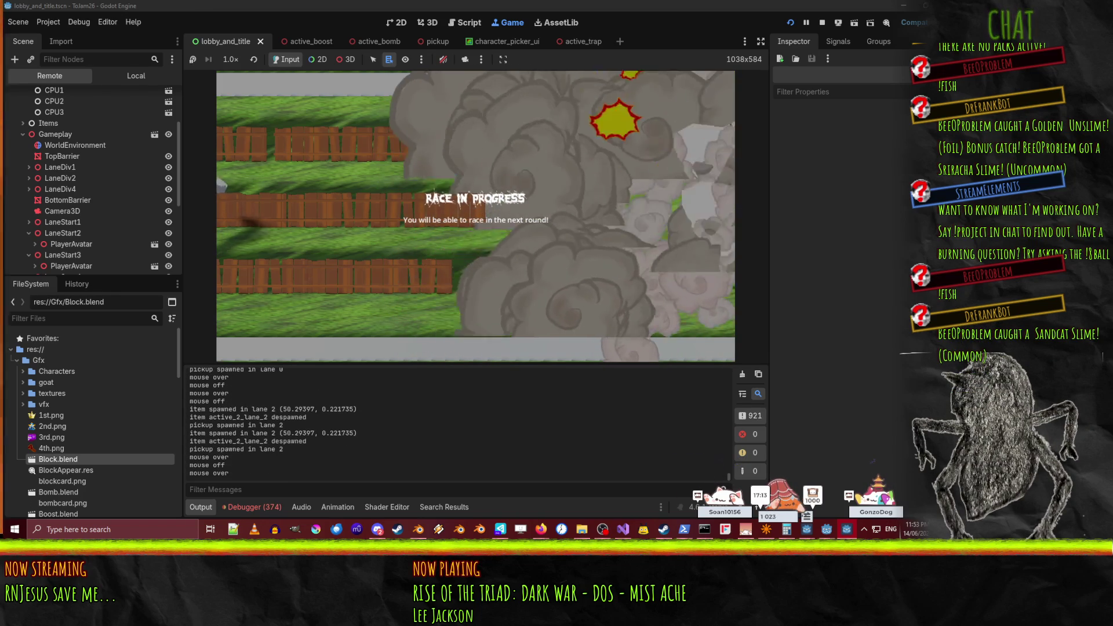
click(703, 207)
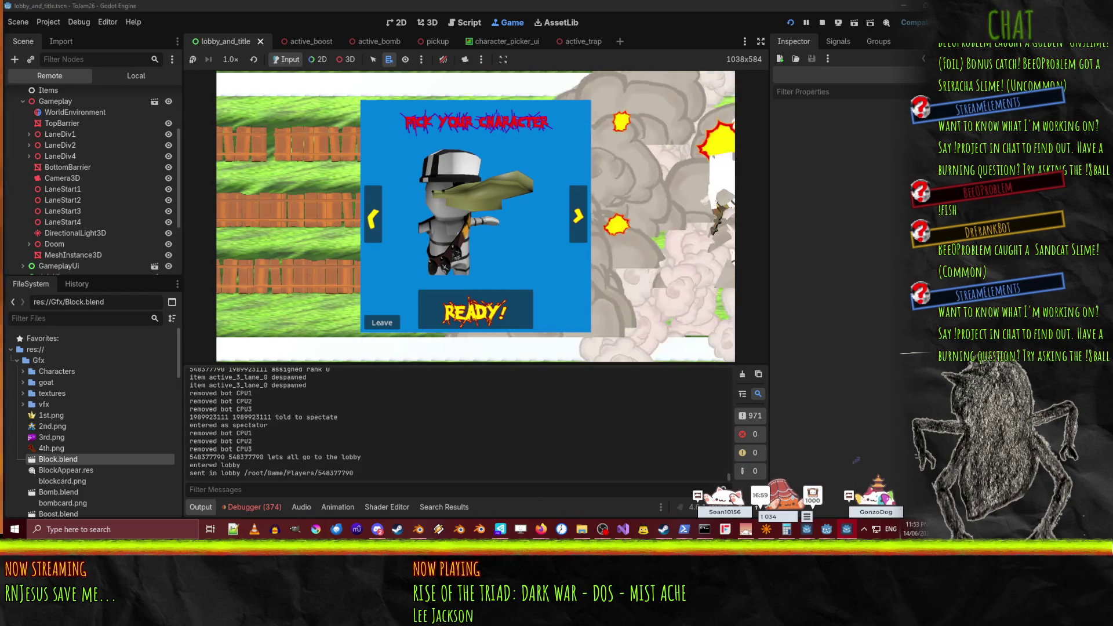
- Ready up for the next round
click(476, 311)
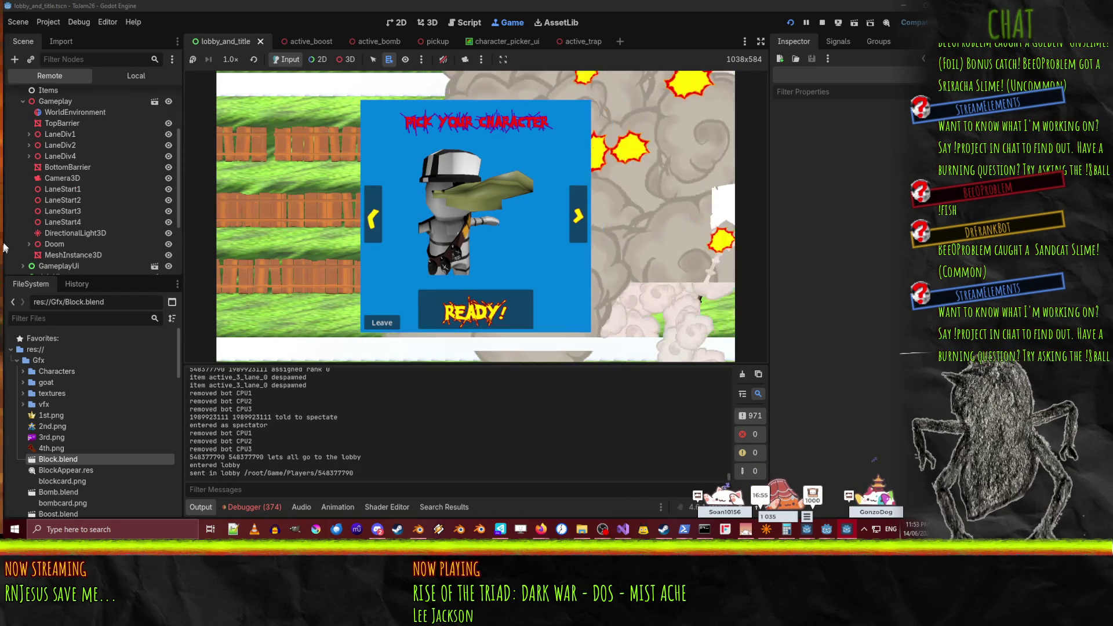
scroll(67, 207, down, 3)
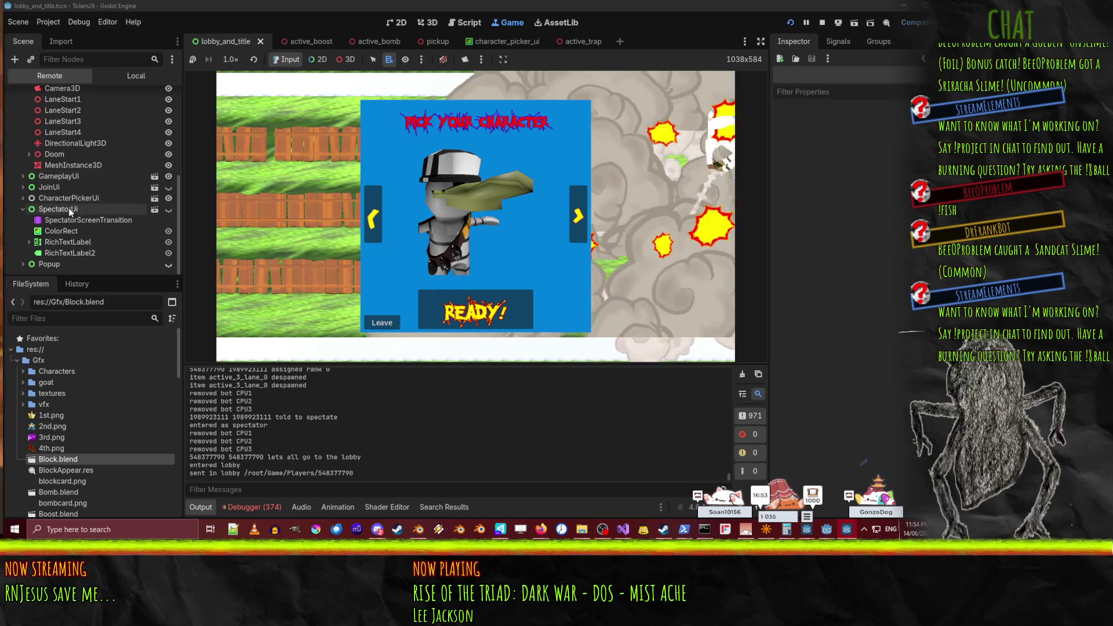
scroll(58, 210, up, 1)
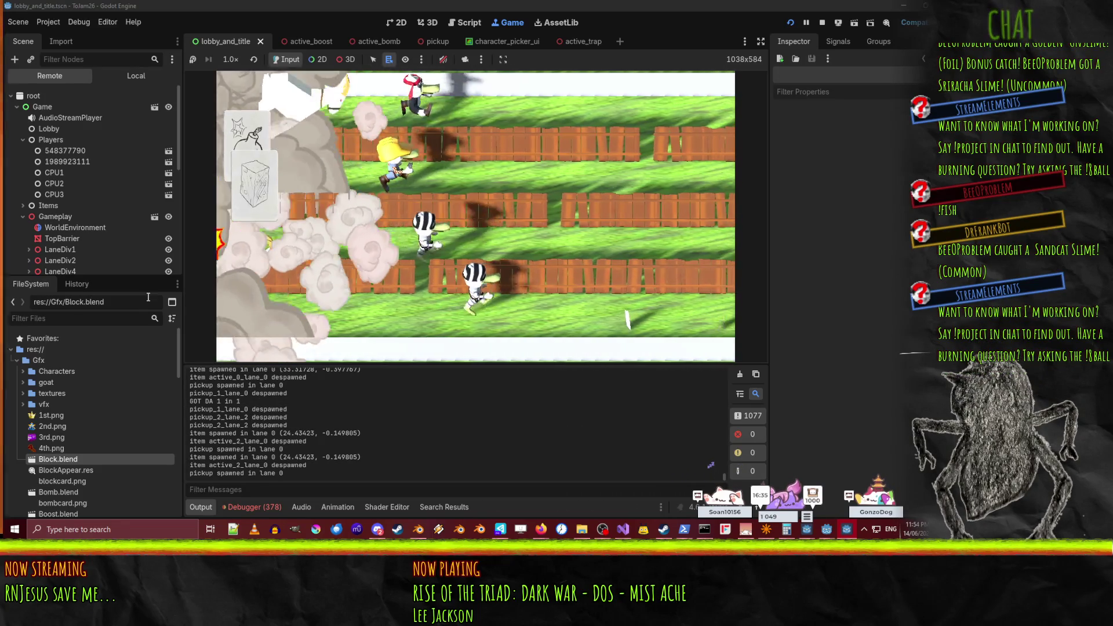
- Drop a block into lane 3, bombs into lanes 1 and 2, a can into lane 1, another block into lane 3
click(402, 187)
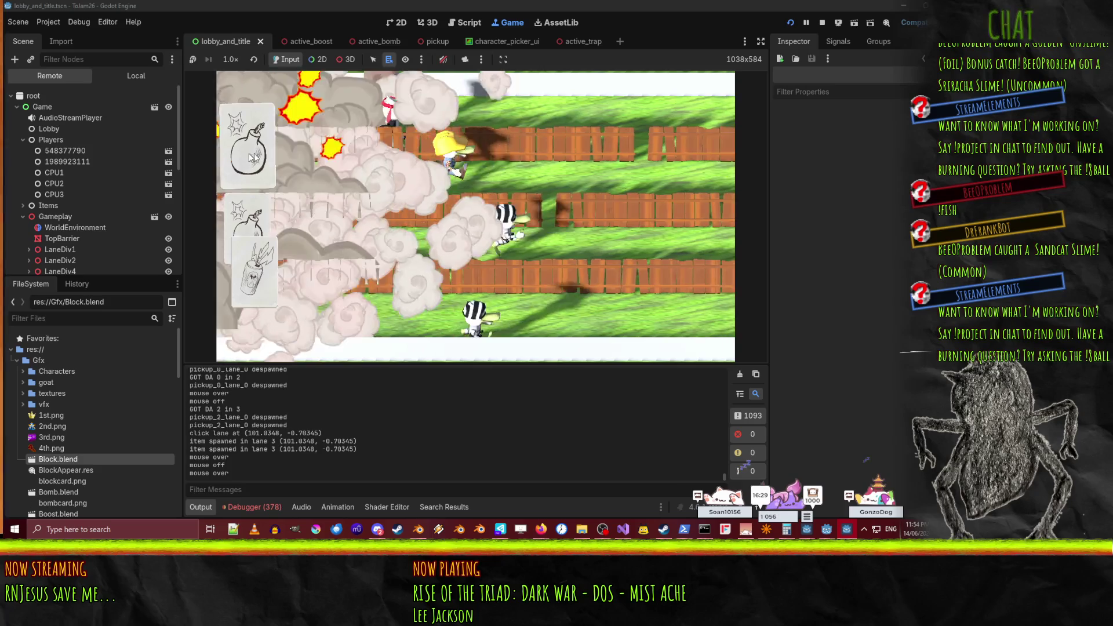
click(475, 226)
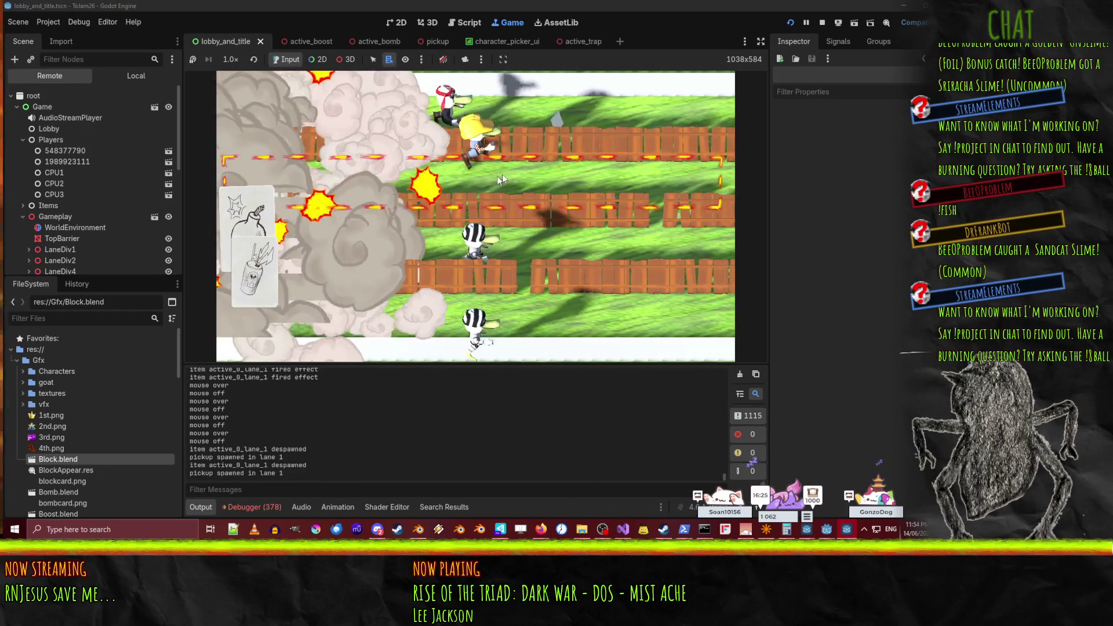
click(545, 171)
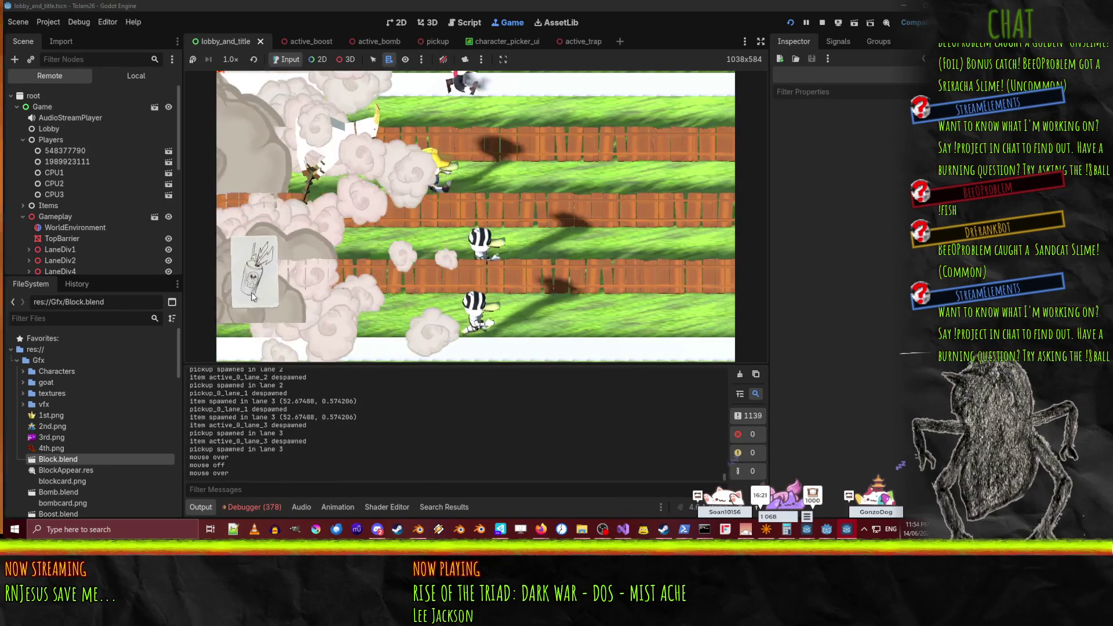
click(571, 276)
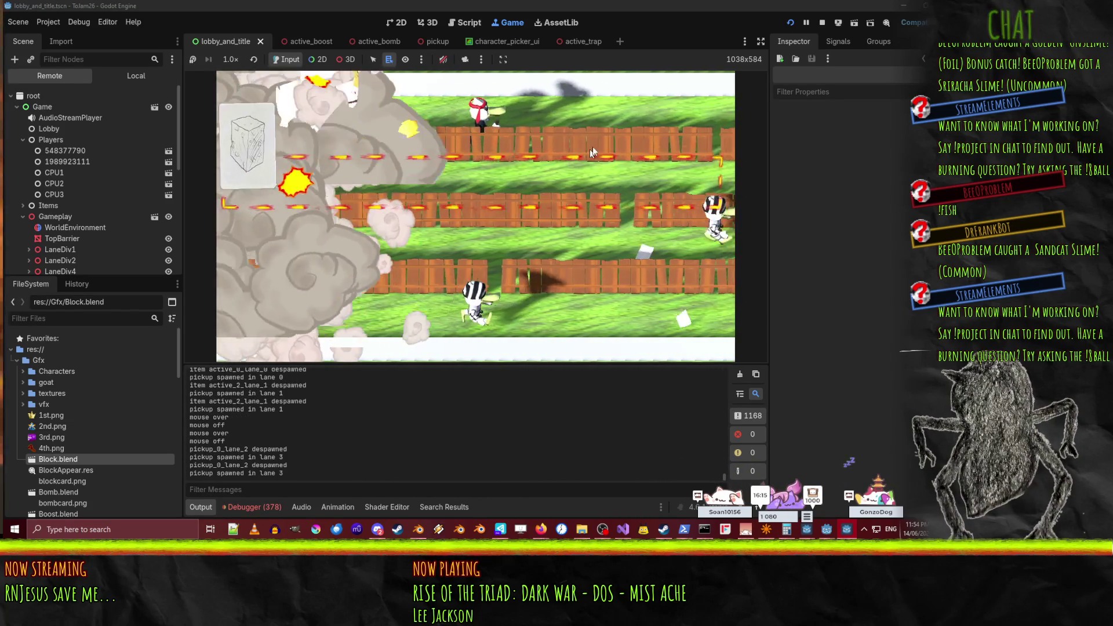
click(530, 121)
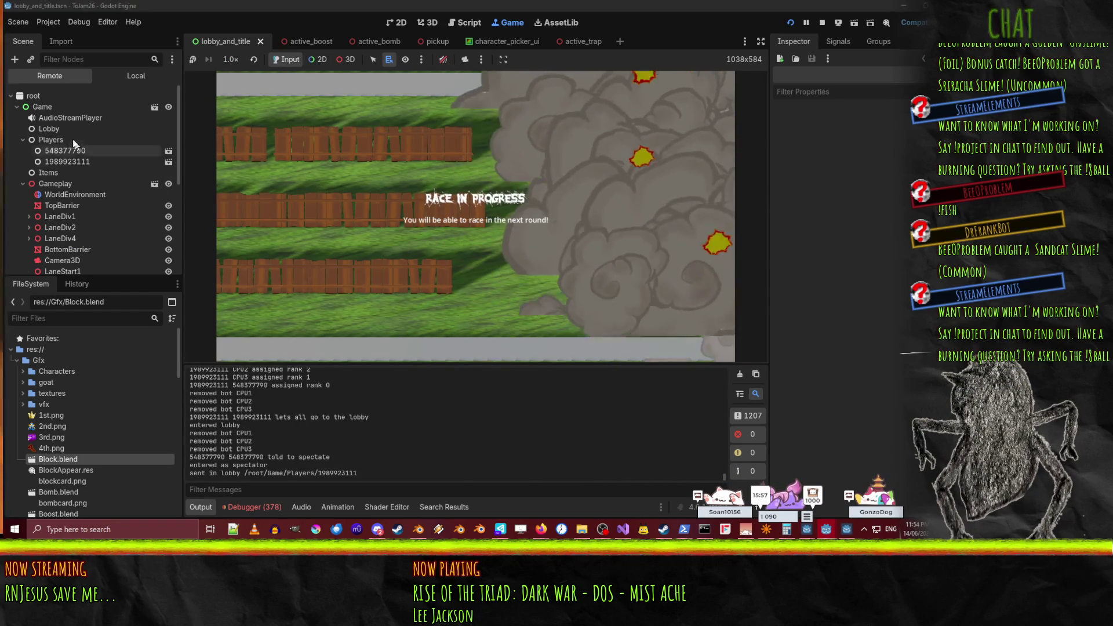
- Expand LaneDiv4 in the Remote tree to see its fences, then stop the running game
scroll(60, 207, down, 5)
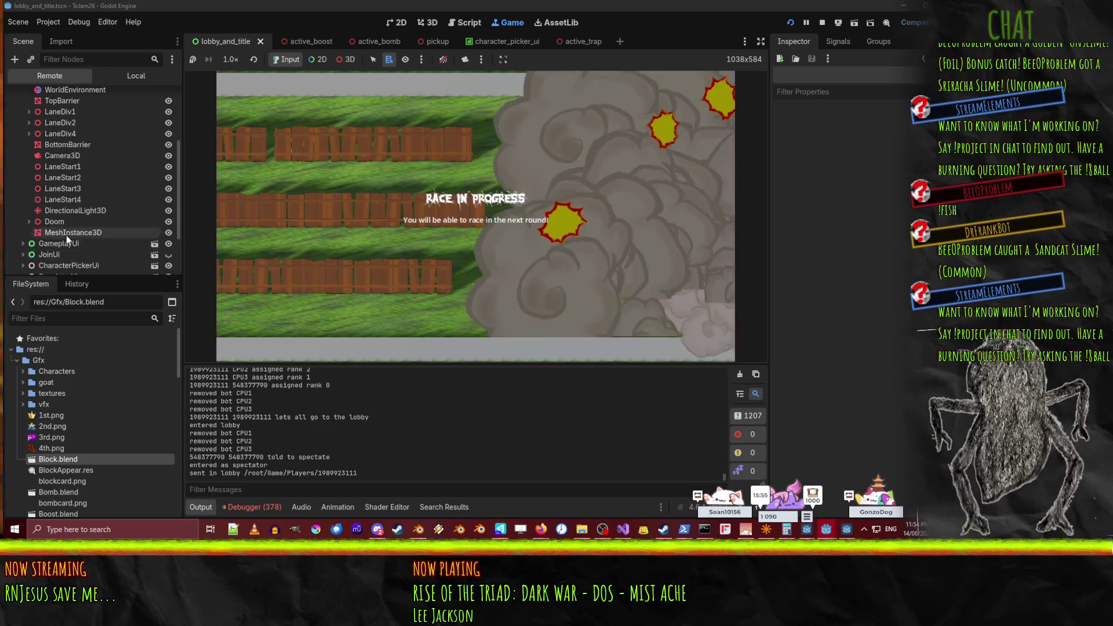
scroll(71, 245, up, 4)
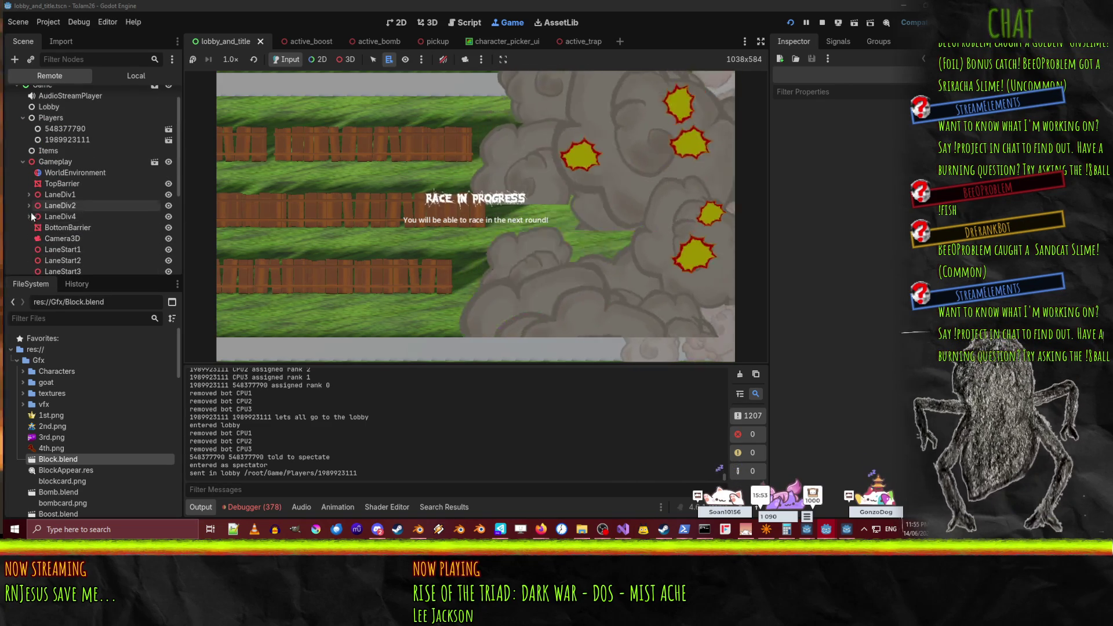
click(29, 216)
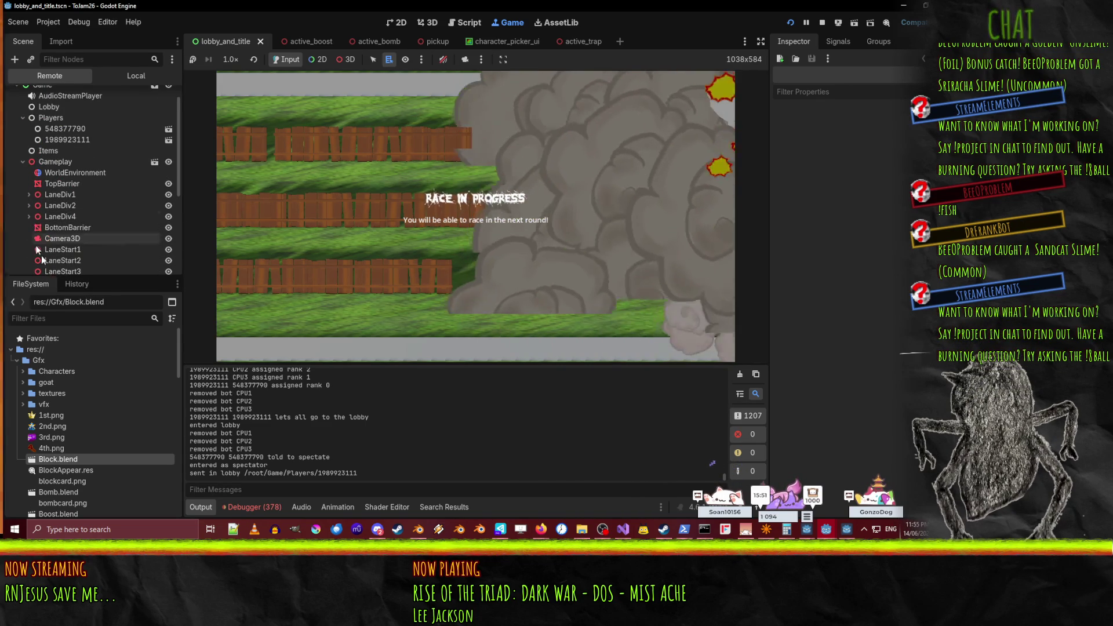
scroll(65, 238, down, 7)
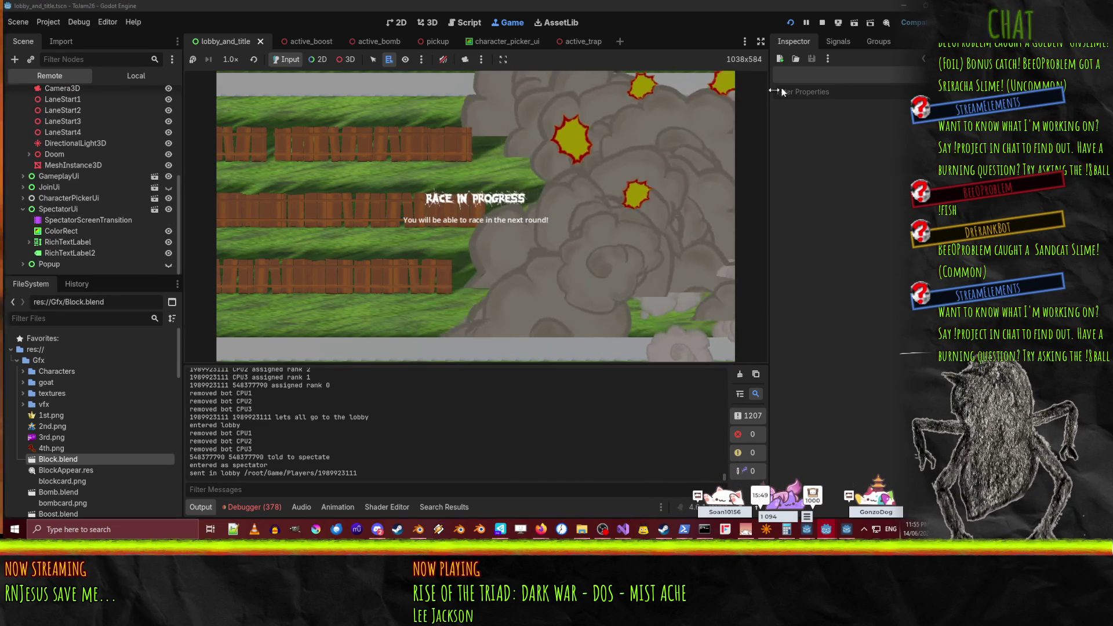
click(822, 22)
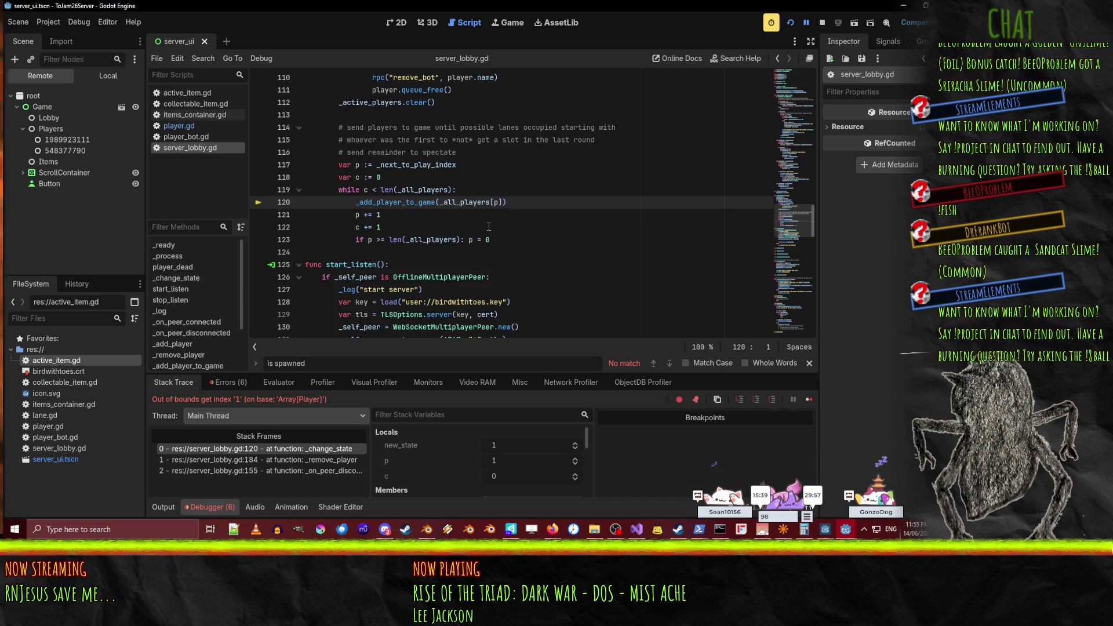
- Select _next_to_play_index on line 117, then end the server's debug session
scroll(504, 215, up, 1)
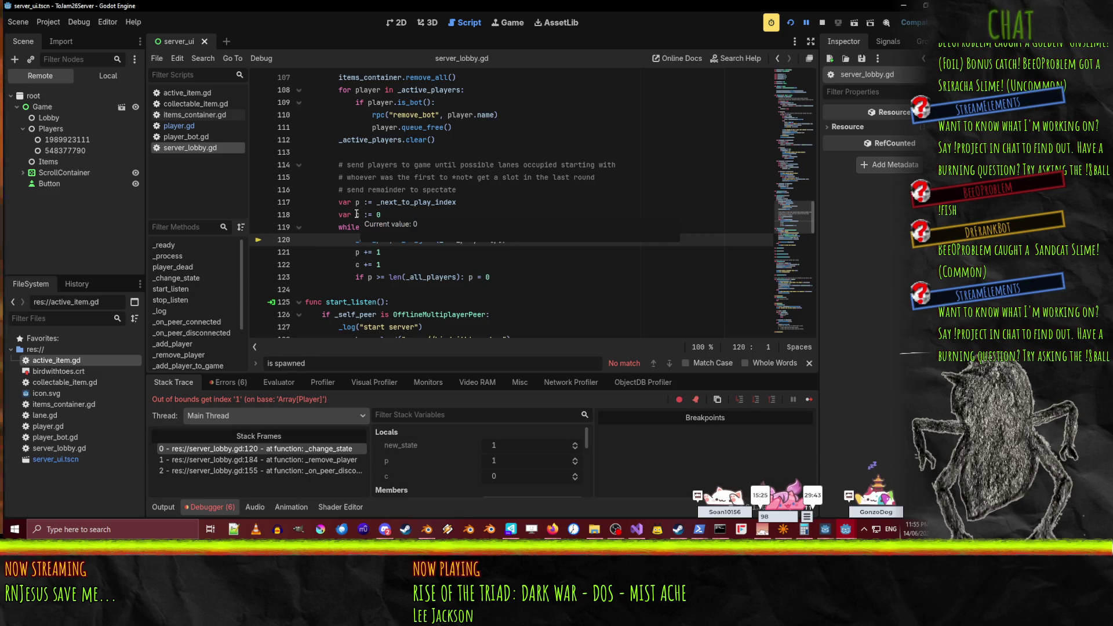
double_click(455, 201)
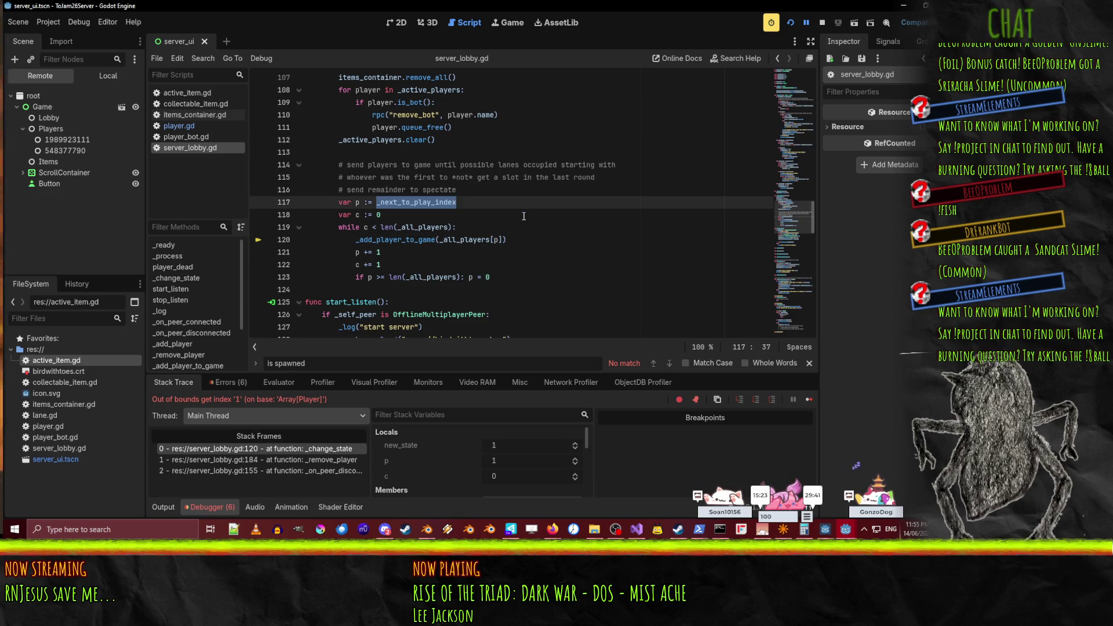
click(824, 22)
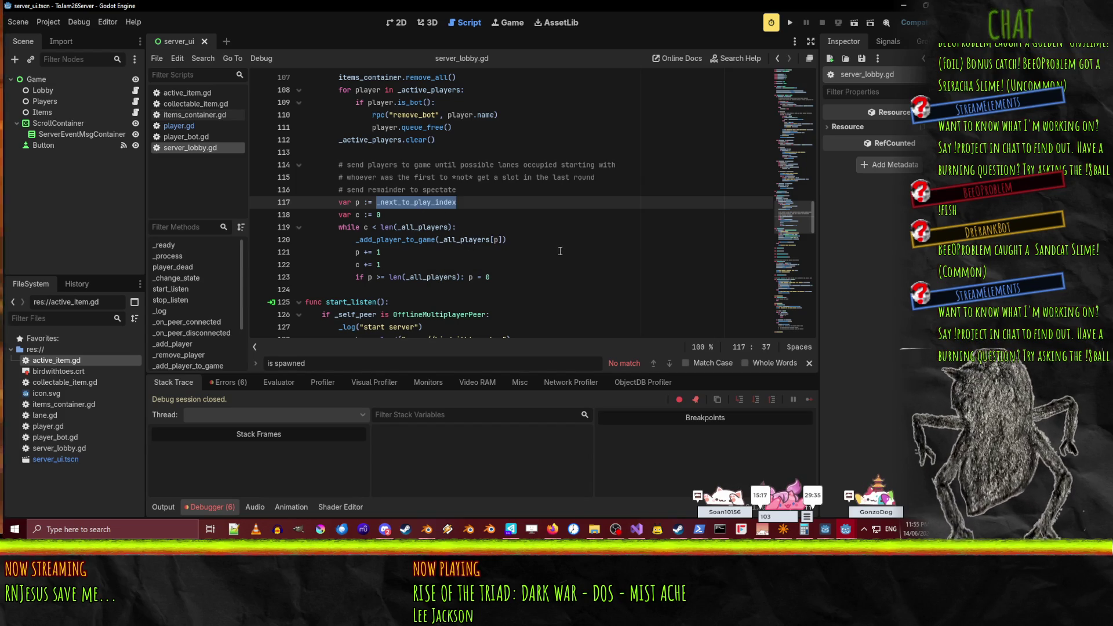
- Search for _remove_ and add 'if _next_to_play_index >= len(_all_players)' after the search loop
scroll(573, 260, up, 7)
scroll(573, 259, down, 1)
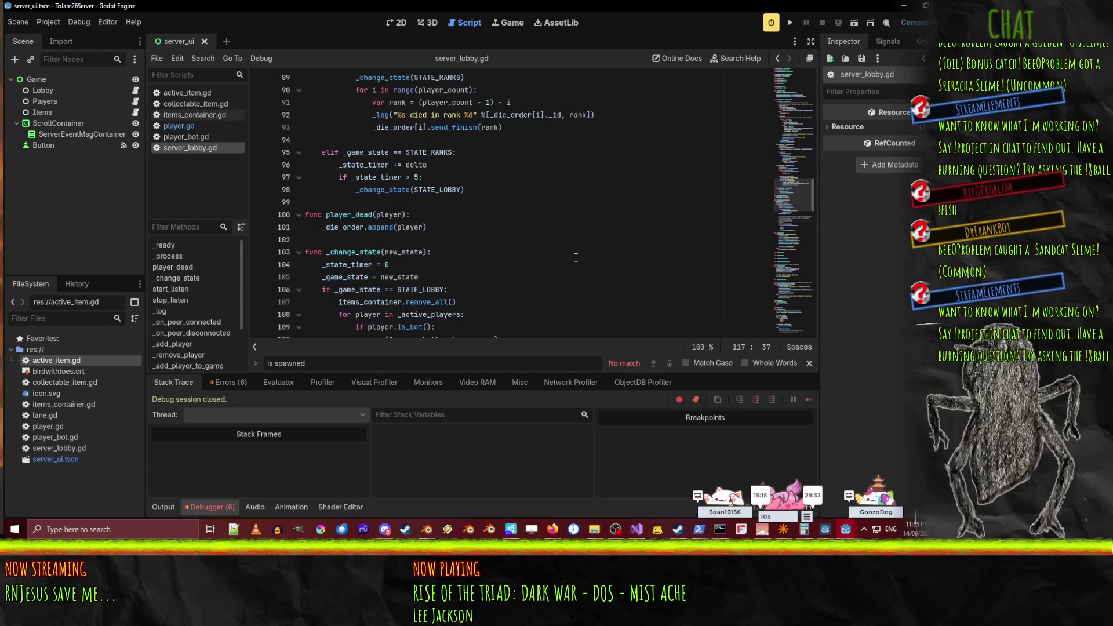
key(ctrl+f)
text(_remove_)
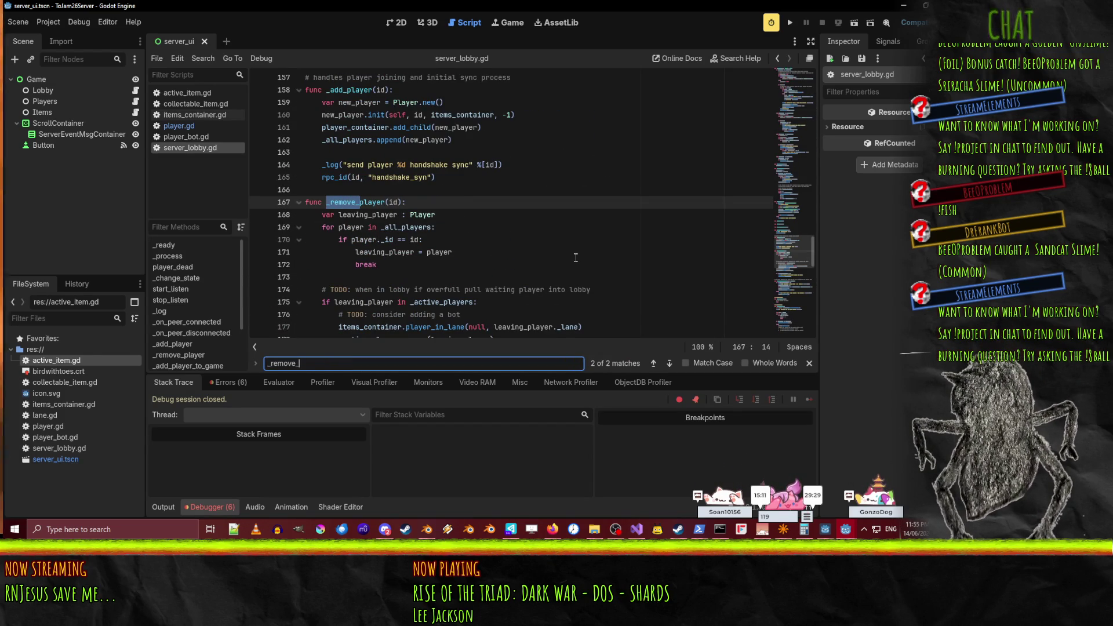
click(383, 266)
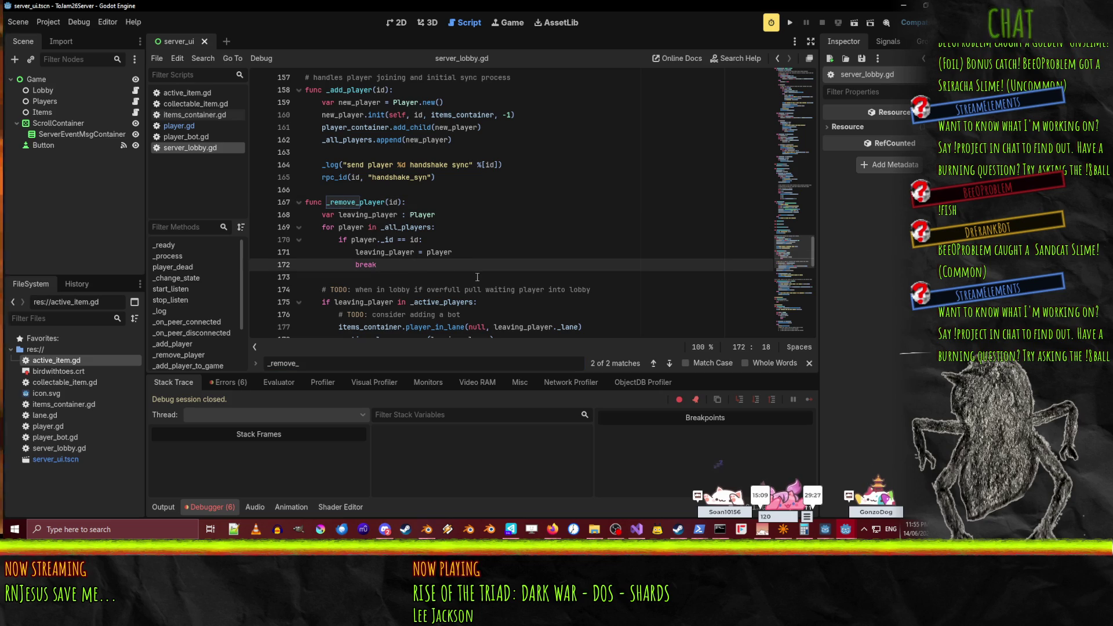
key(Return)
key(BackSpace)
text(if l)
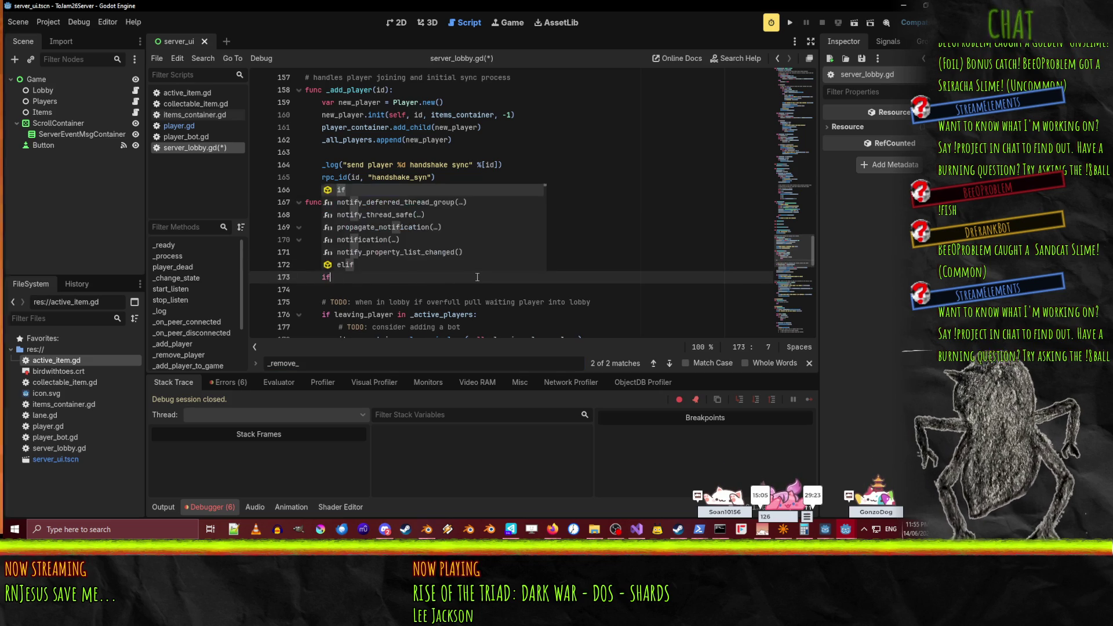
text(en()
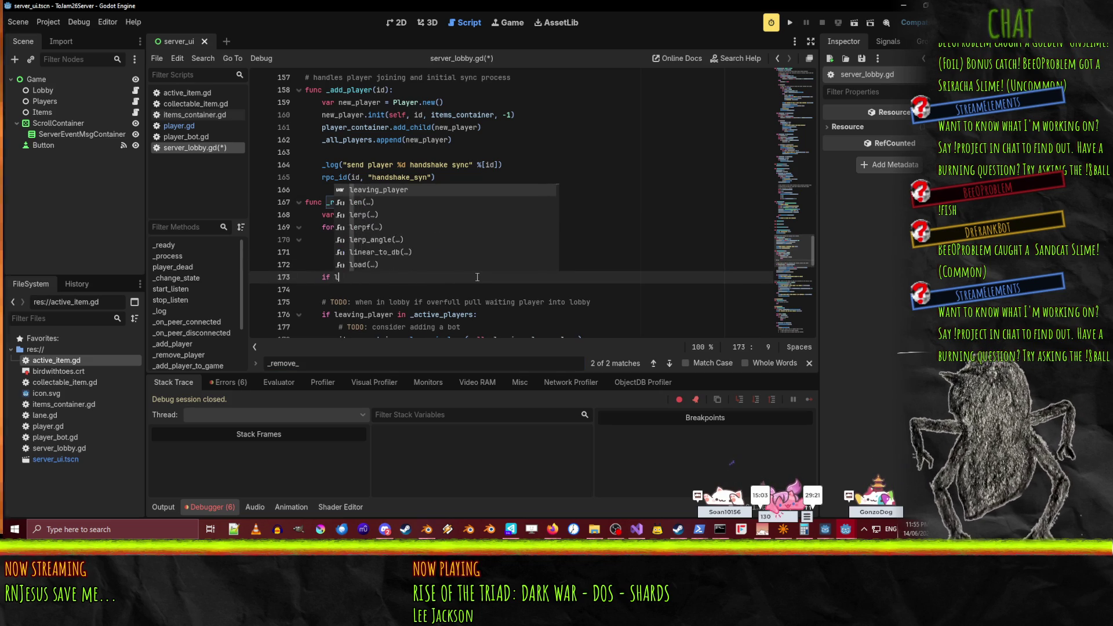
key(BackSpace)
key(BackSpace)
key(BackSpace)
text(_next_to_play_index >= l)
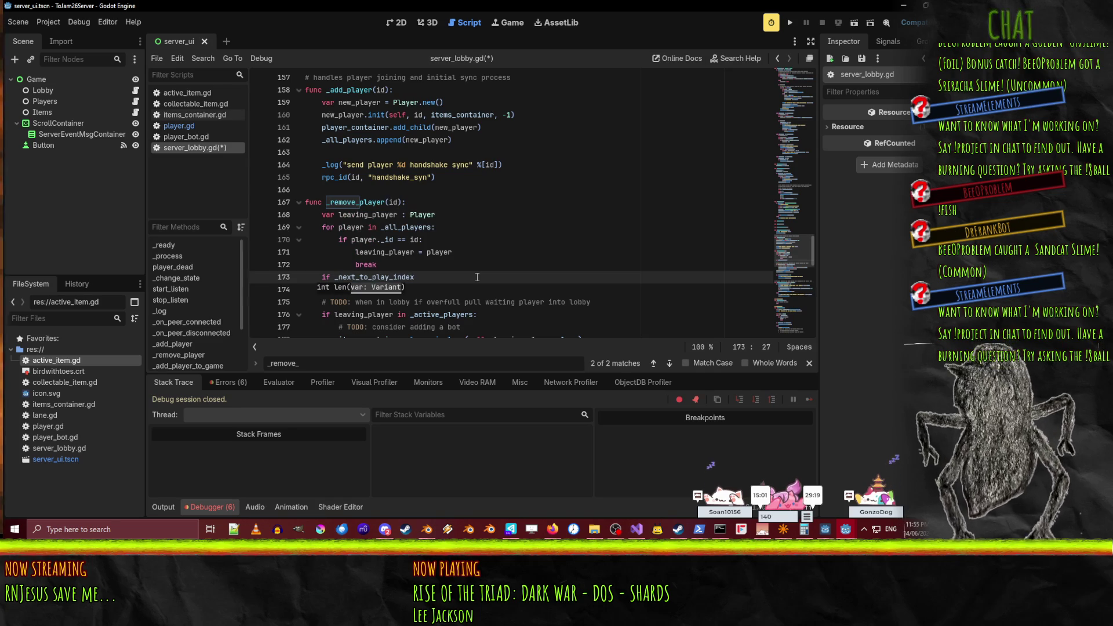
text(en()
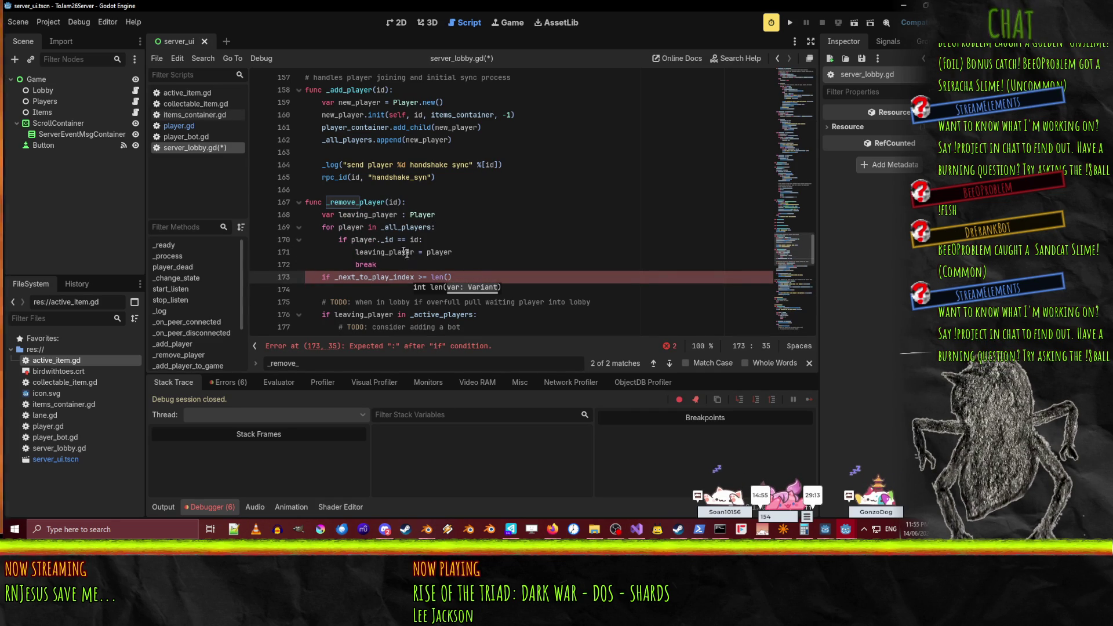
double_click(348, 226)
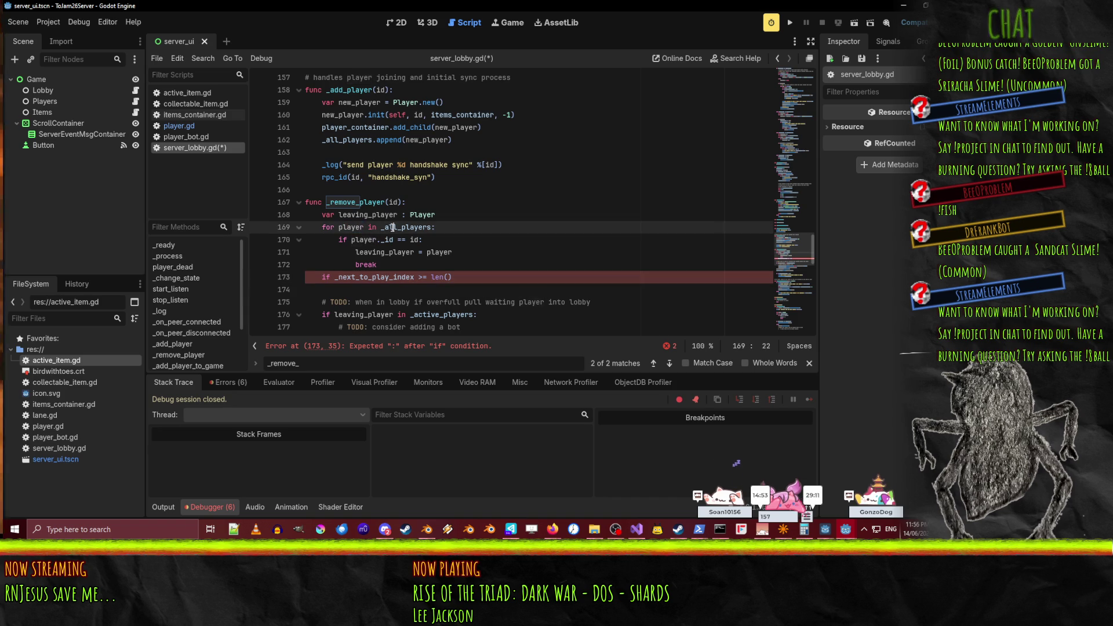
click(447, 277)
text(_all_players))
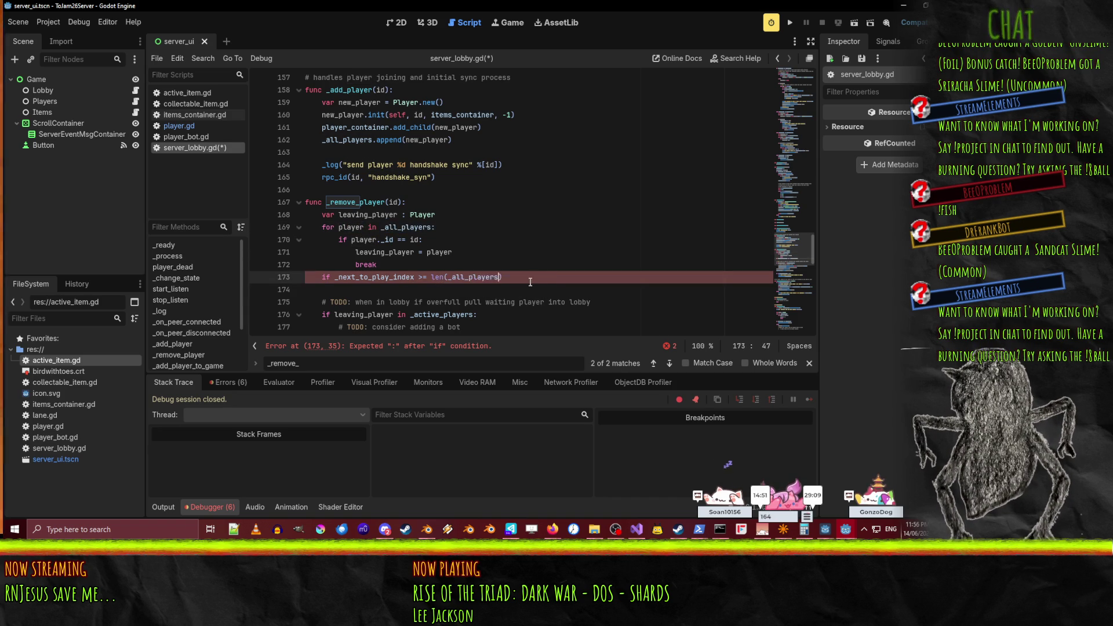
- Inside the if, set _next_to_play_index = max(0, len(_all_players) - 1) and save
double_click(367, 277)
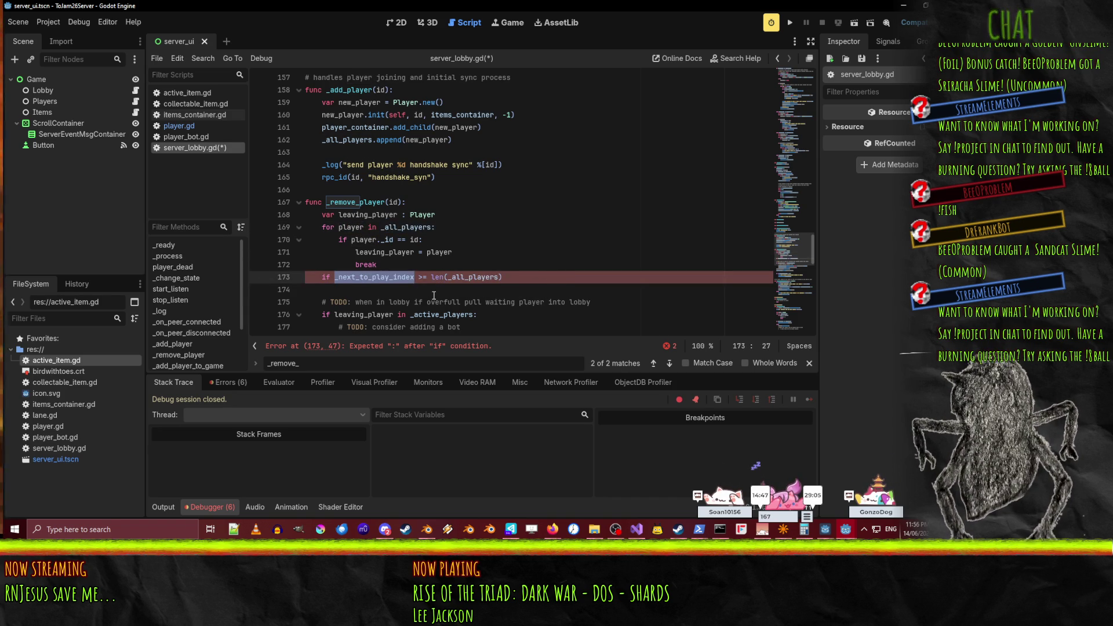
click(514, 276)
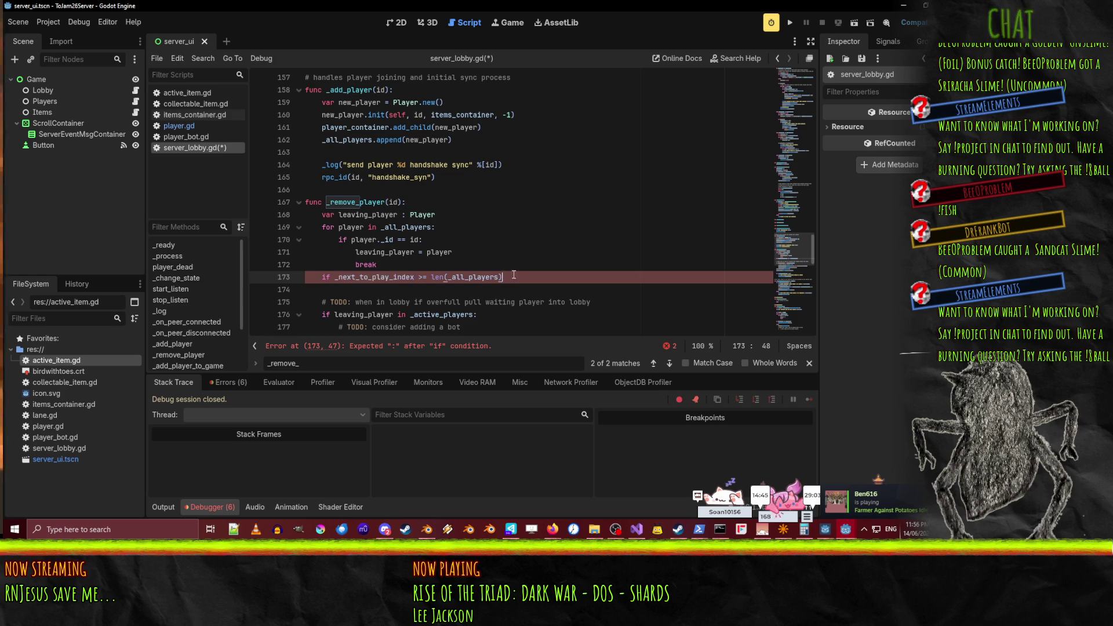
double_click(464, 277)
click(550, 281)
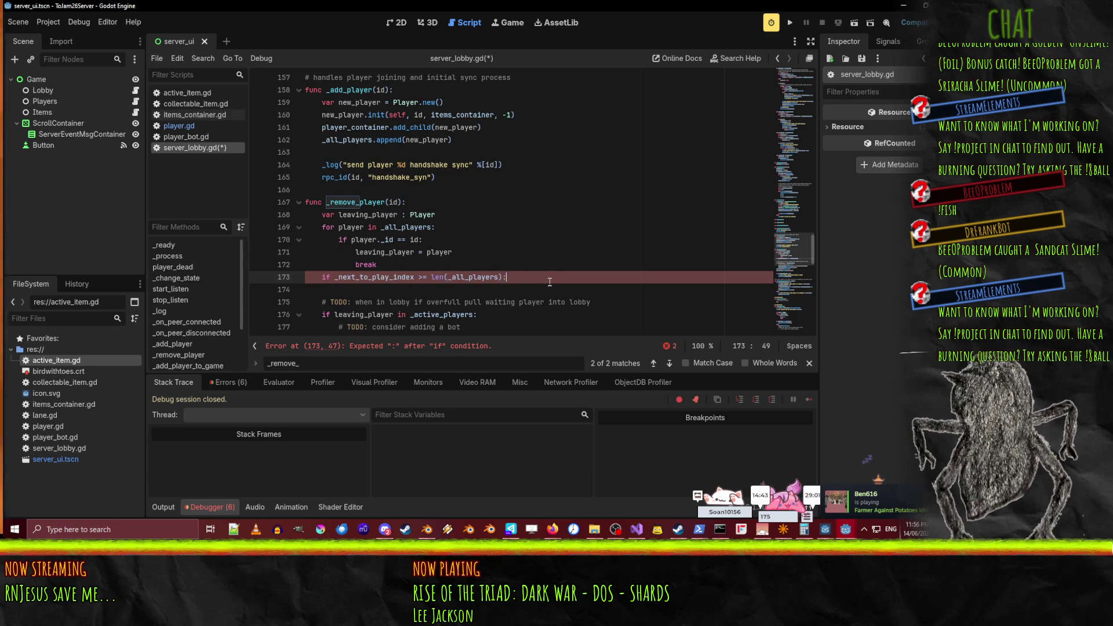
key(Return)
text(_next)
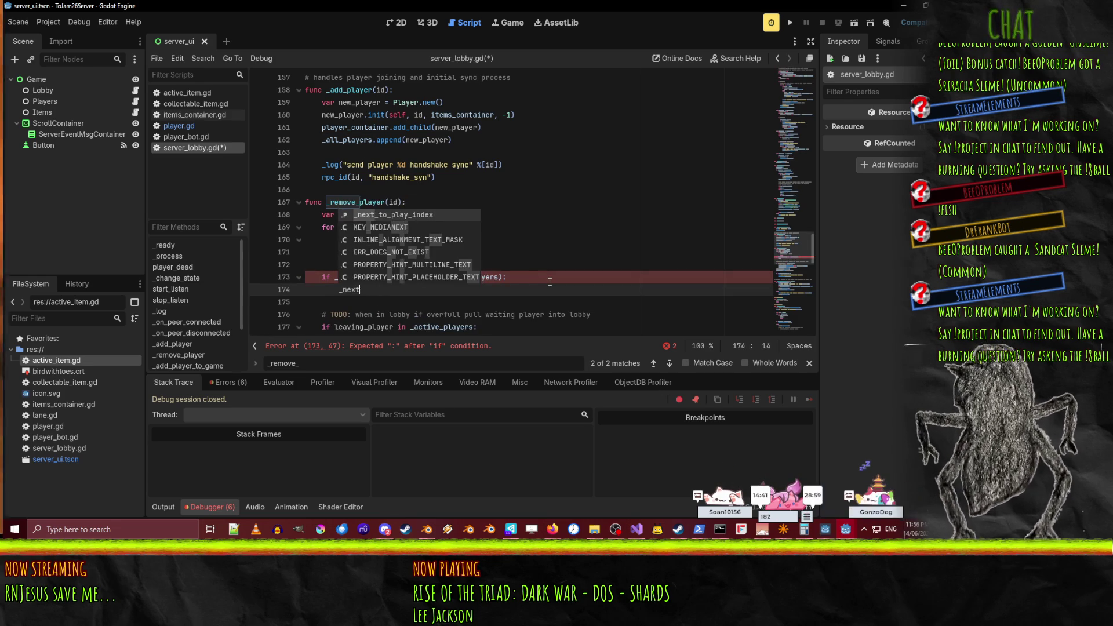
key(Return)
text(x = max()
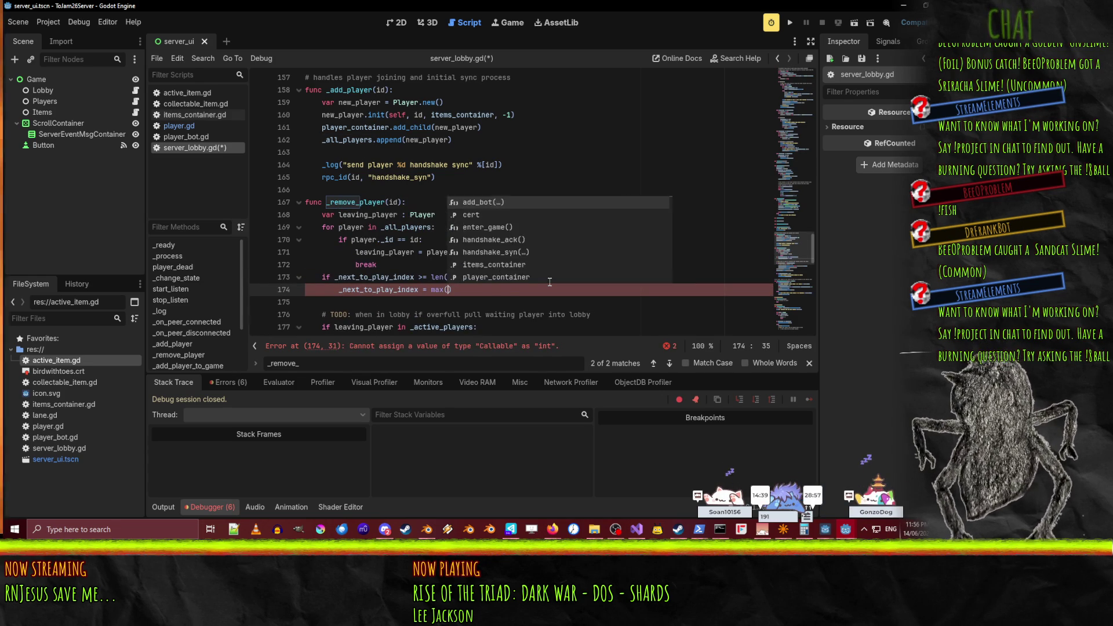
key(Return)
text(_all_players)
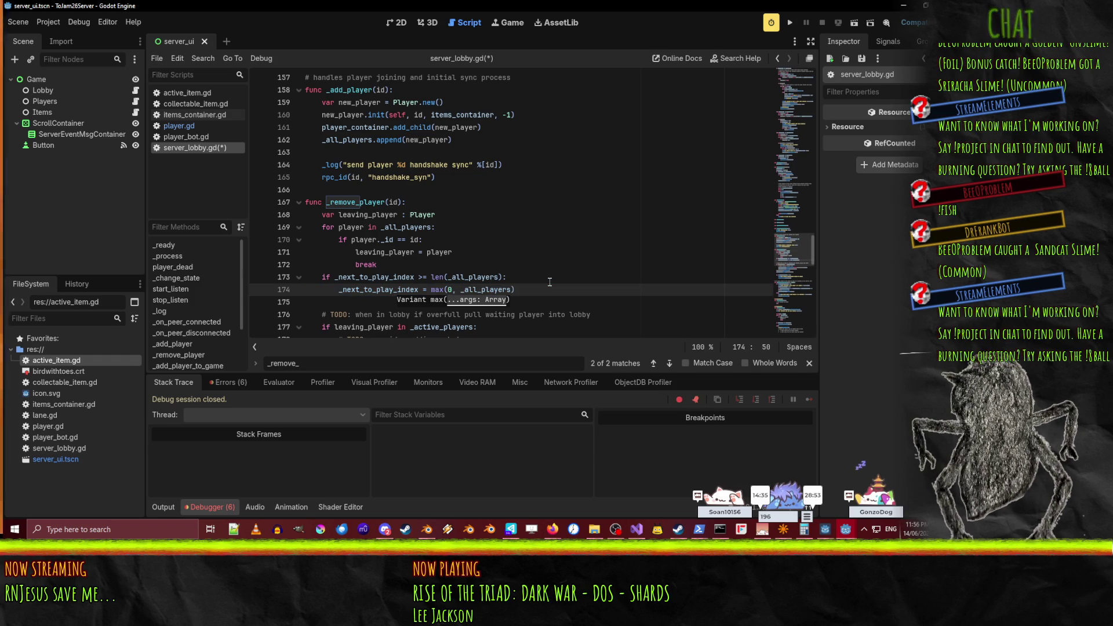
key(ctrl+Left)
text(len()
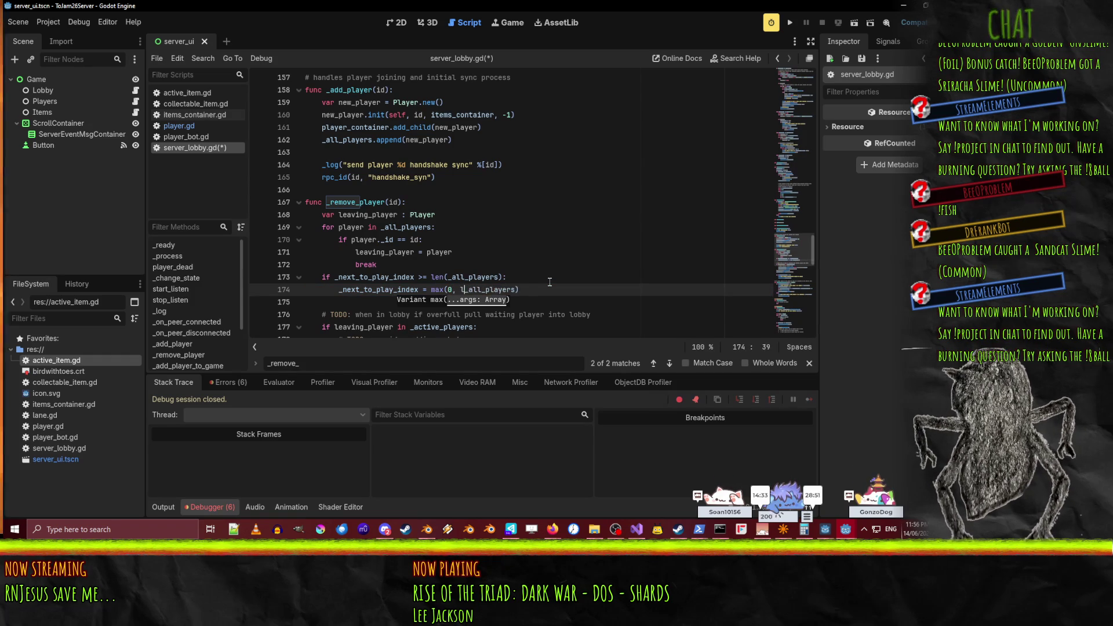
key(End)
text() - 1)
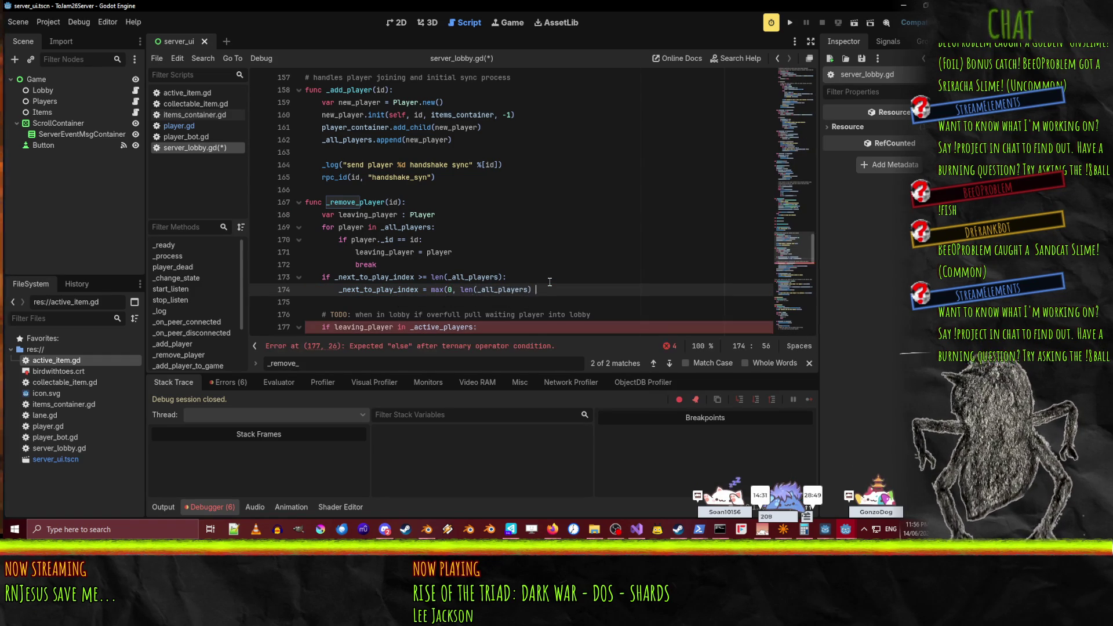
text())
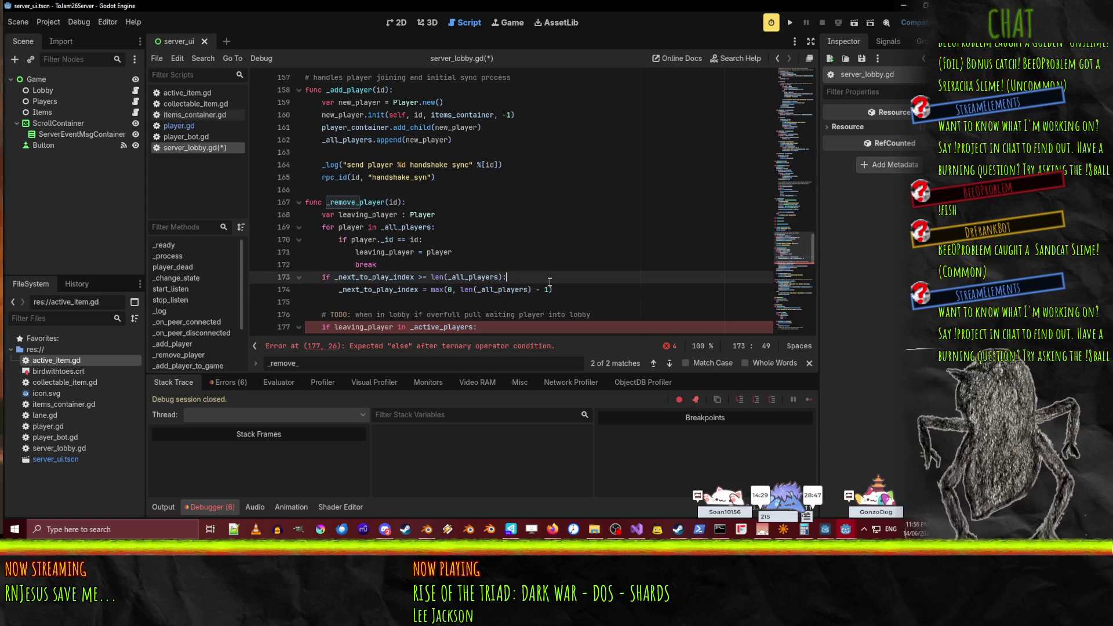
key(Down)
key(ctrl+s)
key(Up)
key(Up)
key(Up)
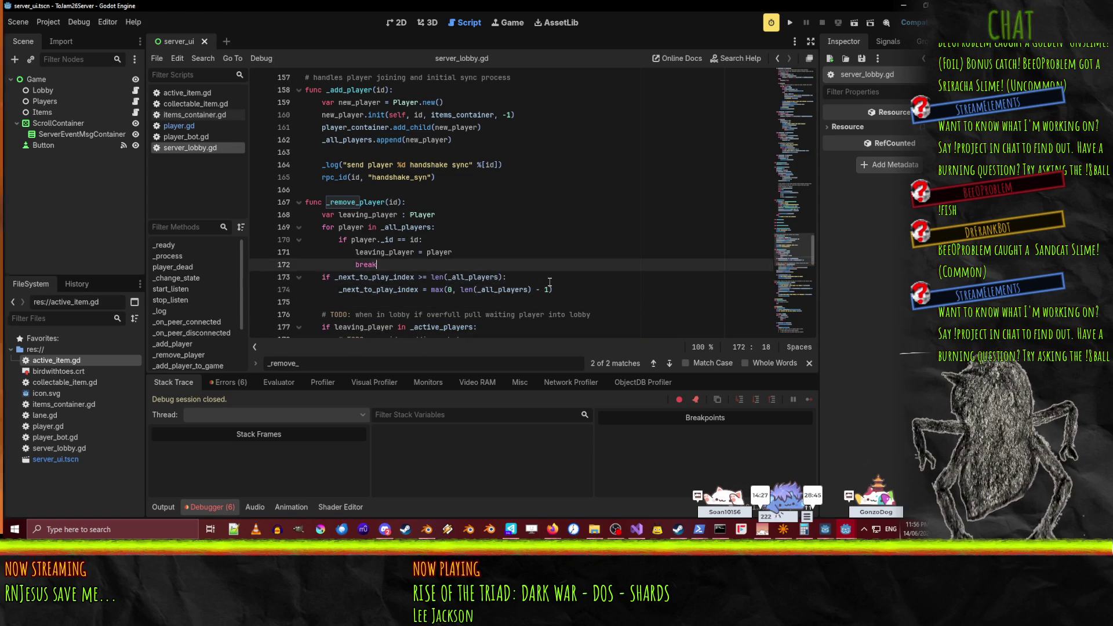
- Add a blank line after the loop's break line and save the script
key(End)
key(Return)
key(BackSpace)
key(BackSpace)
key(BackSpace)
key(ctrl+s)
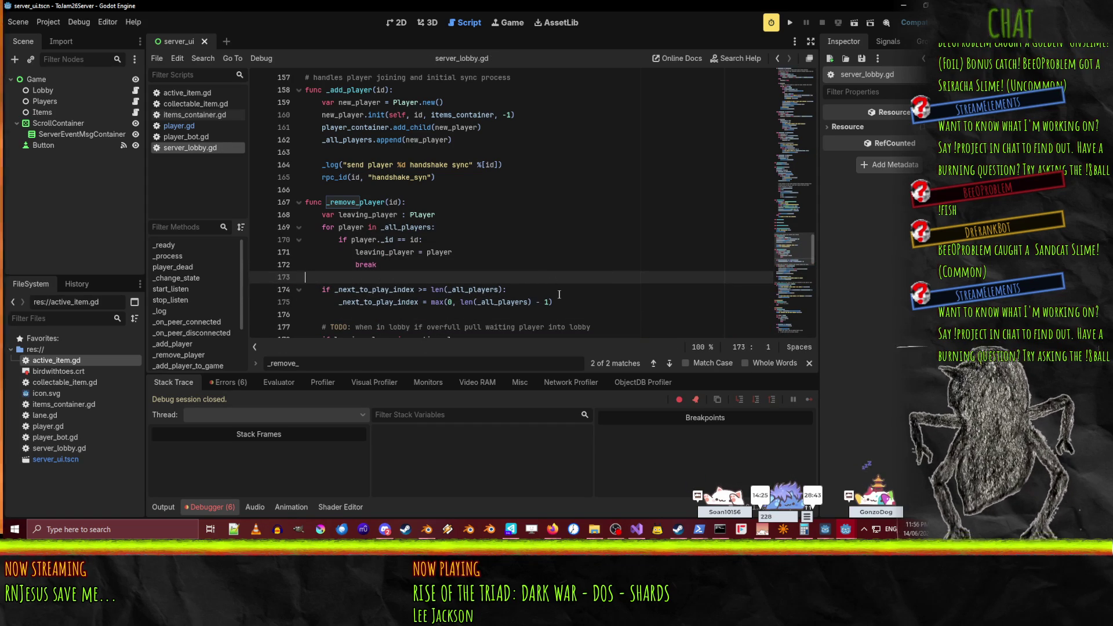
scroll(484, 261, down, 3)
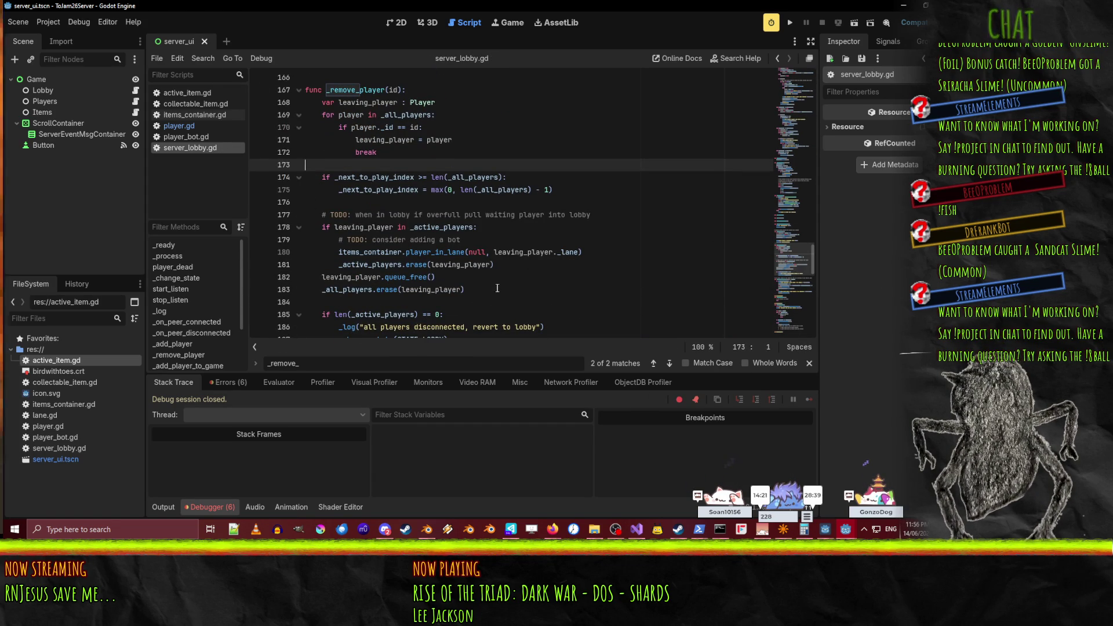
scroll(626, 240, up, 2)
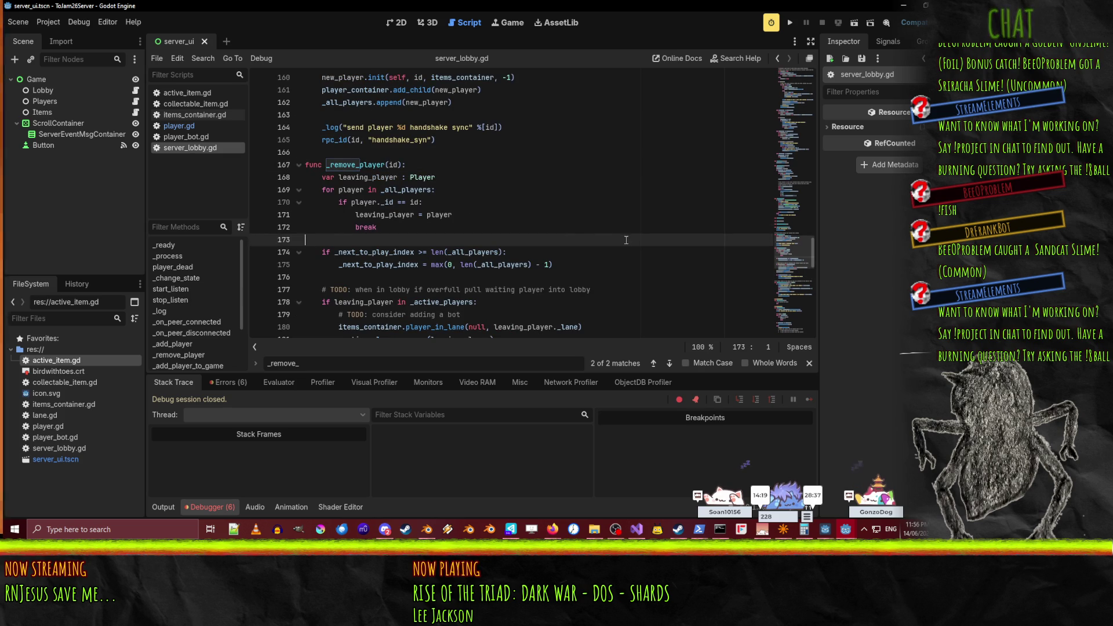
- Cut the index-check block and paste it below the player erase lines, then save
key(shift+Down)
key(shift+Down)
key(shift+Down)
key(ctrl+c)
key(Delete)
key(Down)
key(Down)
key(Down)
scroll(626, 240, down, 2)
key(Down)
key(Down)
key(Down)
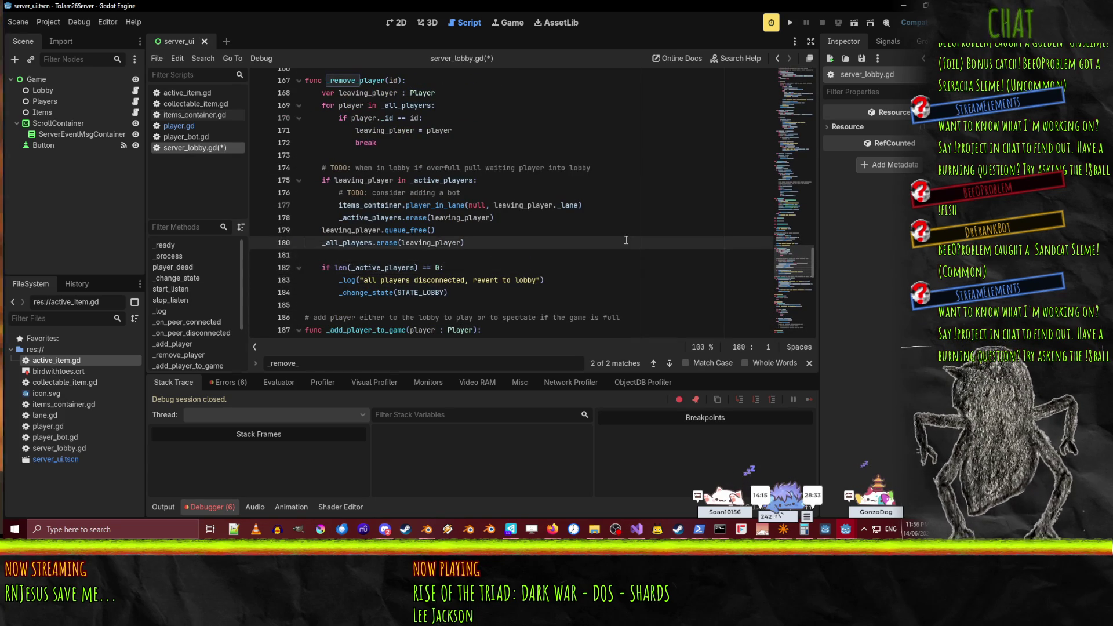
key(Delete)
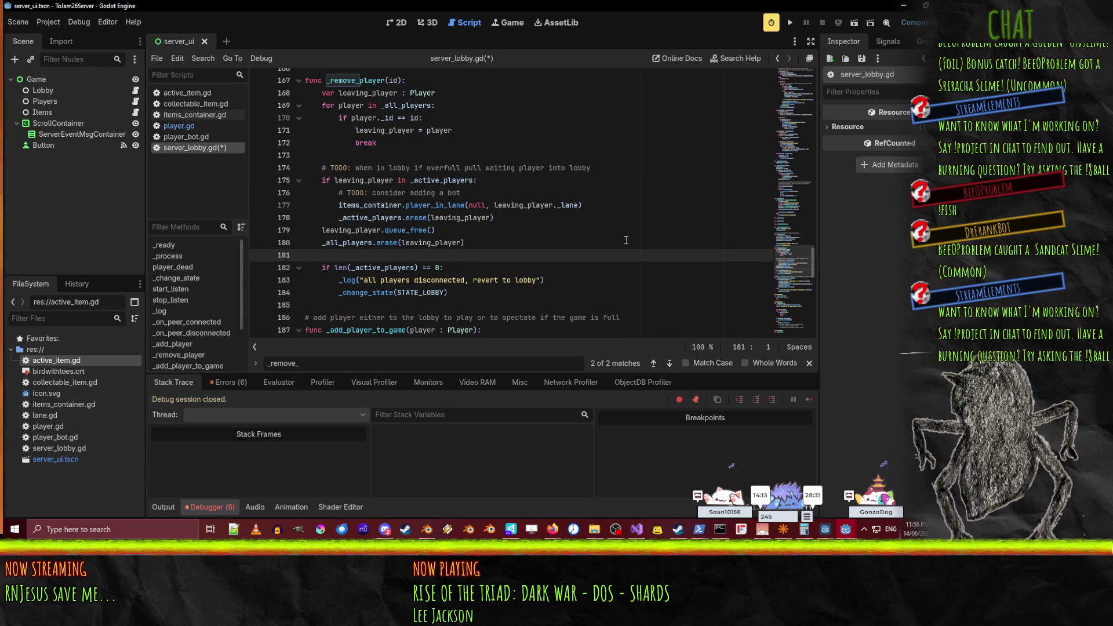
key(ctrl+v)
key(Up)
key(Up)
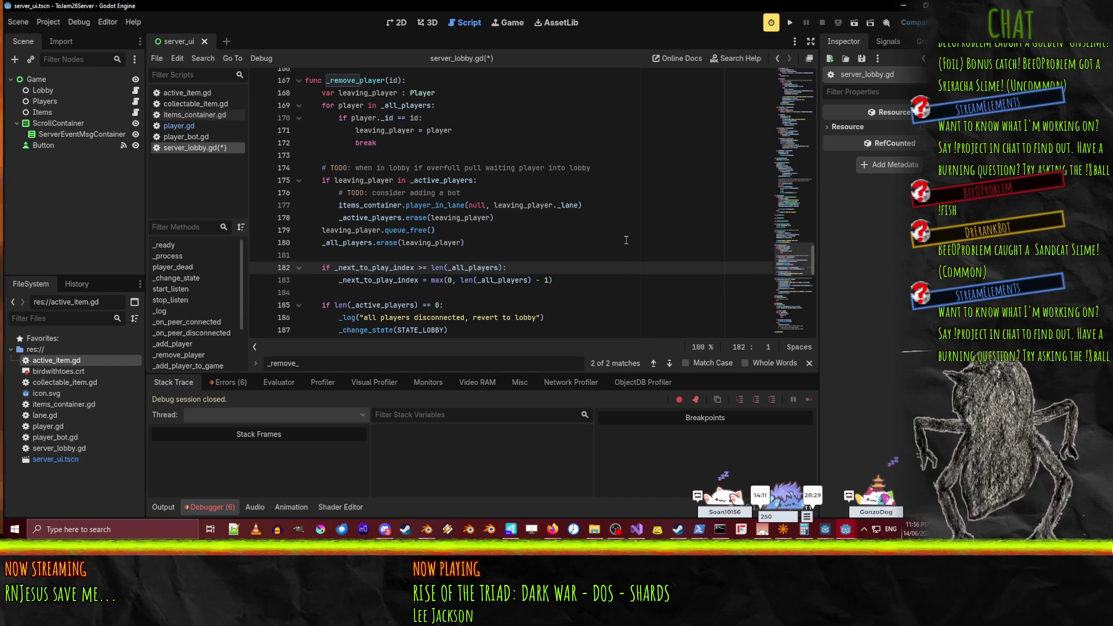
key(ctrl+s)
- Review the moved clamp check and select _next_to_play_index with Ctrl+D
scroll(468, 250, down, 2)
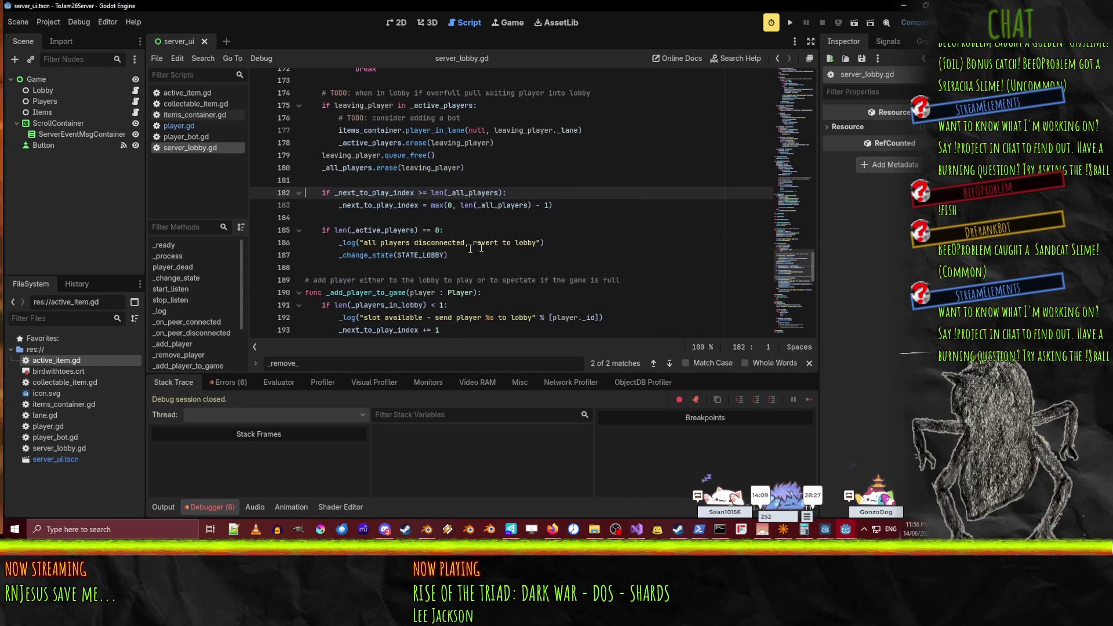
click(458, 206)
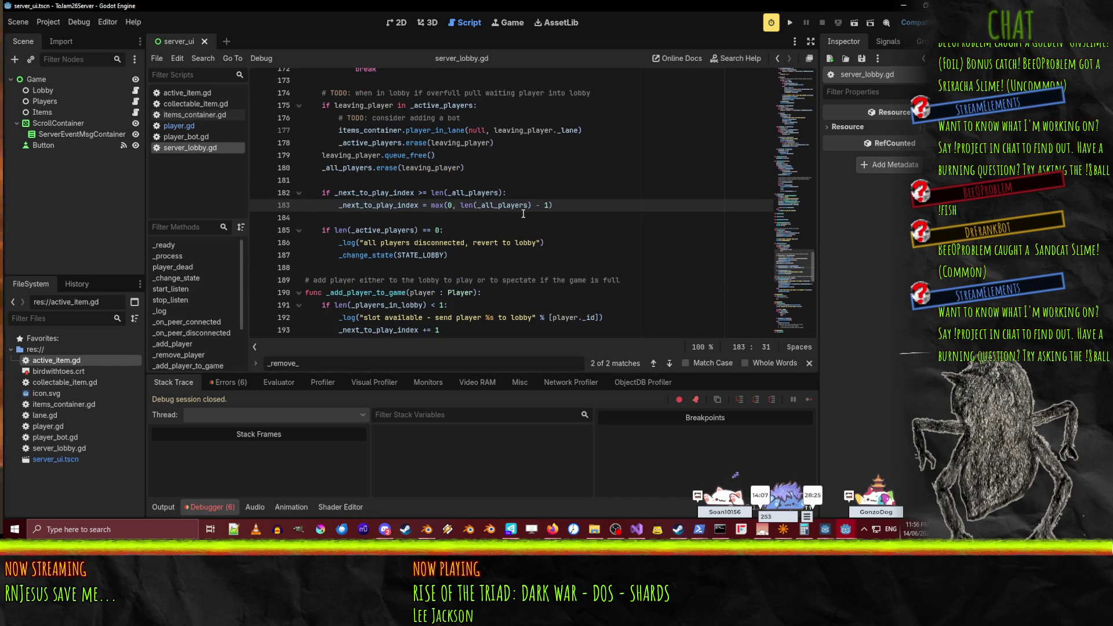
scroll(523, 214, up, 2)
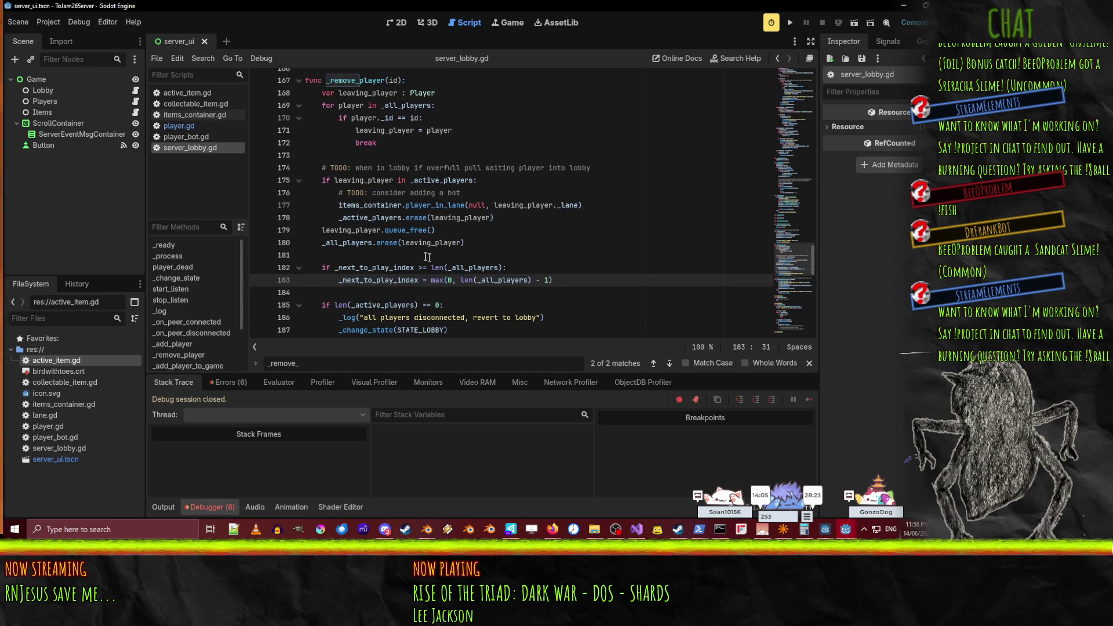
click(343, 244)
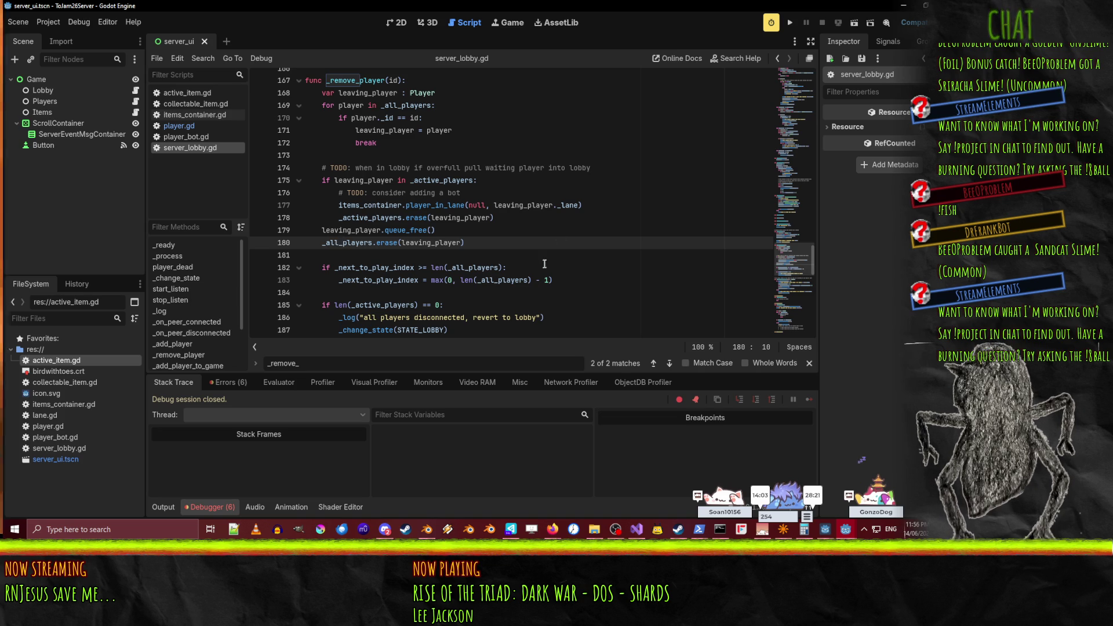
click(387, 267)
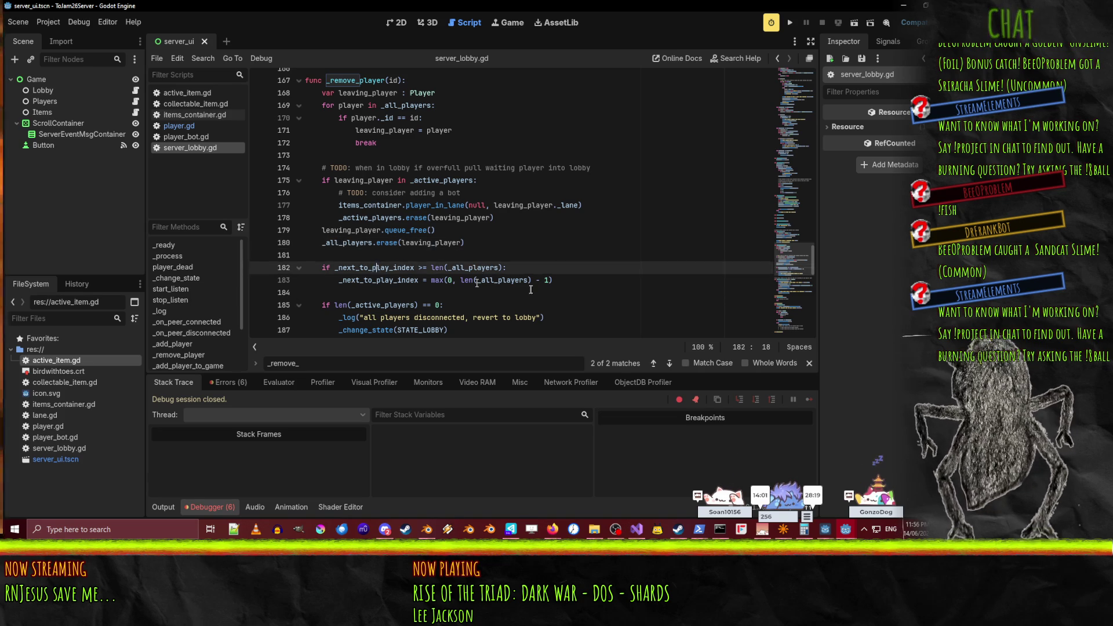
key(ctrl+d)
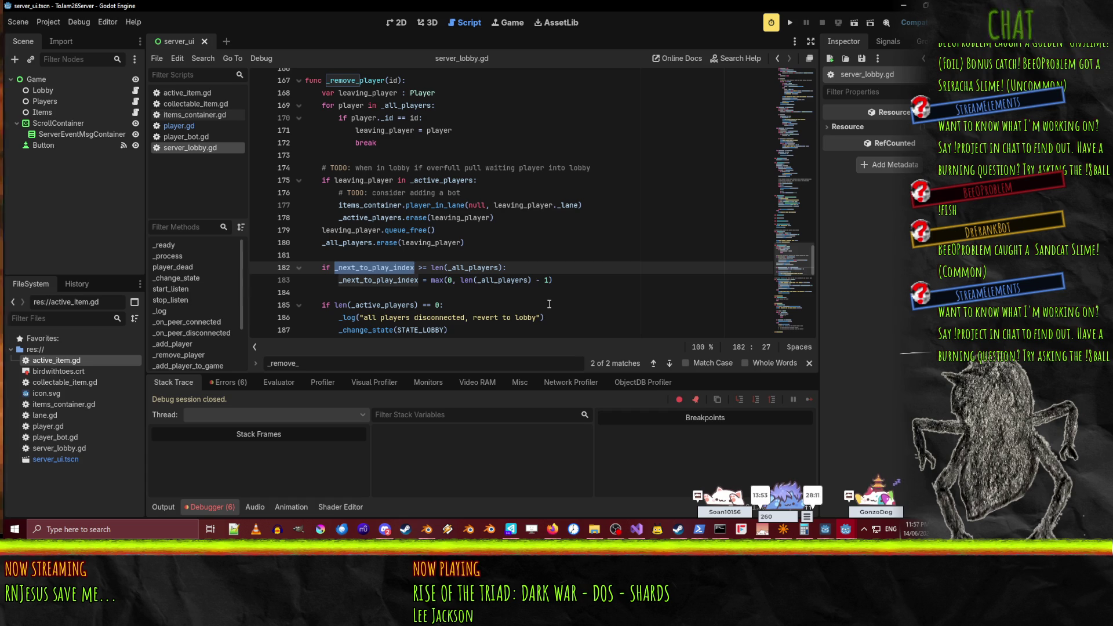
click(553, 260)
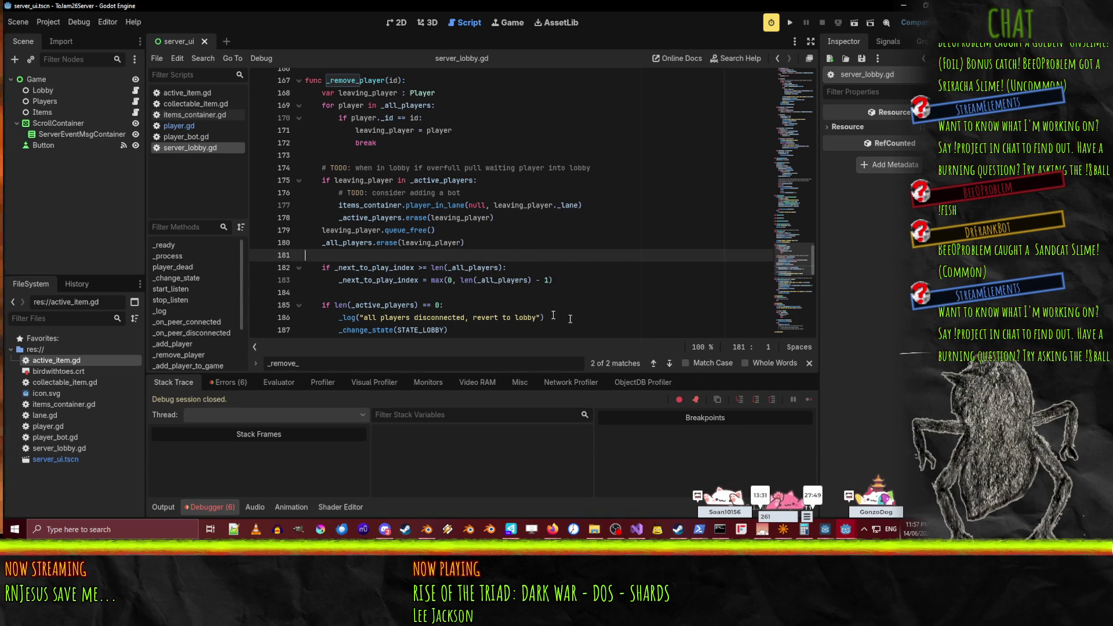
click(571, 268)
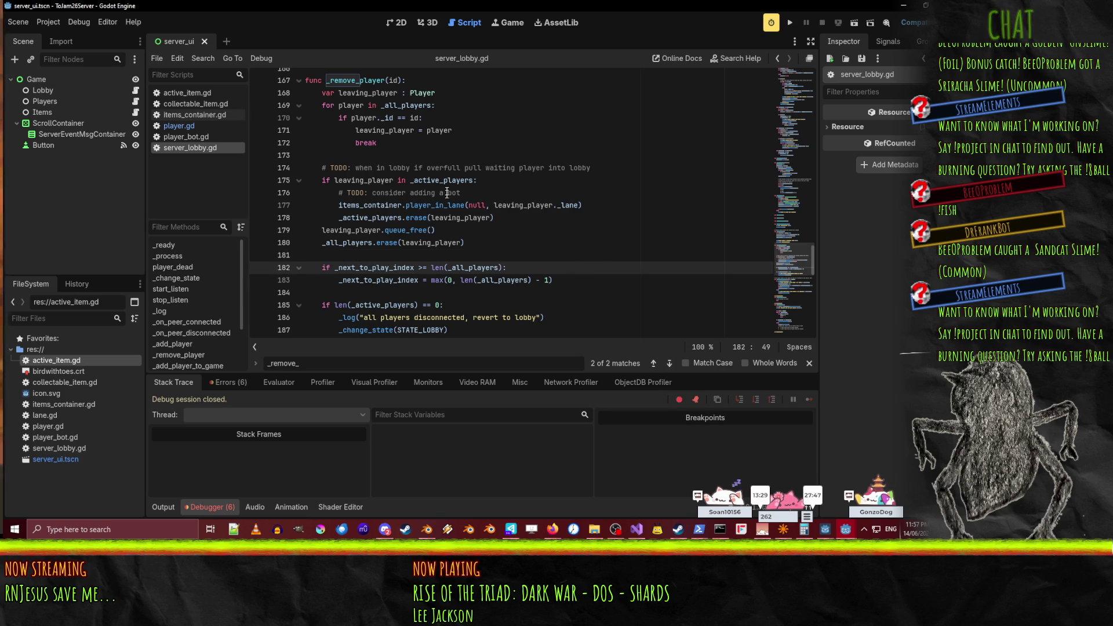
click(323, 167)
key(Home)
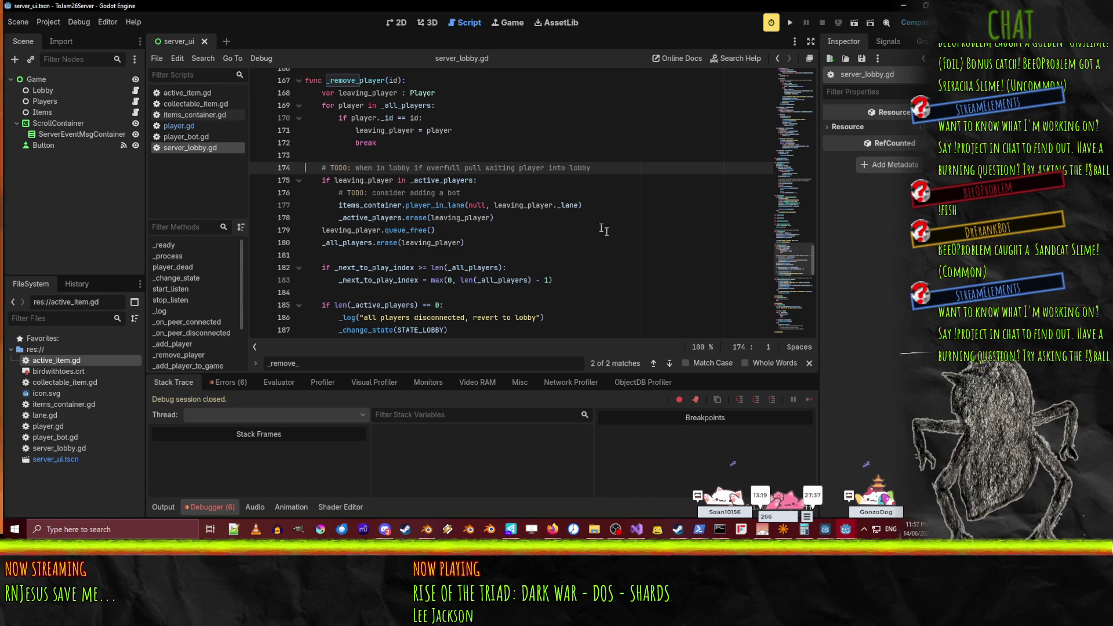
scroll(615, 241, up, 1)
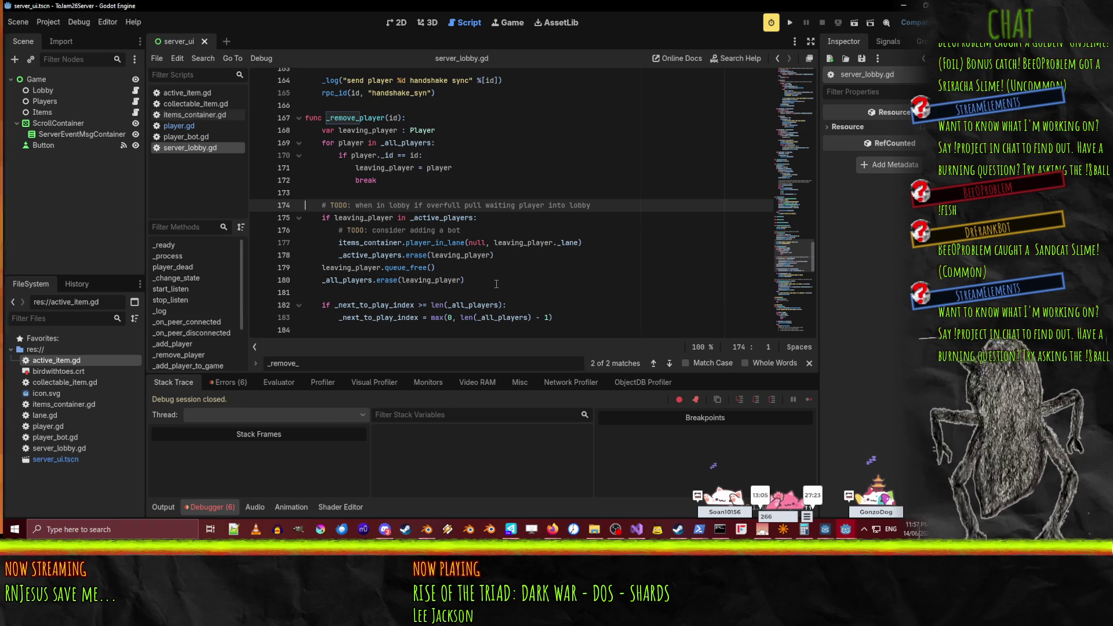
click(517, 267)
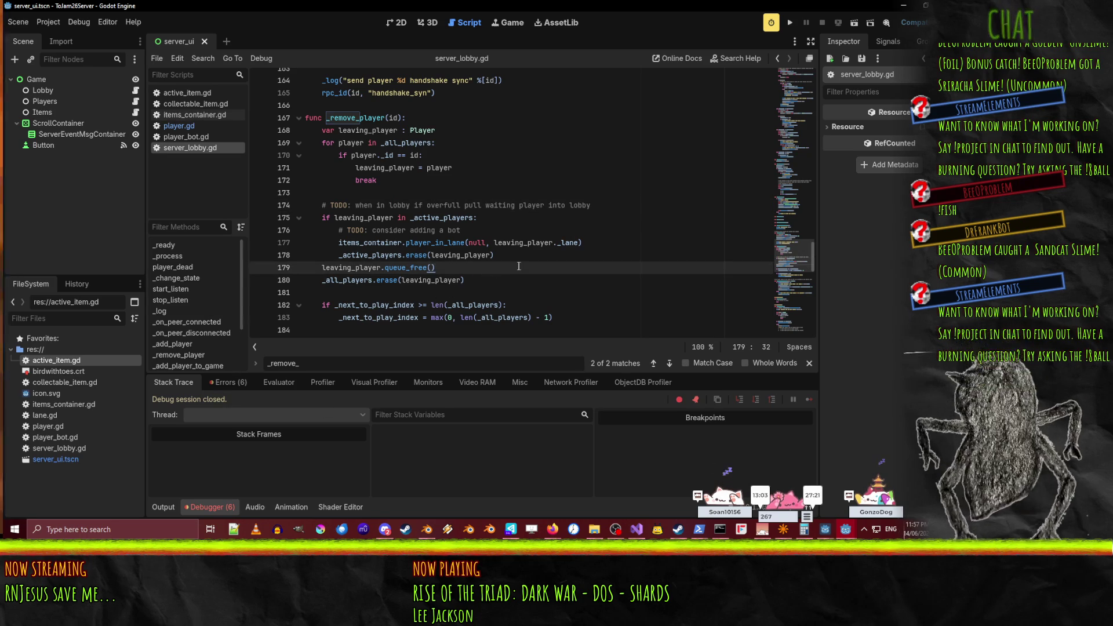
click(574, 317)
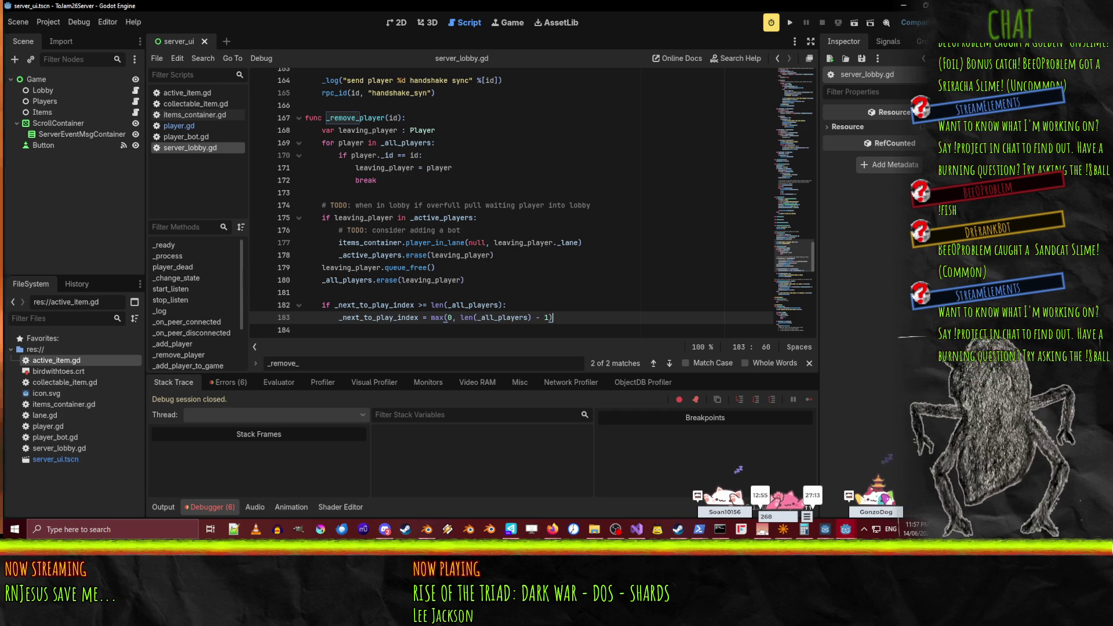
click(600, 293)
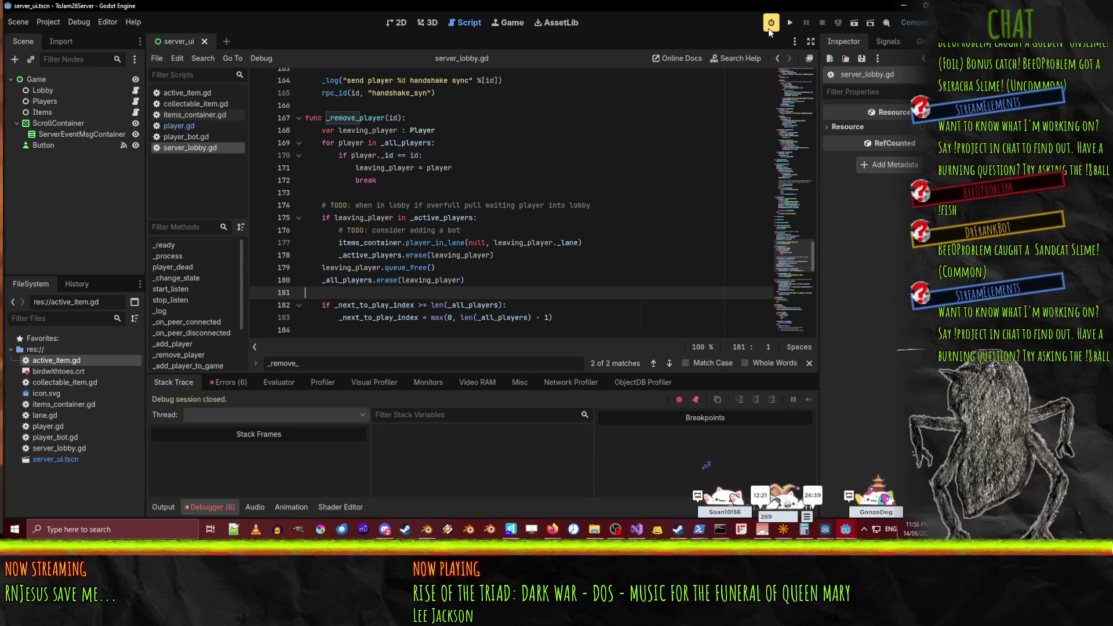
- Check the queue_free line in _remove_player, then bring up previews of the open Godot windows
scroll(408, 447, down, 2)
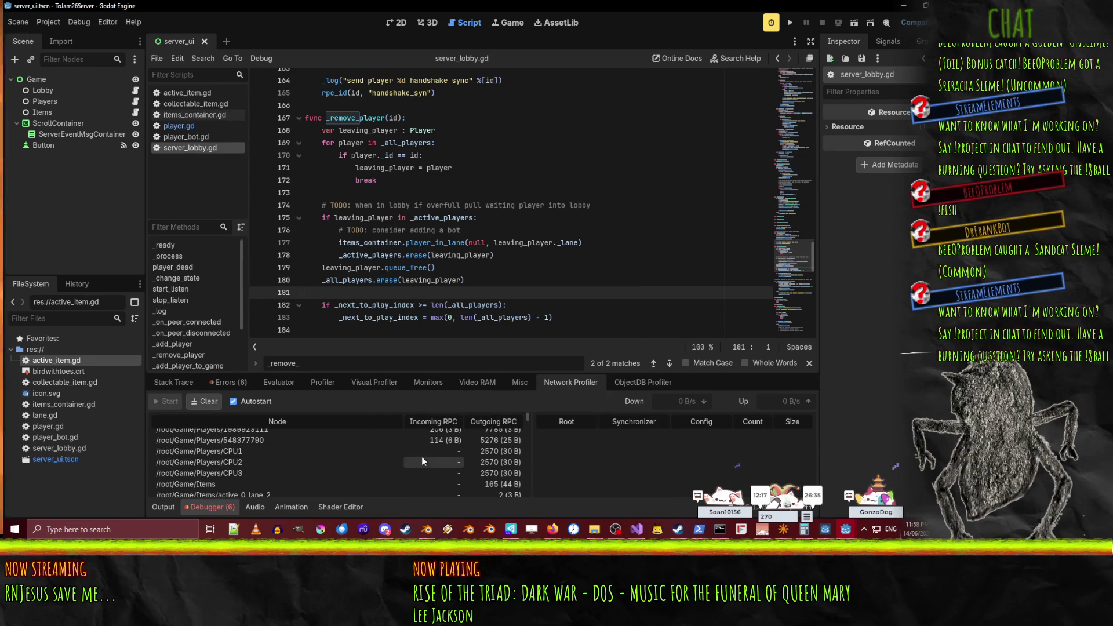
scroll(422, 449, up, 2)
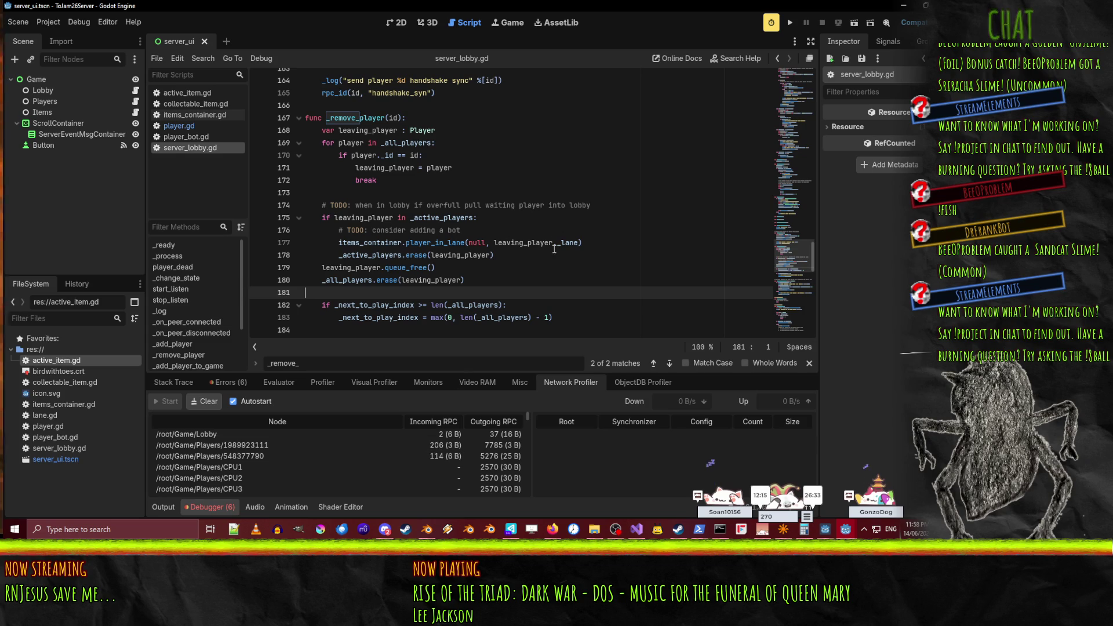
click(545, 266)
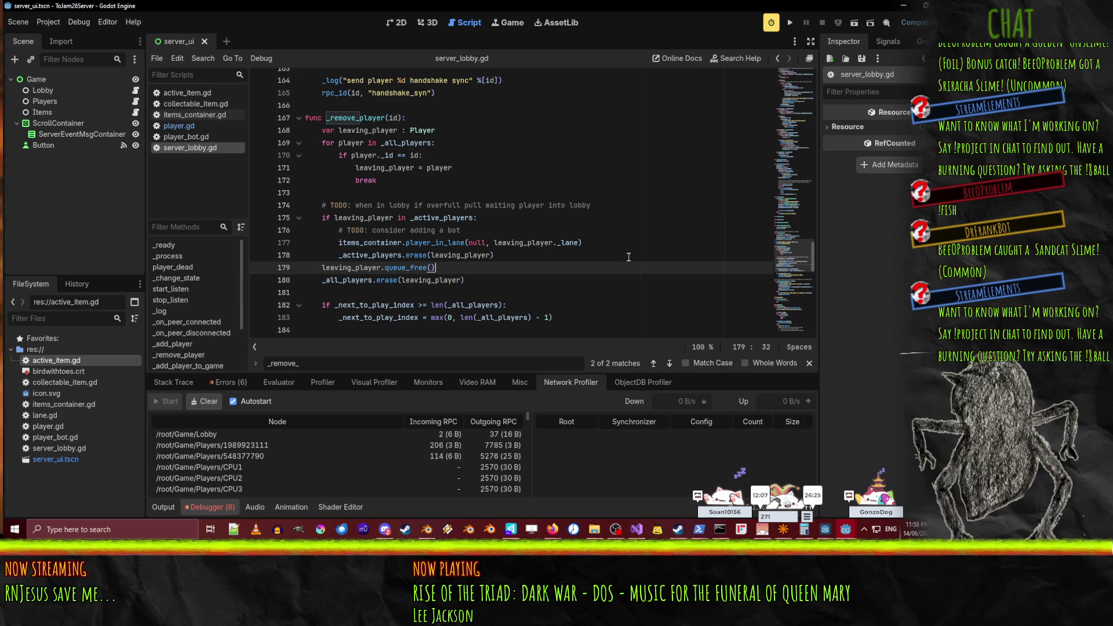
click(838, 531)
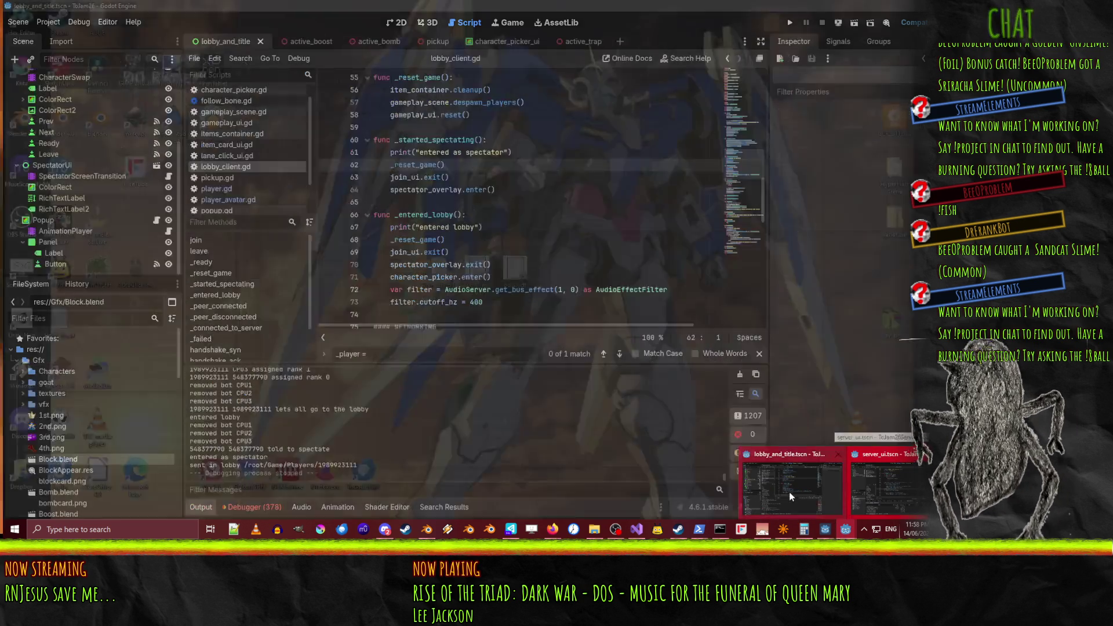
- In lobby_client.gd, add two # TODO lines under _started_spectating about leftover players and following doom
click(788, 492)
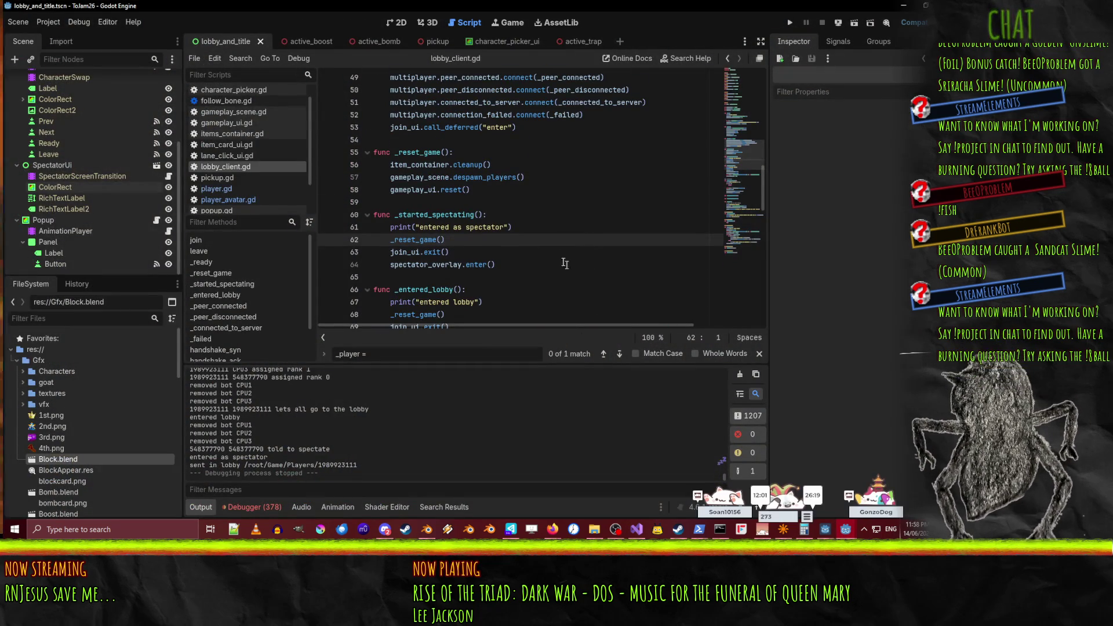
click(502, 217)
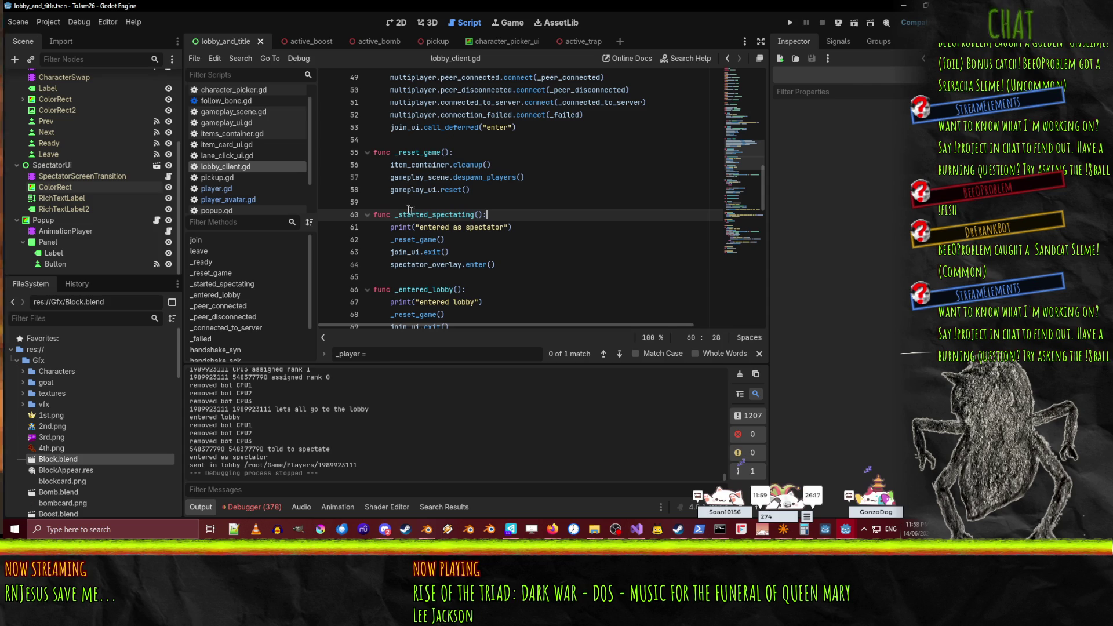
key(Return)
text(# T)
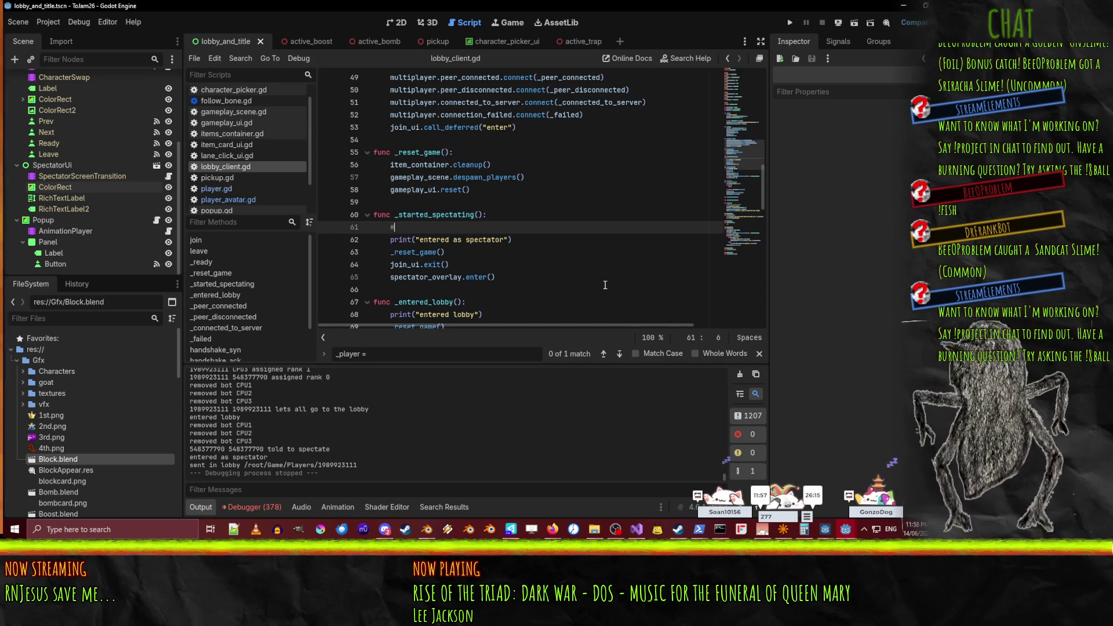
text(ODO: )
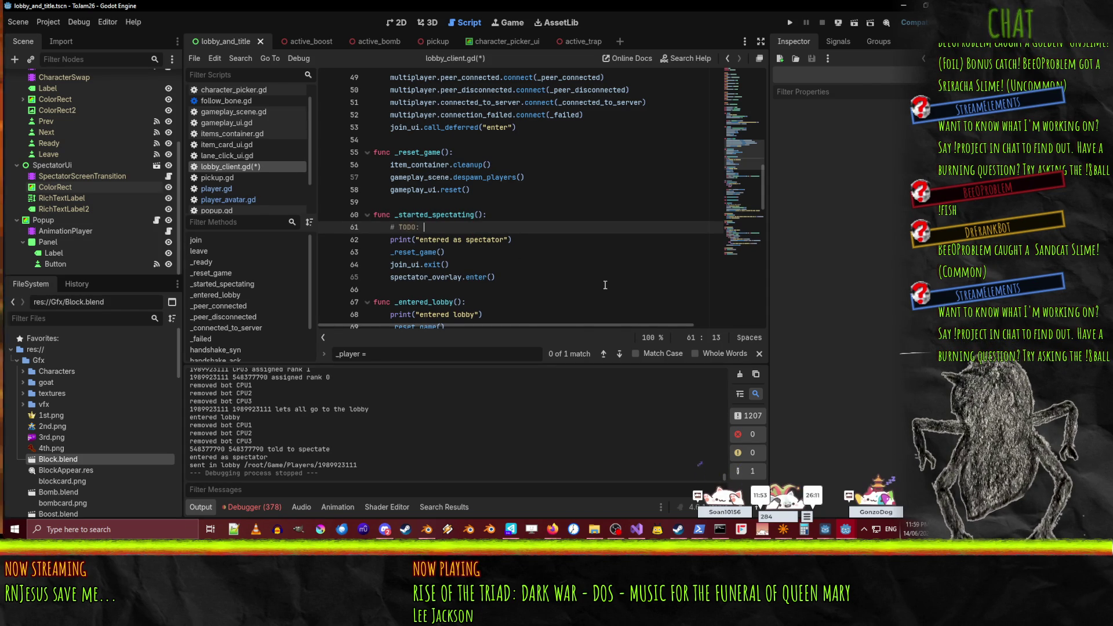
text(player i)
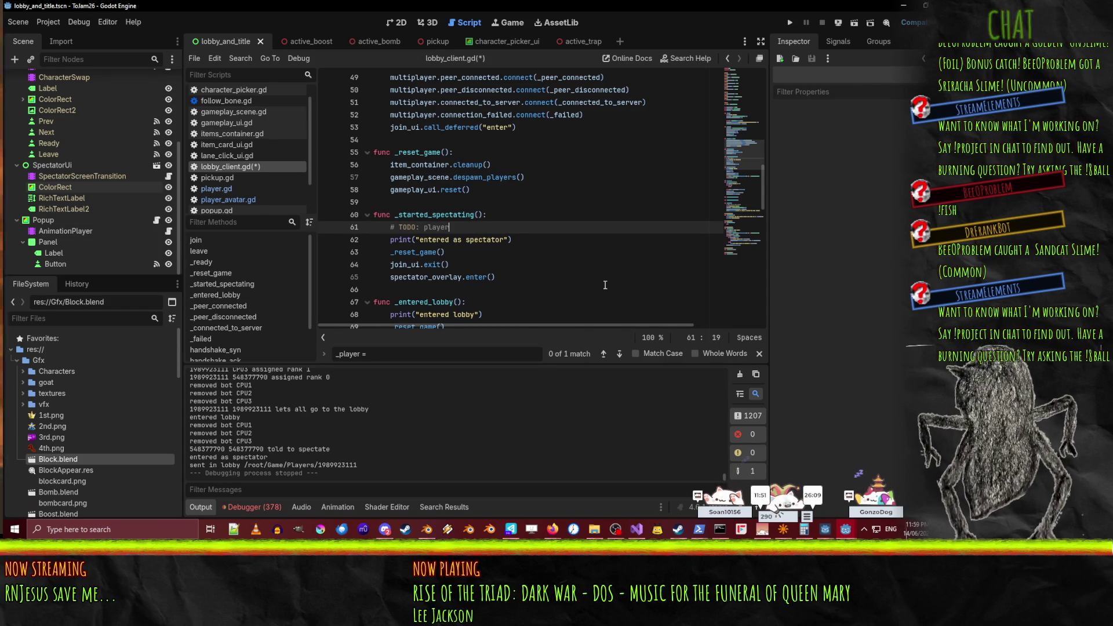
text(s)
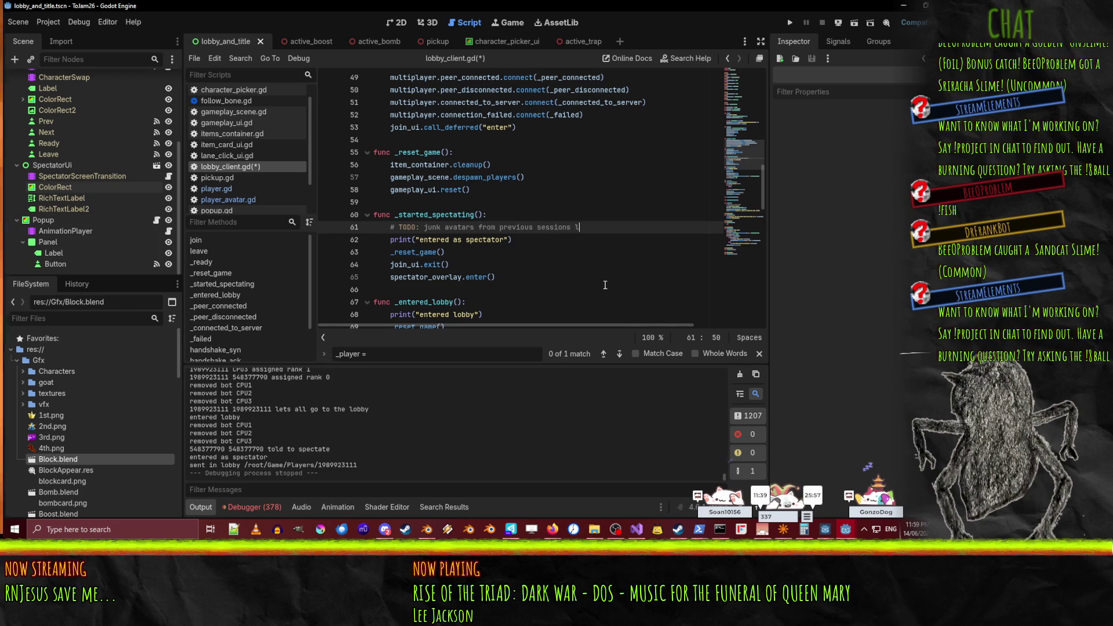
key(Return)
text(@)
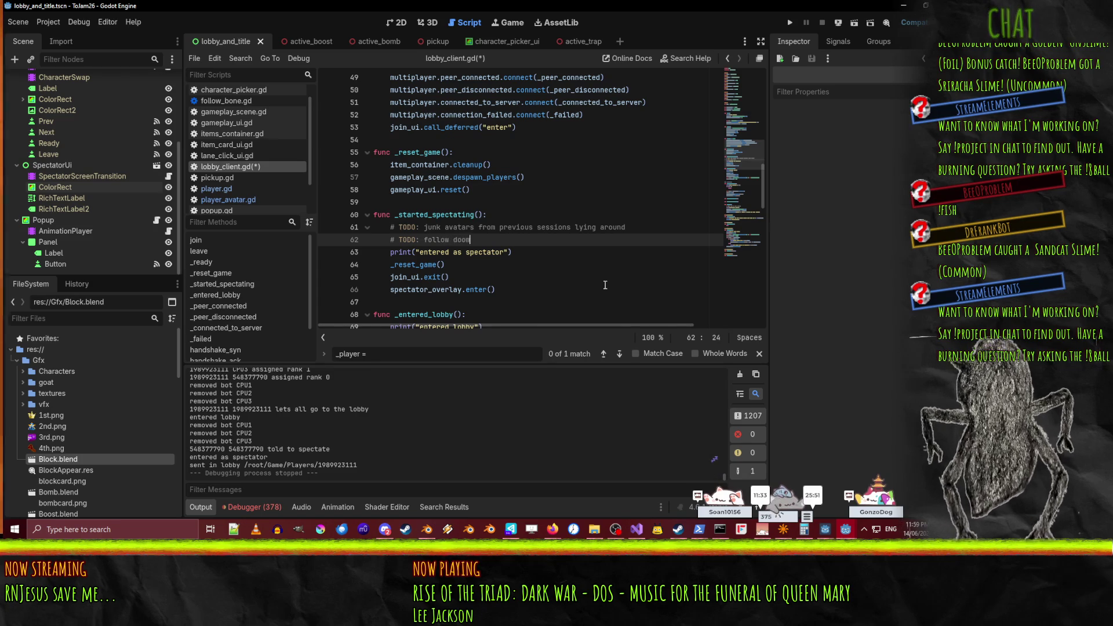
- Save lobby_client.gd with Ctrl+S
key(ctrl+s)
scroll(580, 275, down, 8)
scroll(561, 268, up, 7)
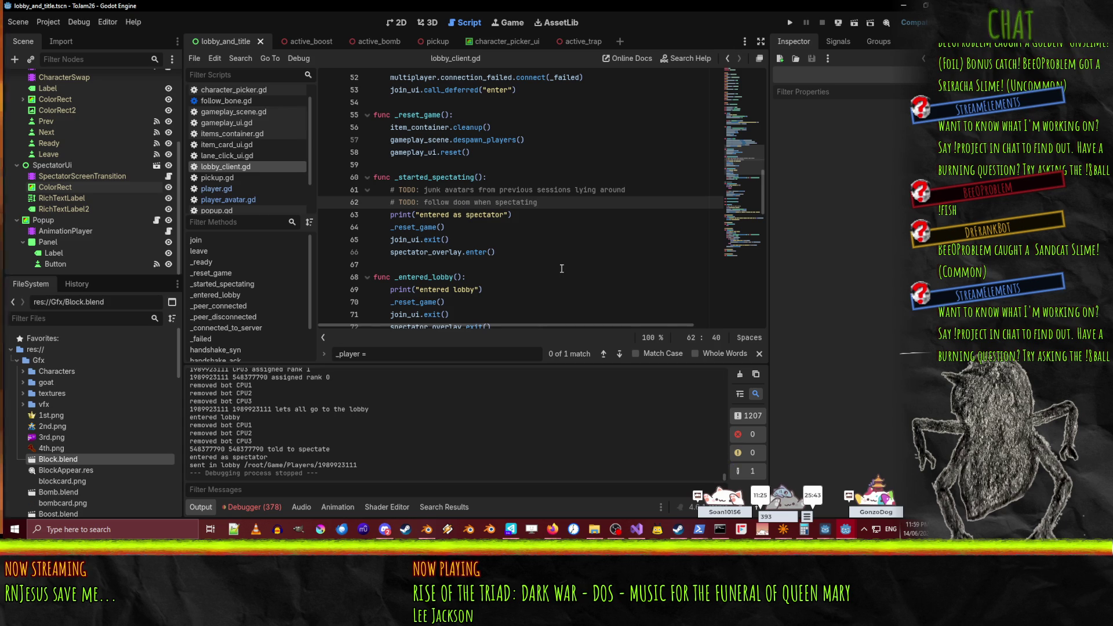
key(ctrl+f)
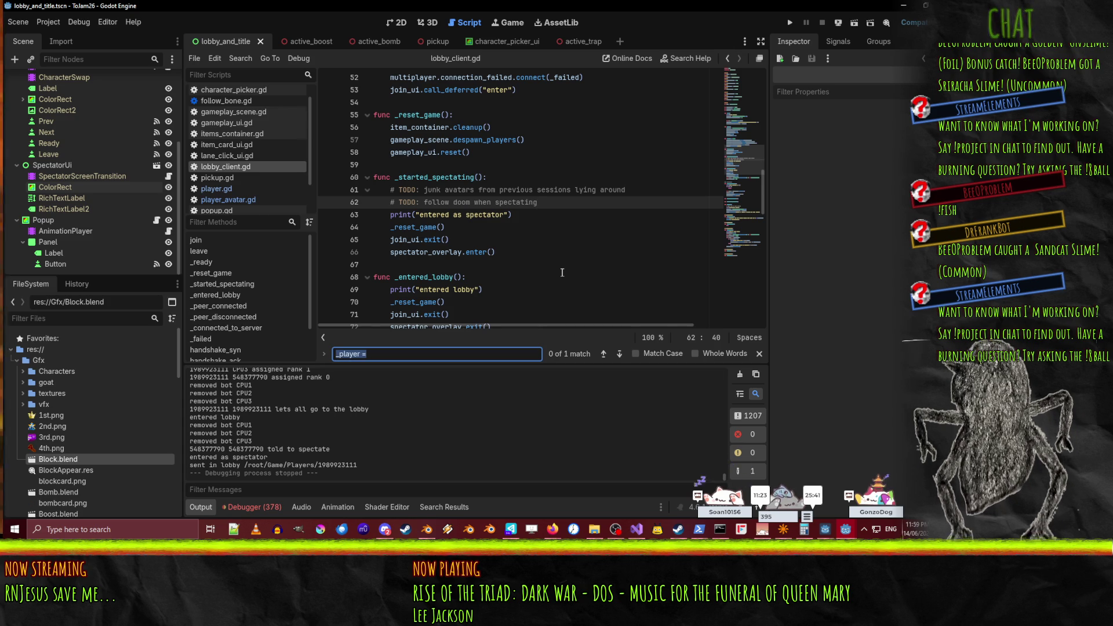
- Find 'camera' across the project and open the camera code on line 34 of gameplay_scene.gd
key(ctrl+shift+f)
text(camera)
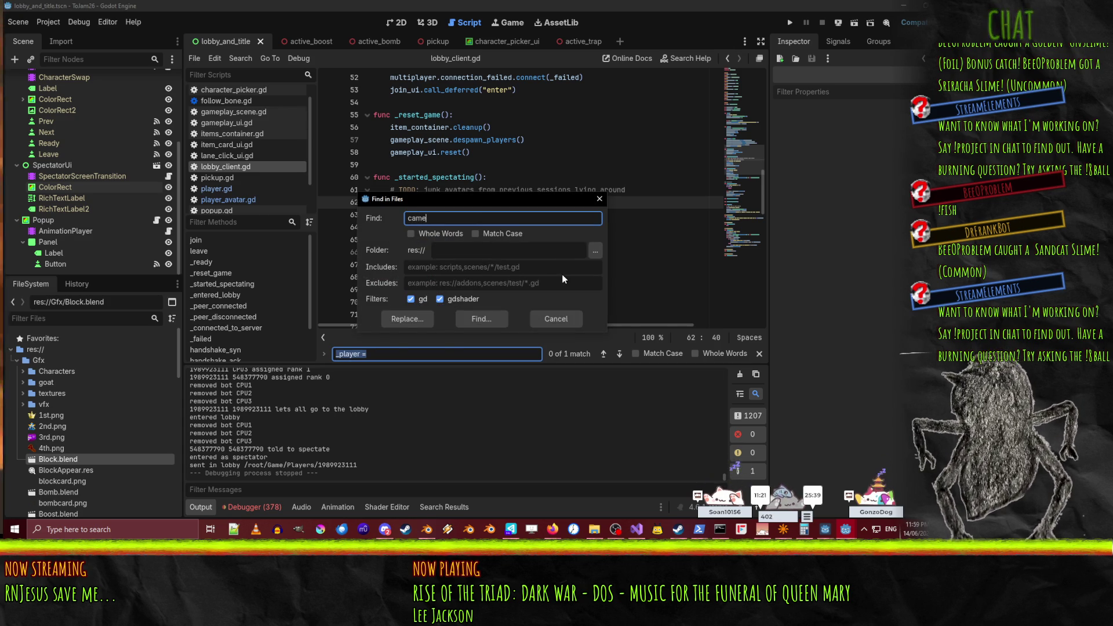
key(Return)
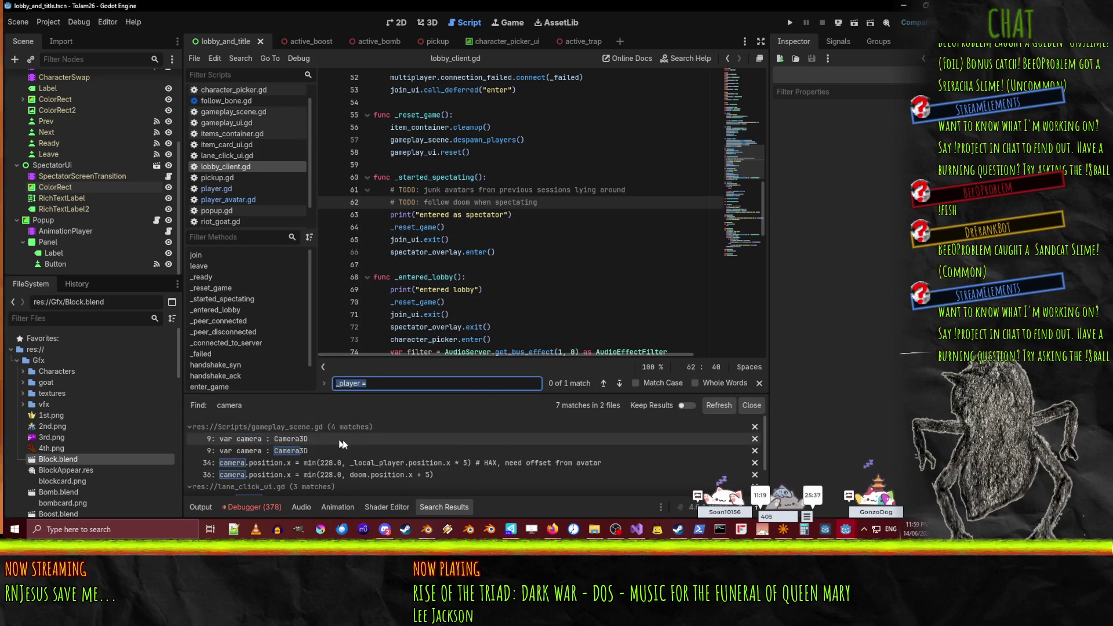
click(370, 464)
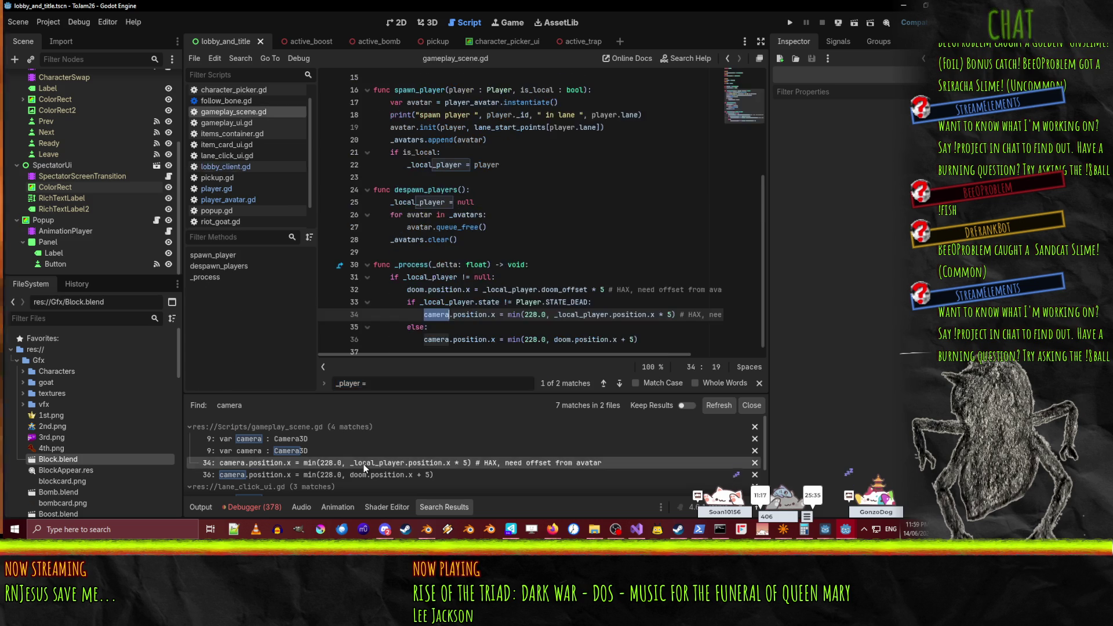
scroll(475, 247, down, 1)
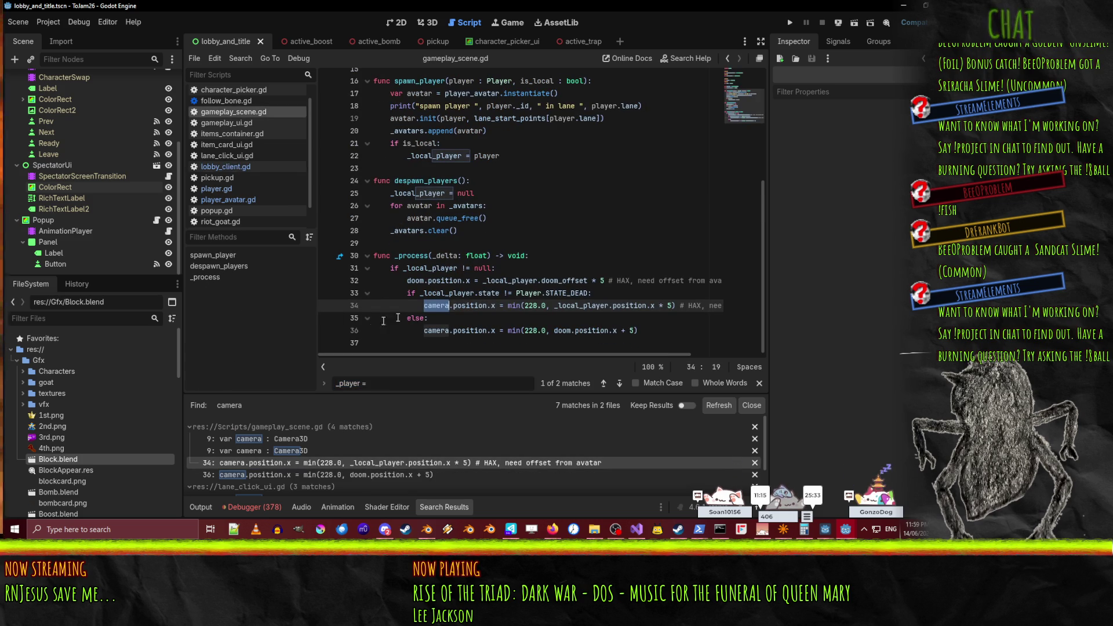
double_click(432, 293)
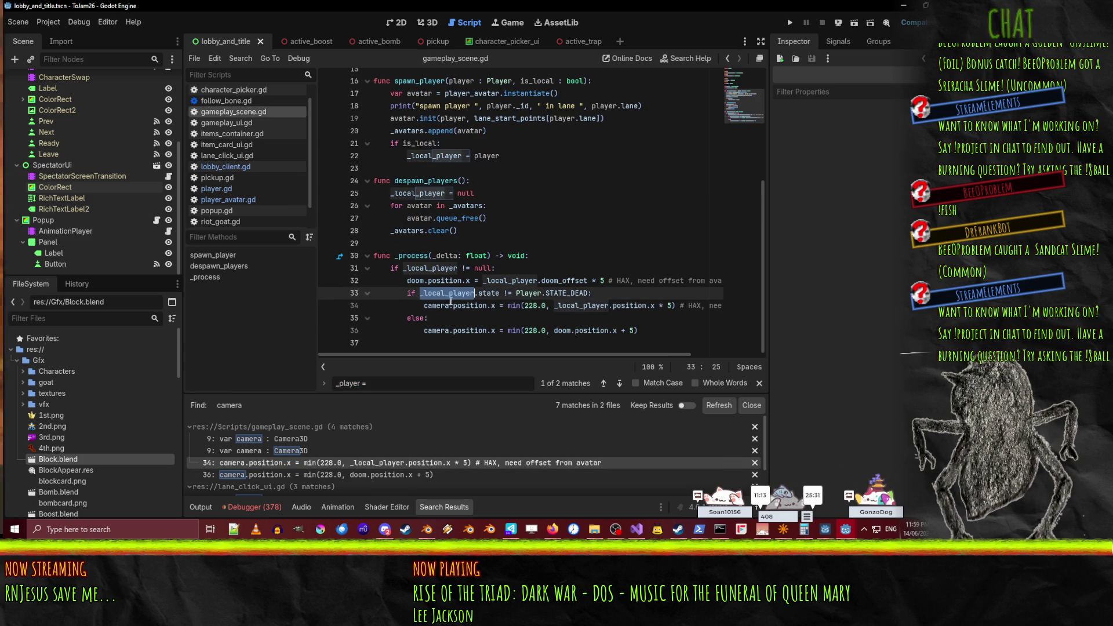
double_click(469, 306)
double_click(428, 267)
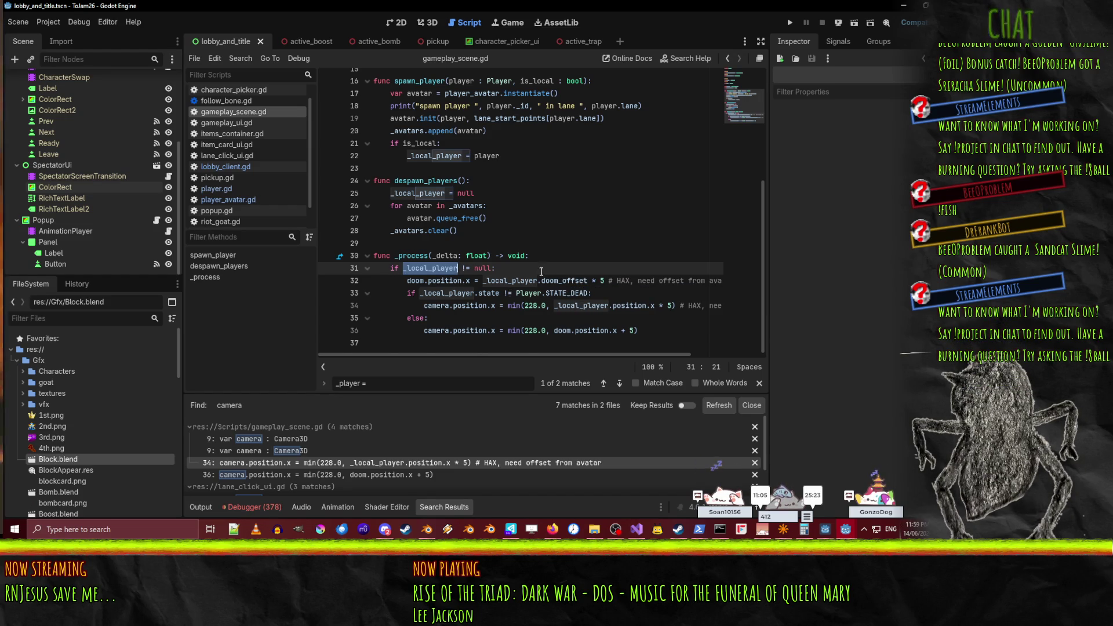
scroll(541, 271, up, 5)
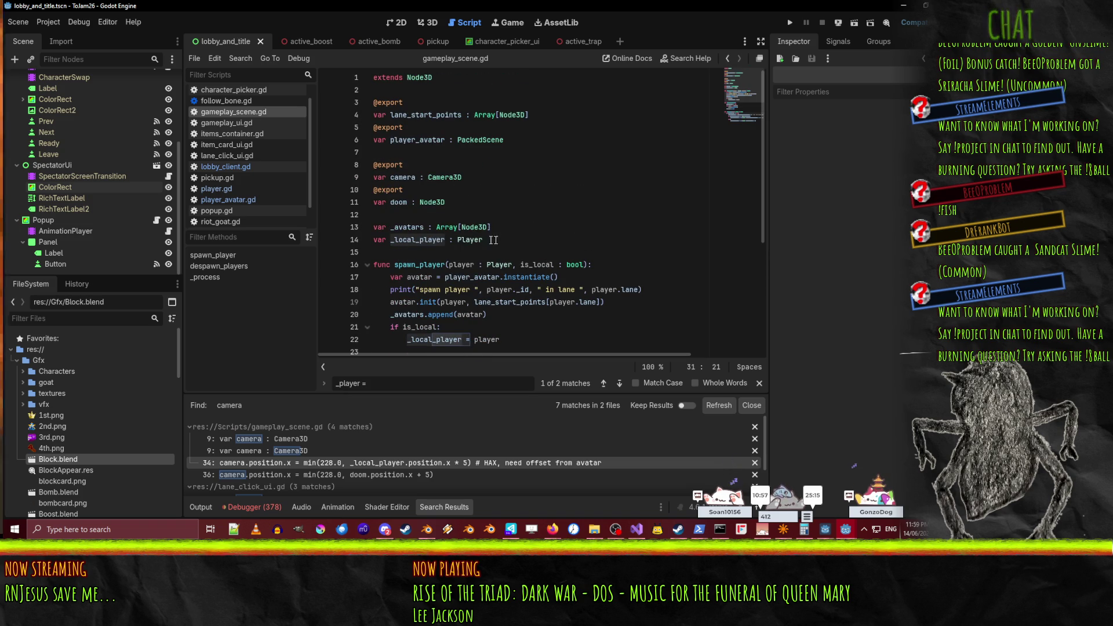
scroll(493, 239, down, 5)
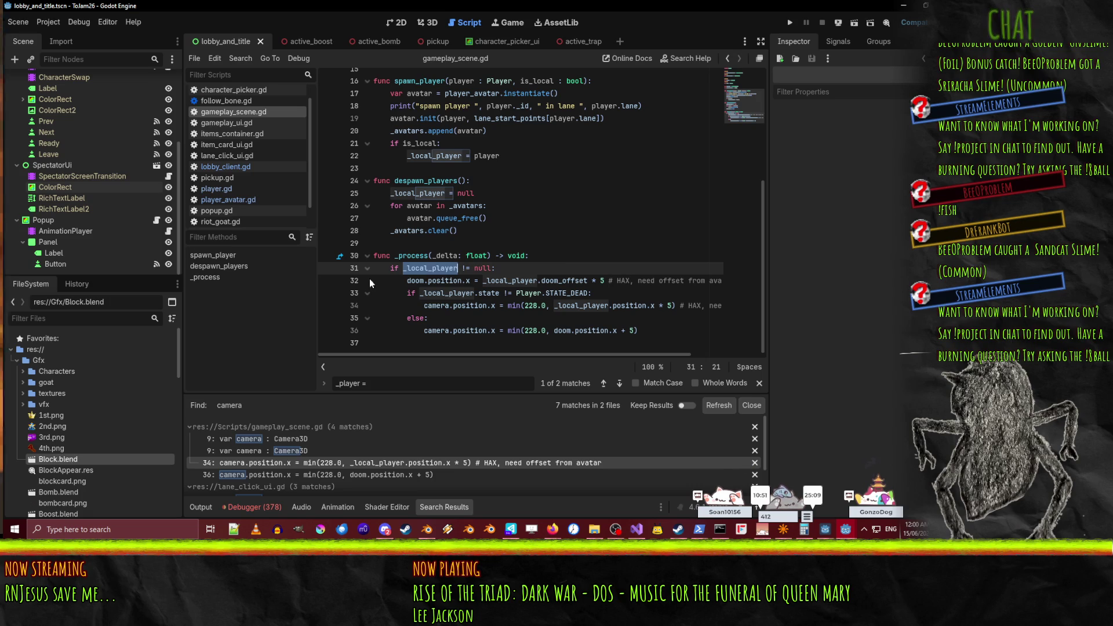
- Add an else: branch printing "HOW" after the _local_player camera block in _process
click(639, 331)
key(Return)
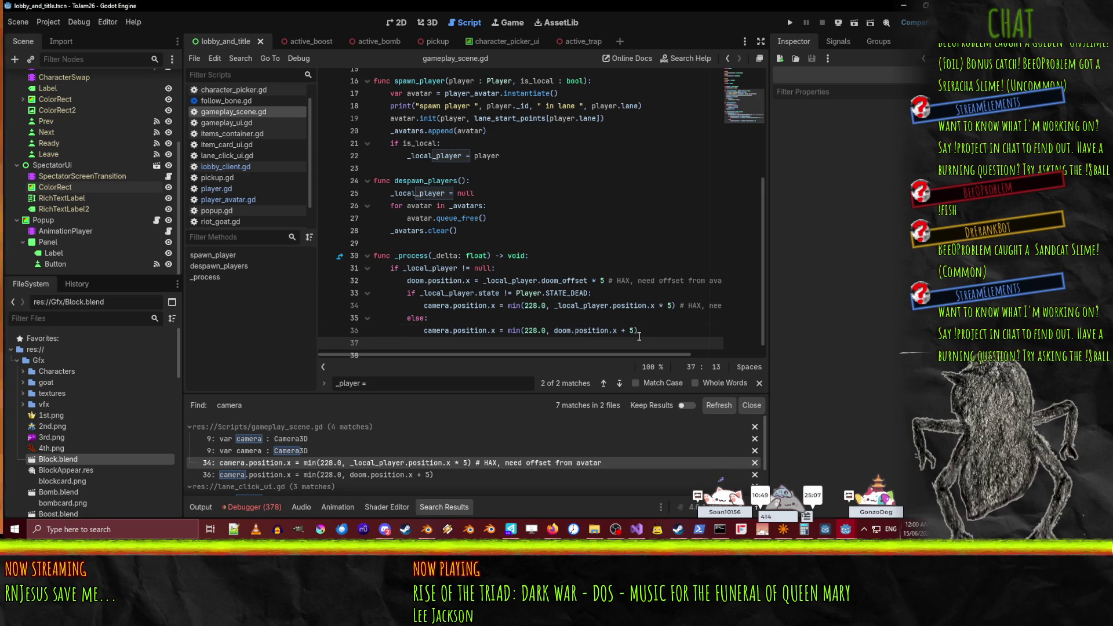
text(else)
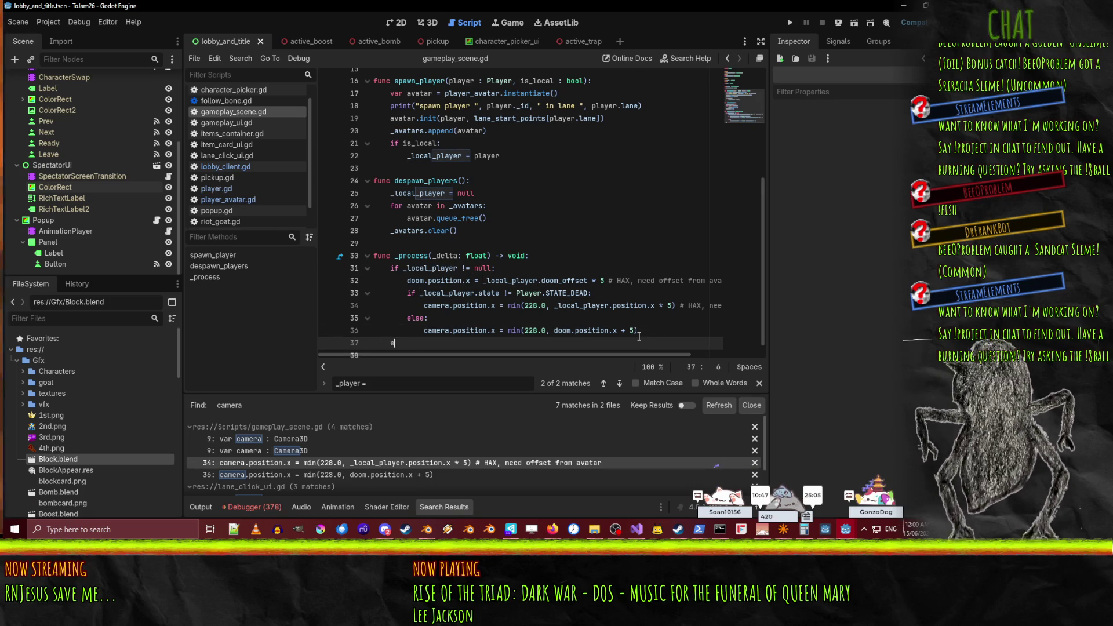
text(:)
key(Return)
text(print()
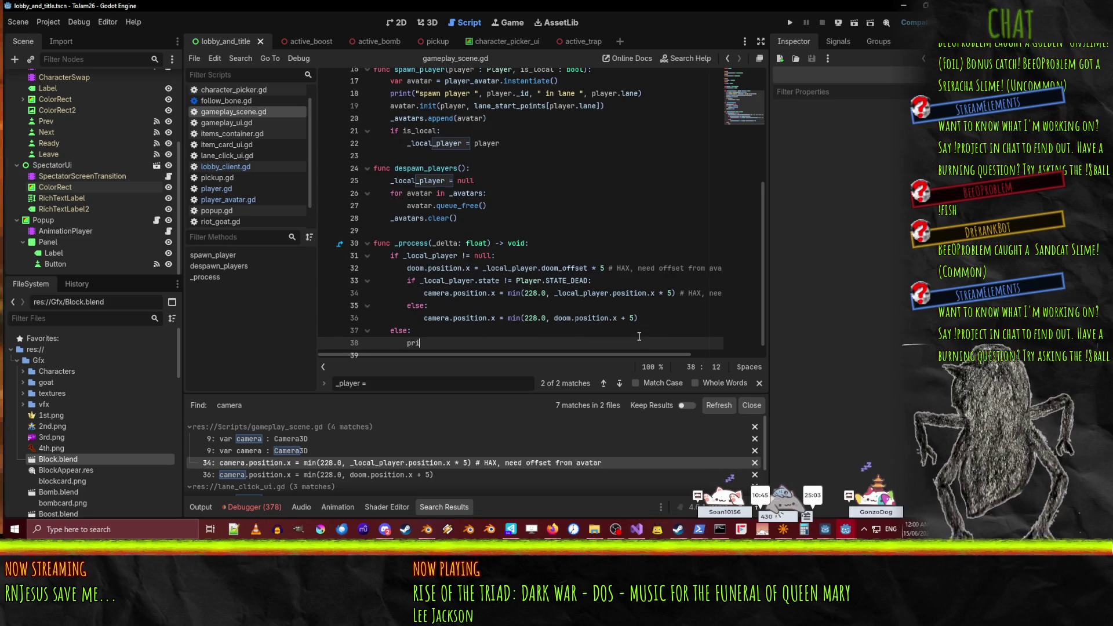
text("HOW"))
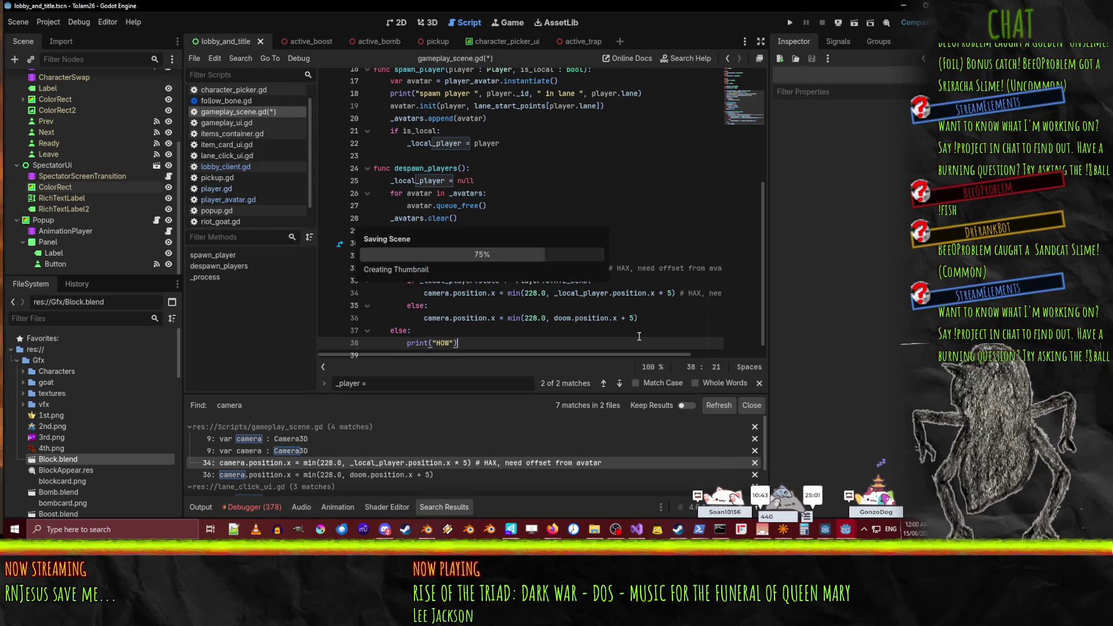
- Test-run the game to see HOW logged, then stop it
click(785, 23)
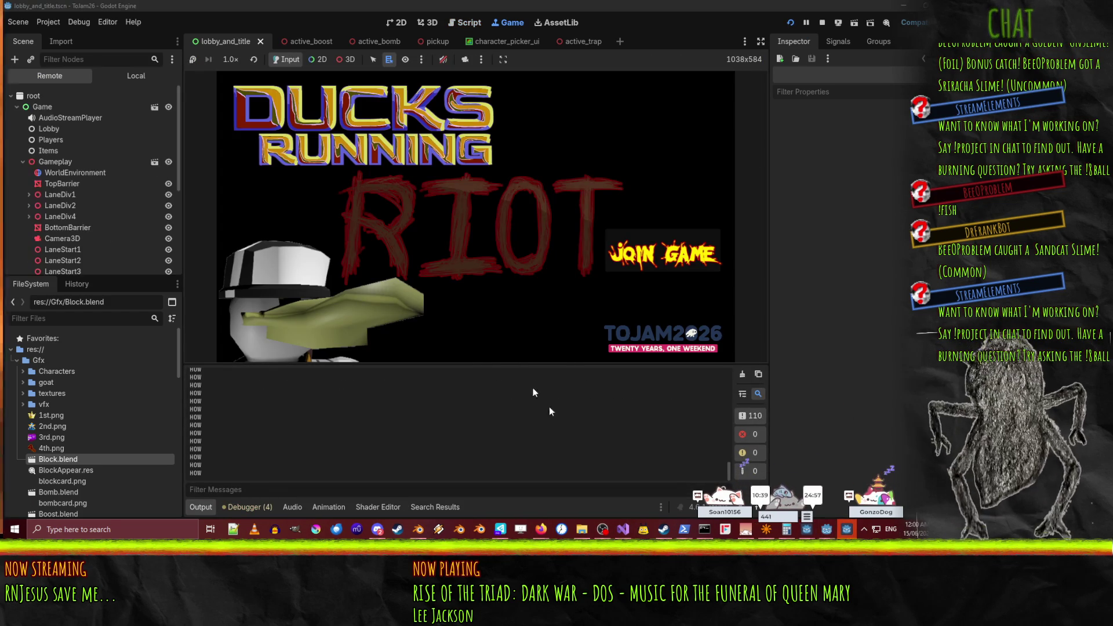
click(842, 537)
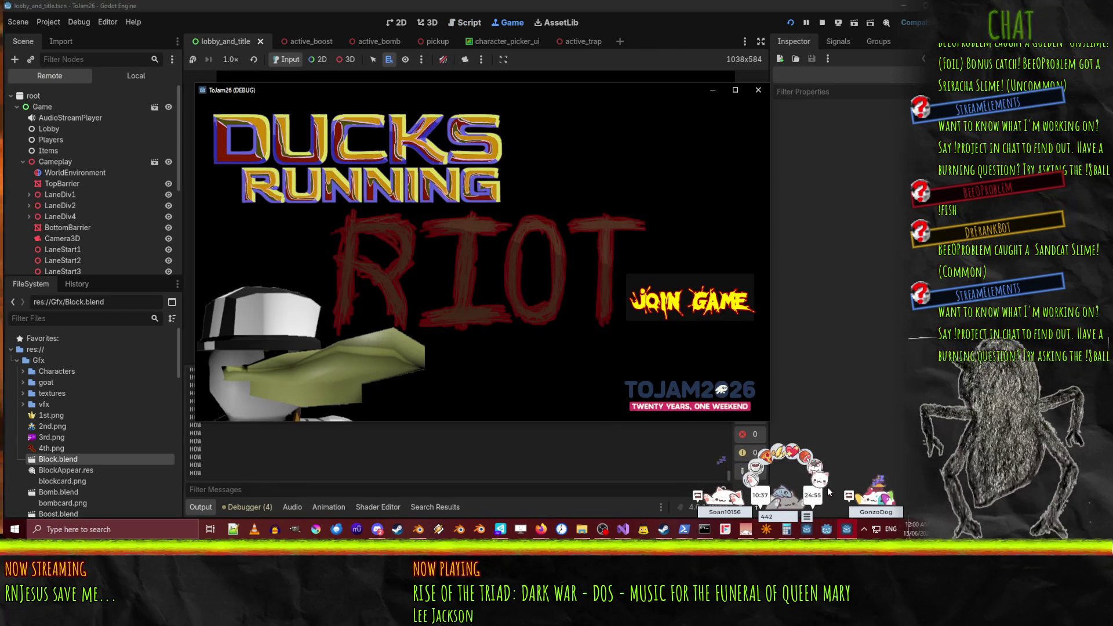
click(494, 79)
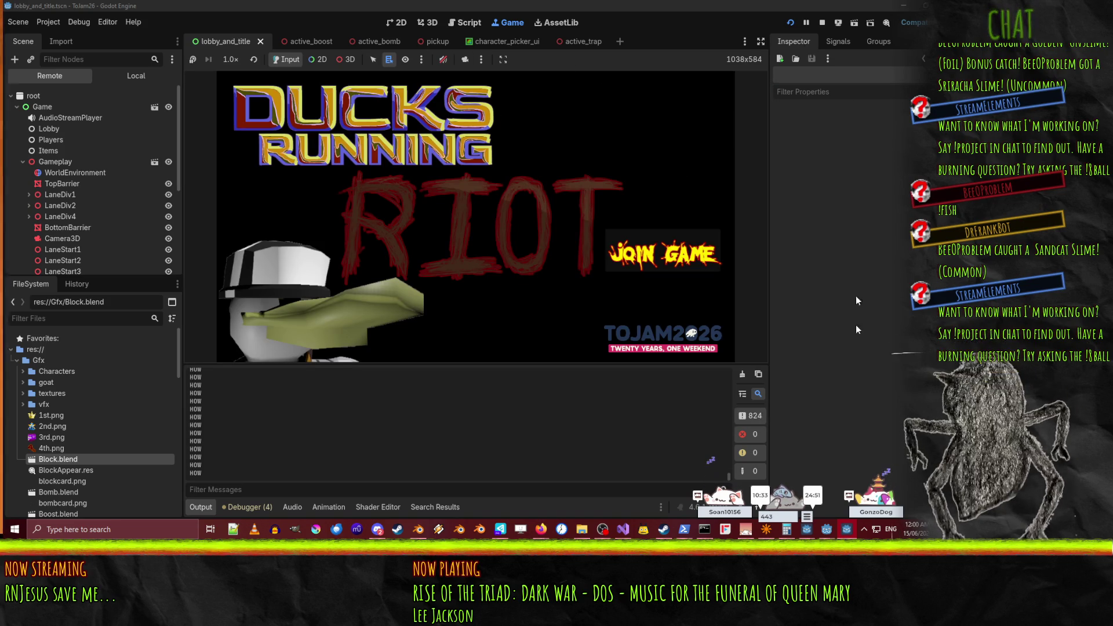
click(848, 533)
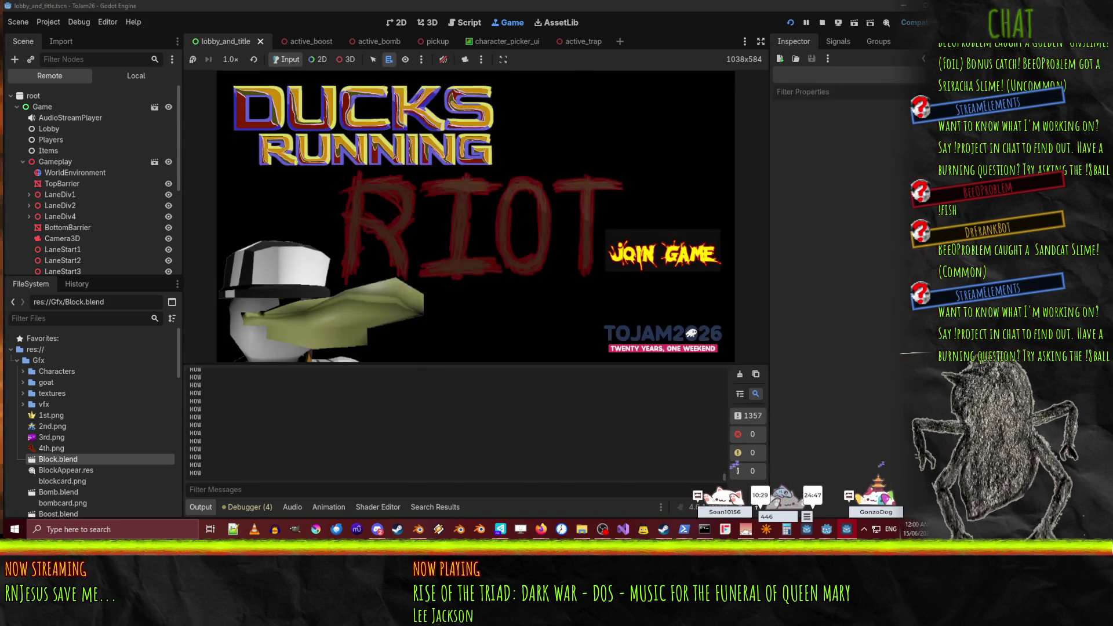
click(823, 23)
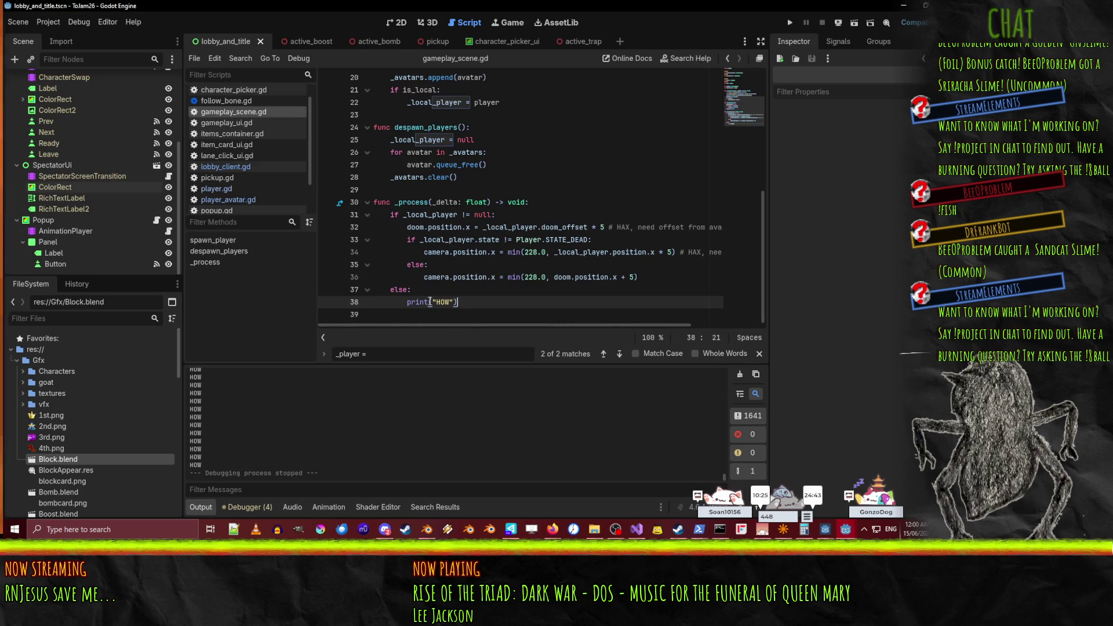
- Delete the temporary else / print("HOW") lines and launch the game again
drag(374, 289, 580, 303)
key(BackSpace)
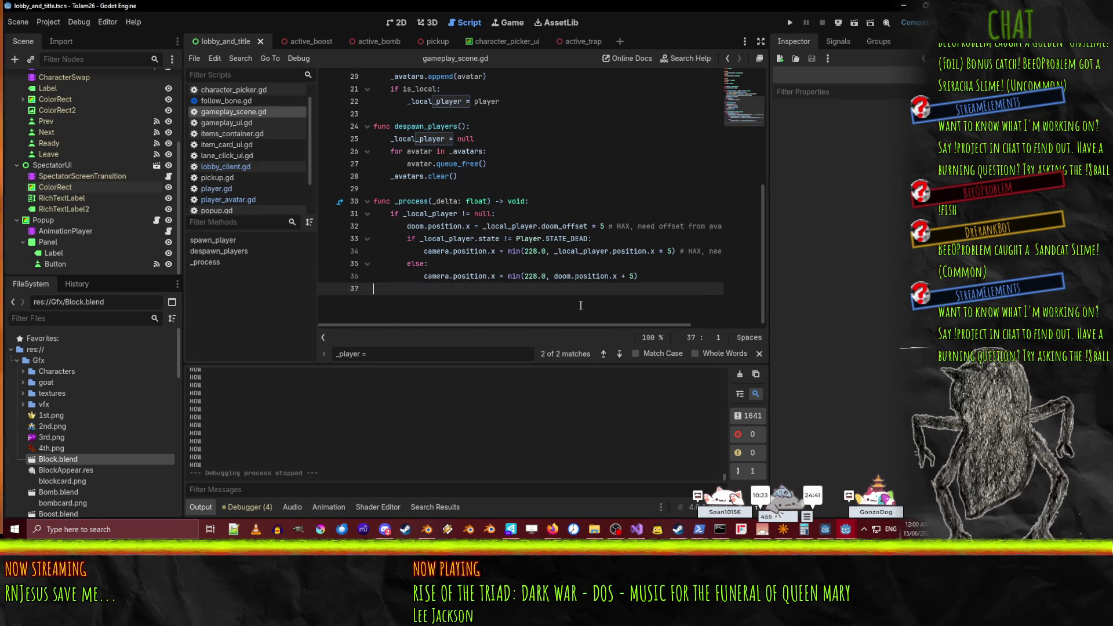
click(790, 23)
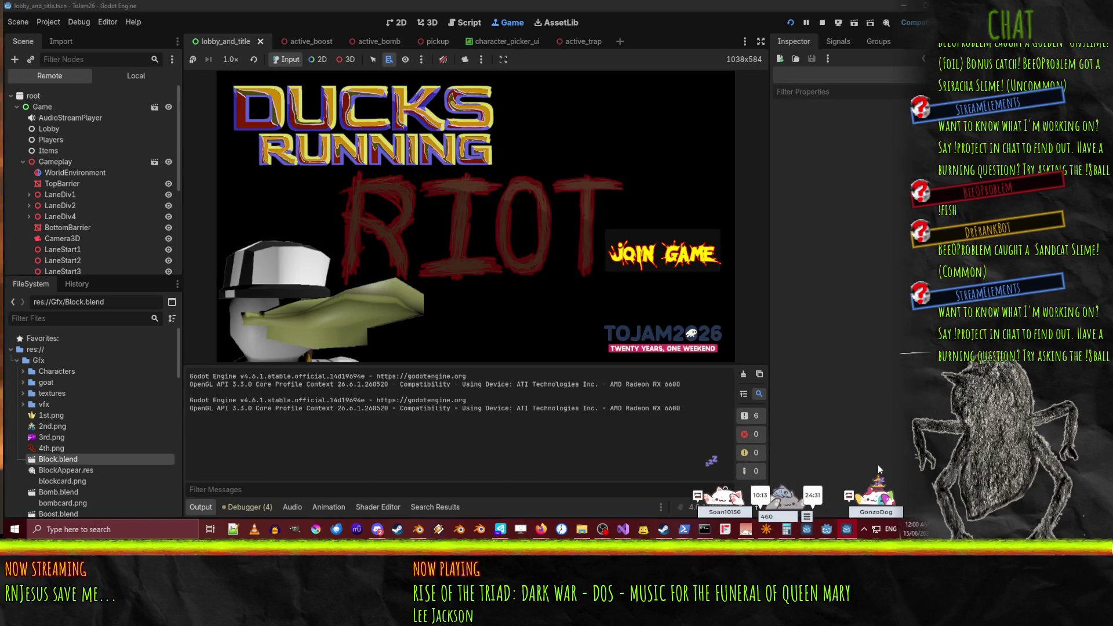
mouse_move(826, 529)
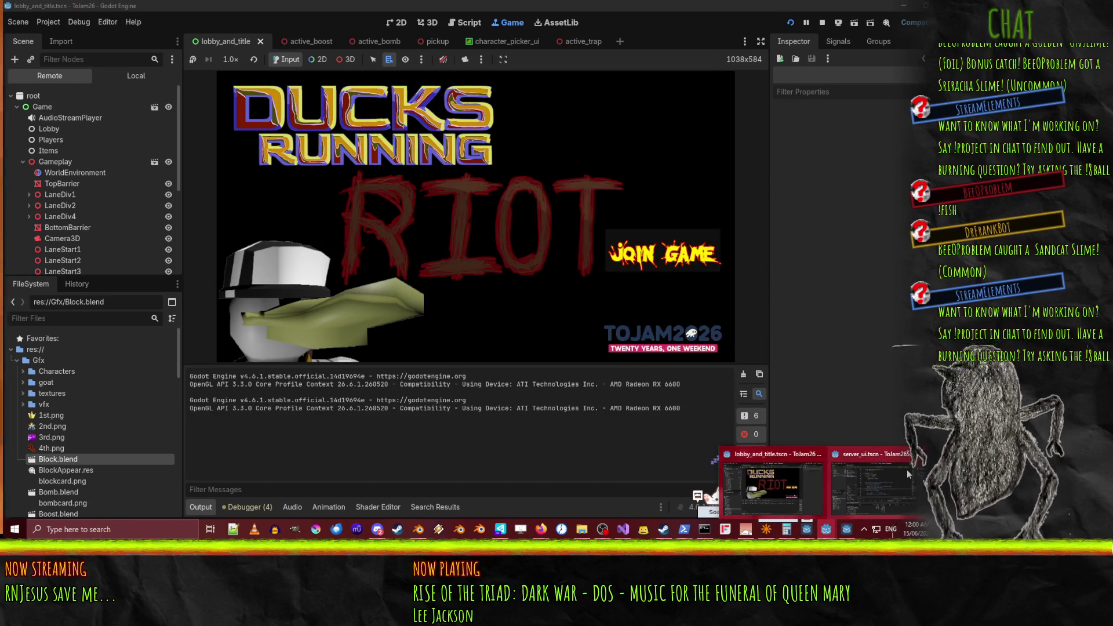
- Run the server project with Start Listening, check the spectating client, then stop the game
click(873, 478)
click(791, 22)
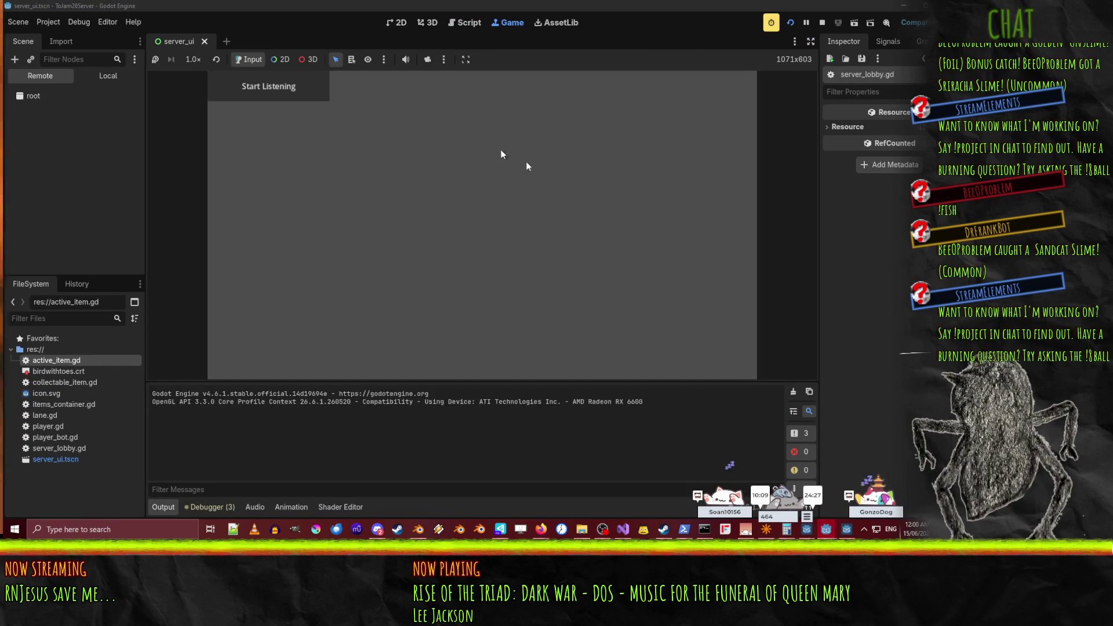
click(263, 84)
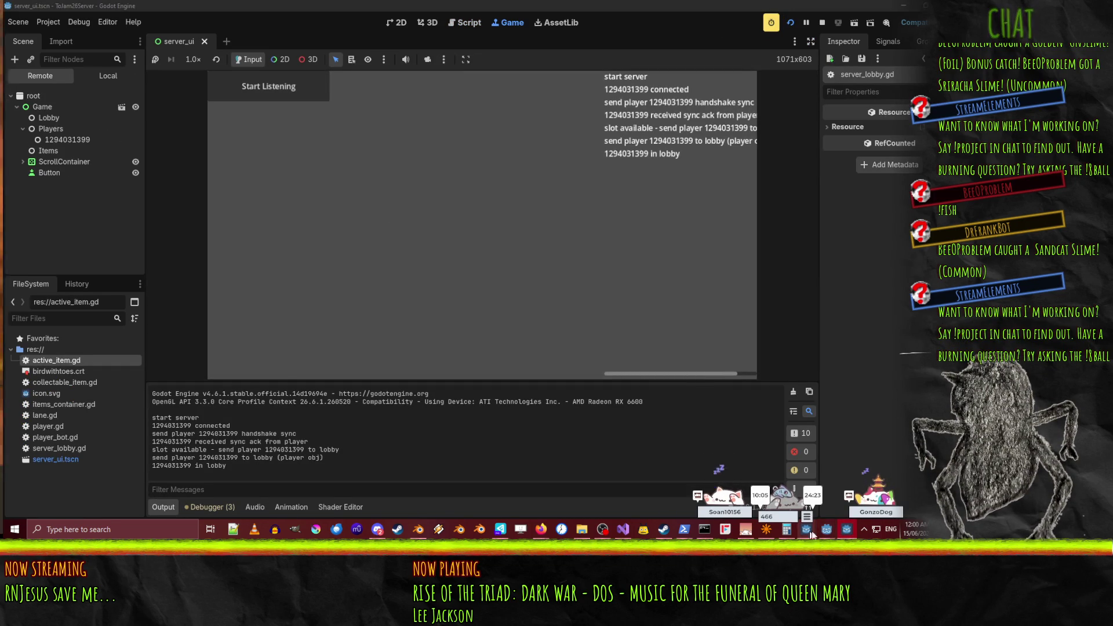
mouse_move(825, 529)
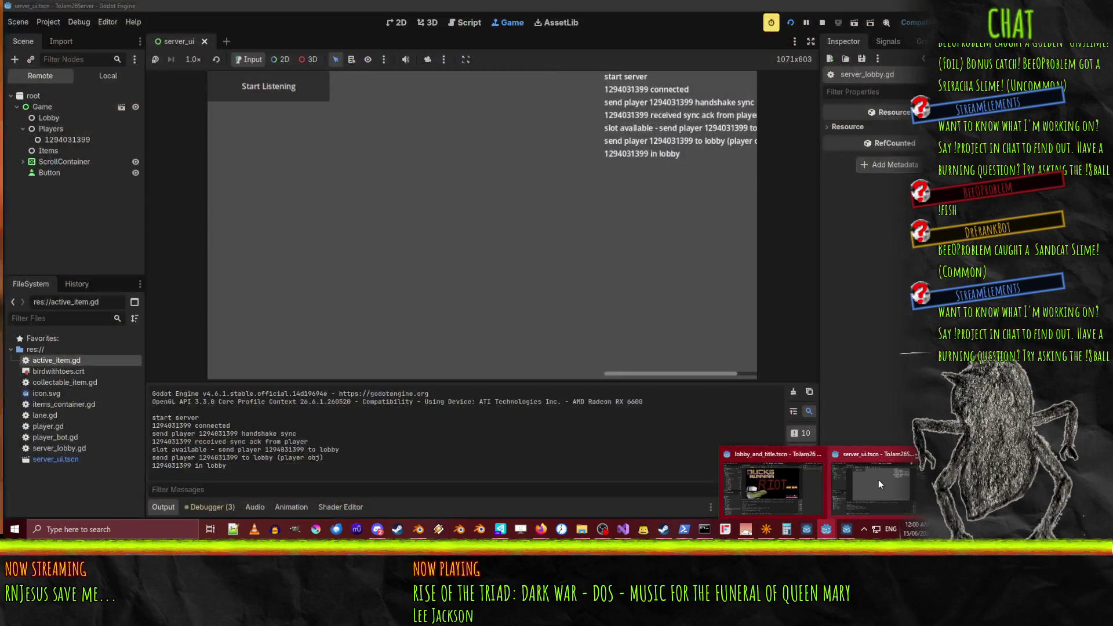
click(790, 463)
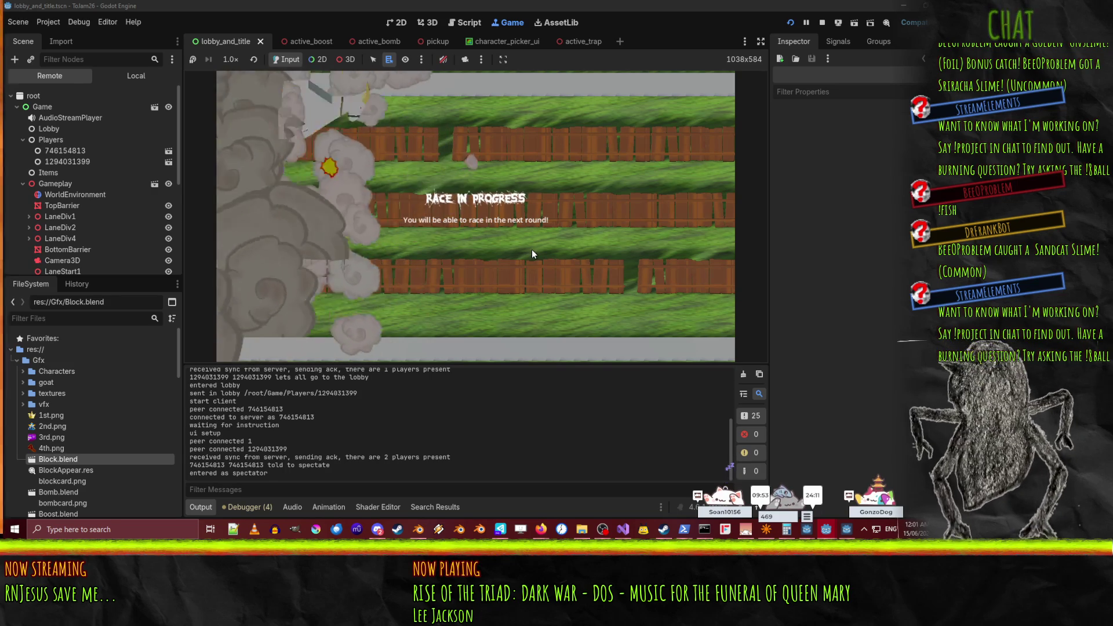
click(822, 22)
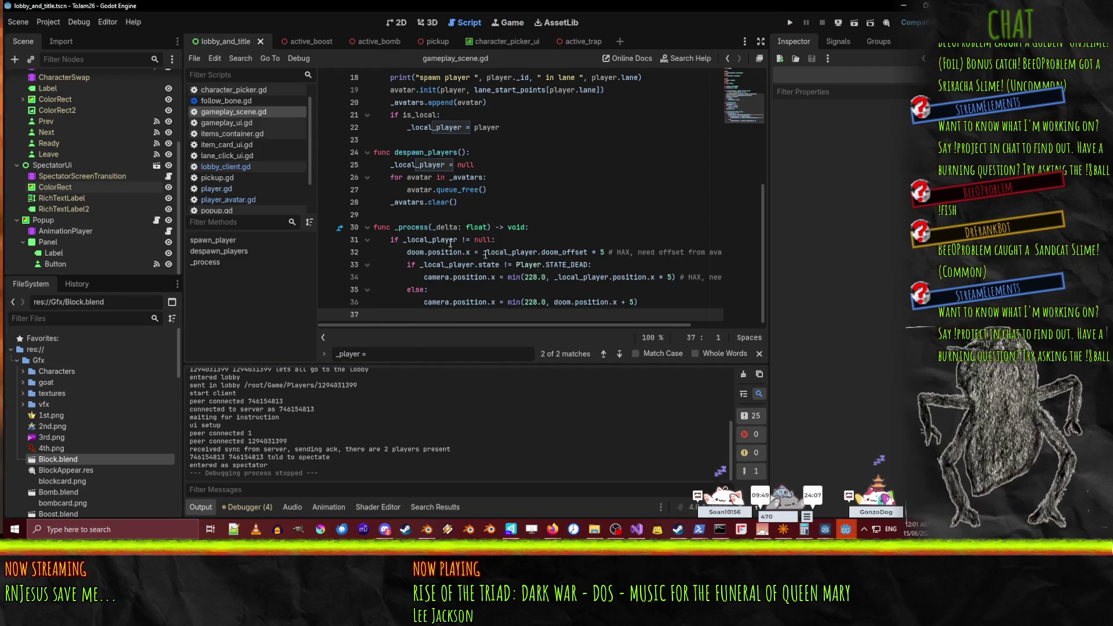
- Review how _local_player, doom_offset and spawn_player are declared and used in gameplay_scene.gd
click(579, 252)
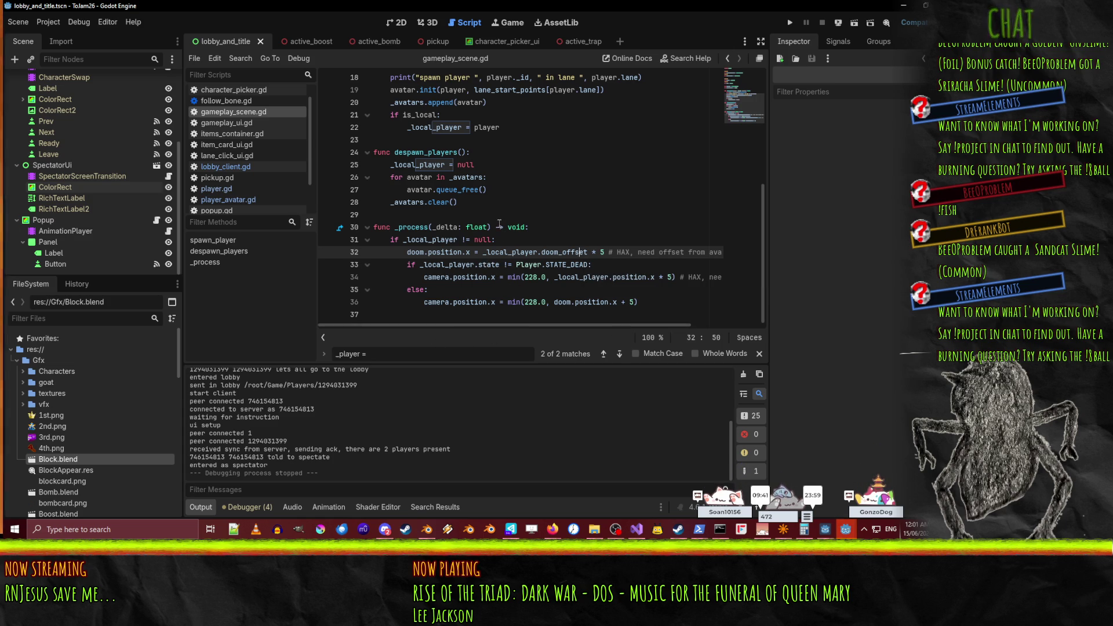
ctrl+click(418, 239)
scroll(537, 258, down, 2)
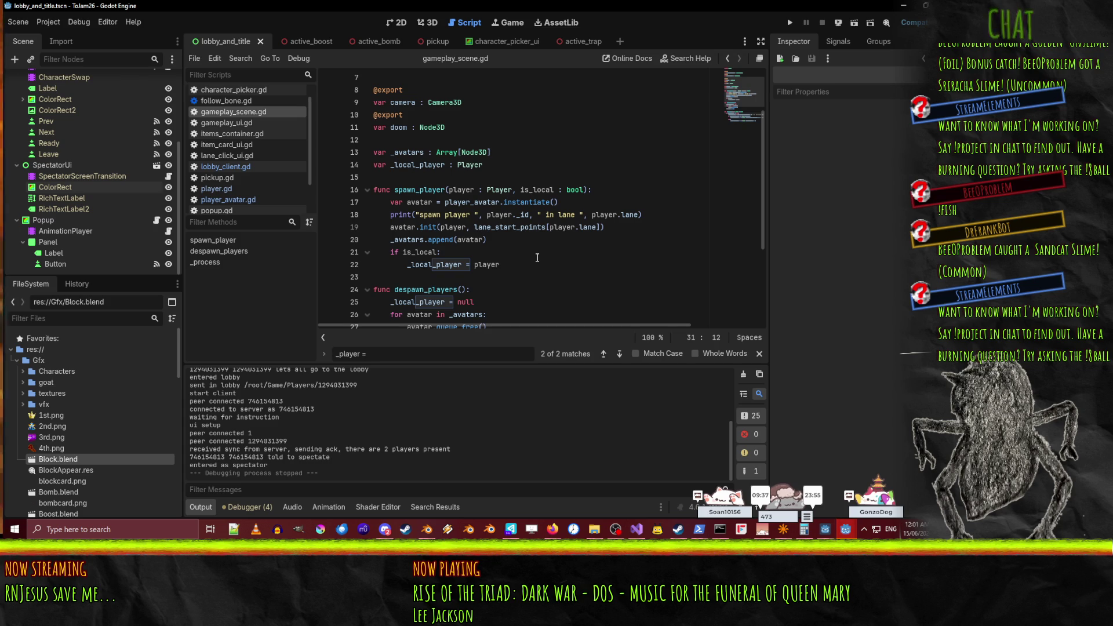
double_click(416, 192)
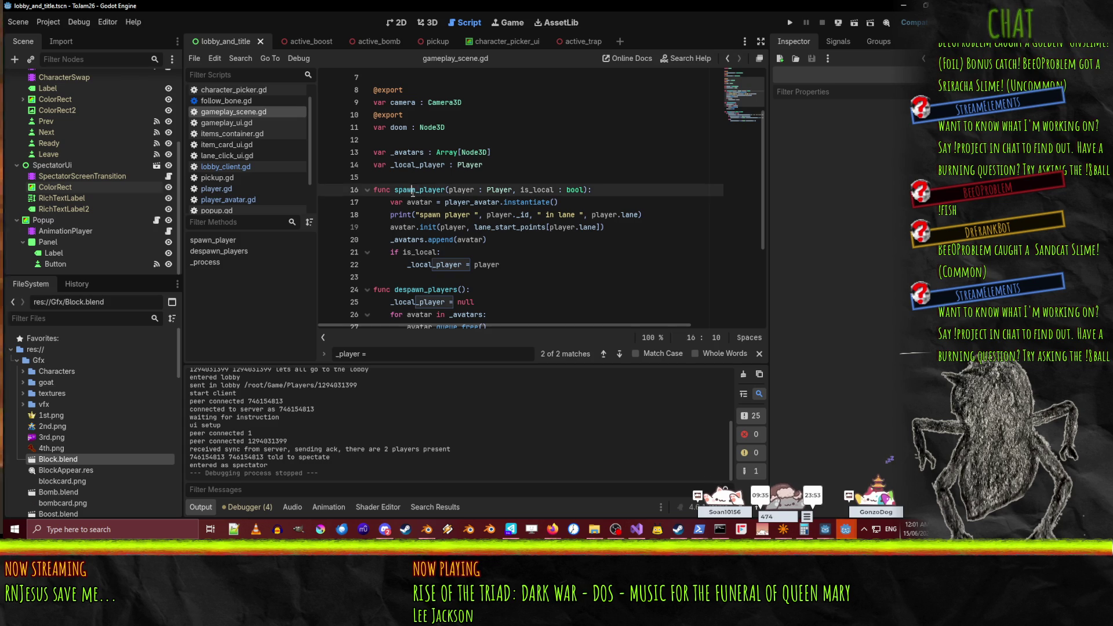
scroll(571, 269, up, 1)
key(ctrl+f)
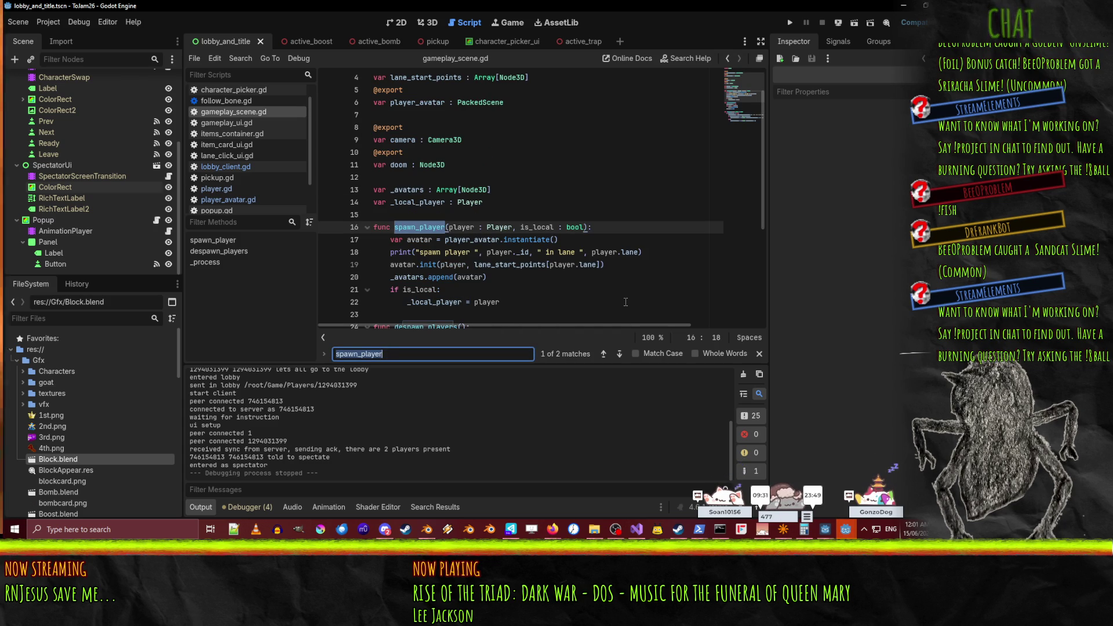
scroll(535, 256, down, 2)
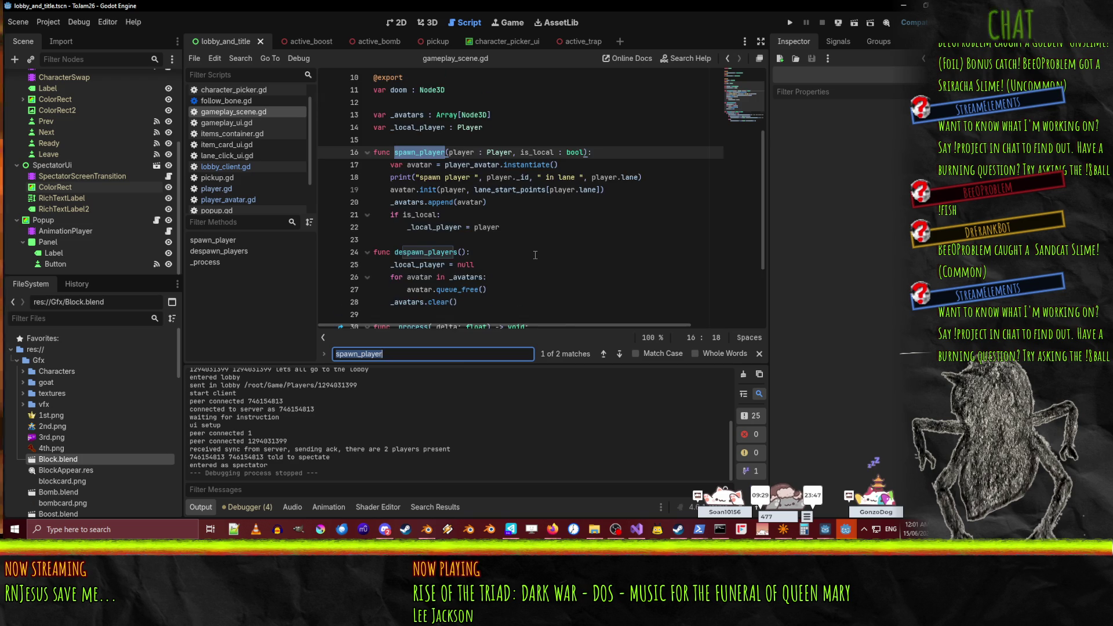
scroll(535, 255, down, 2)
scroll(535, 255, up, 1)
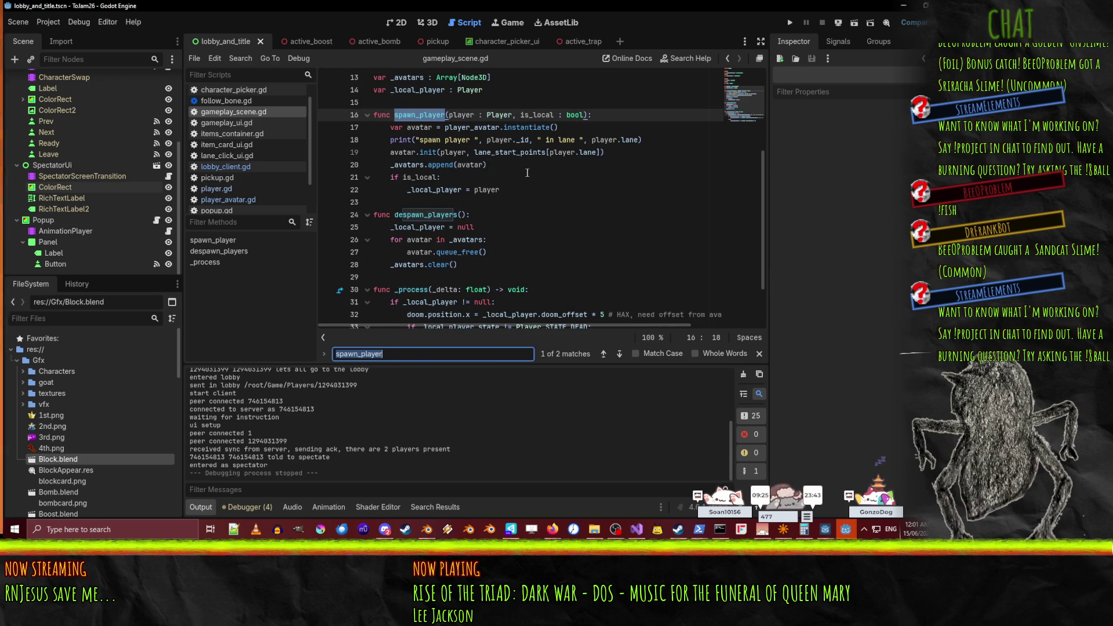
scroll(527, 173, up, 1)
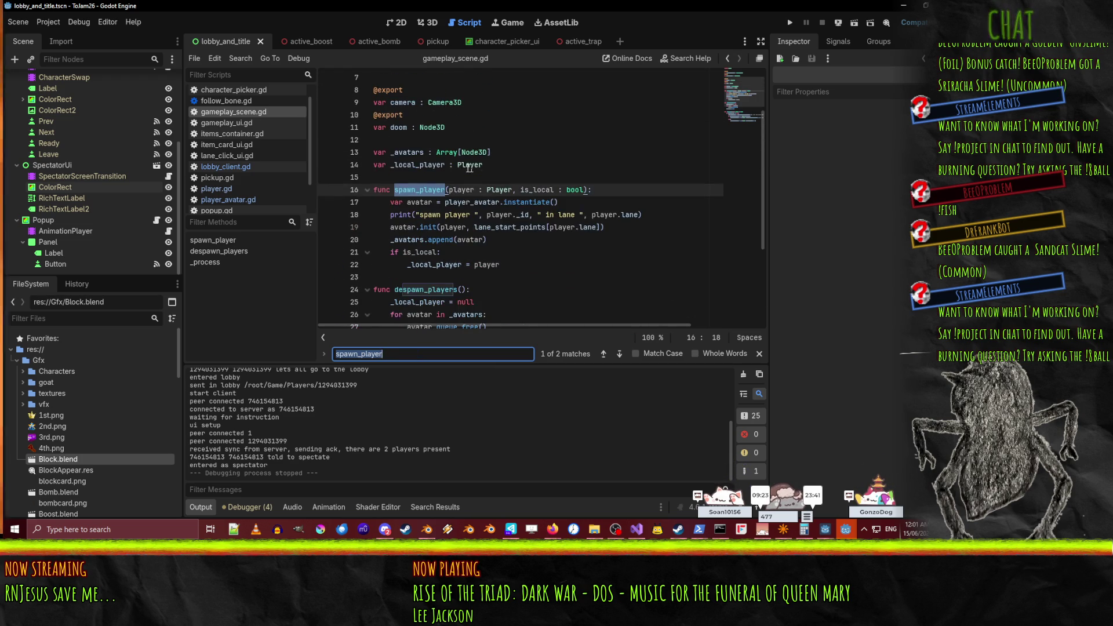
ctrl+click(426, 227)
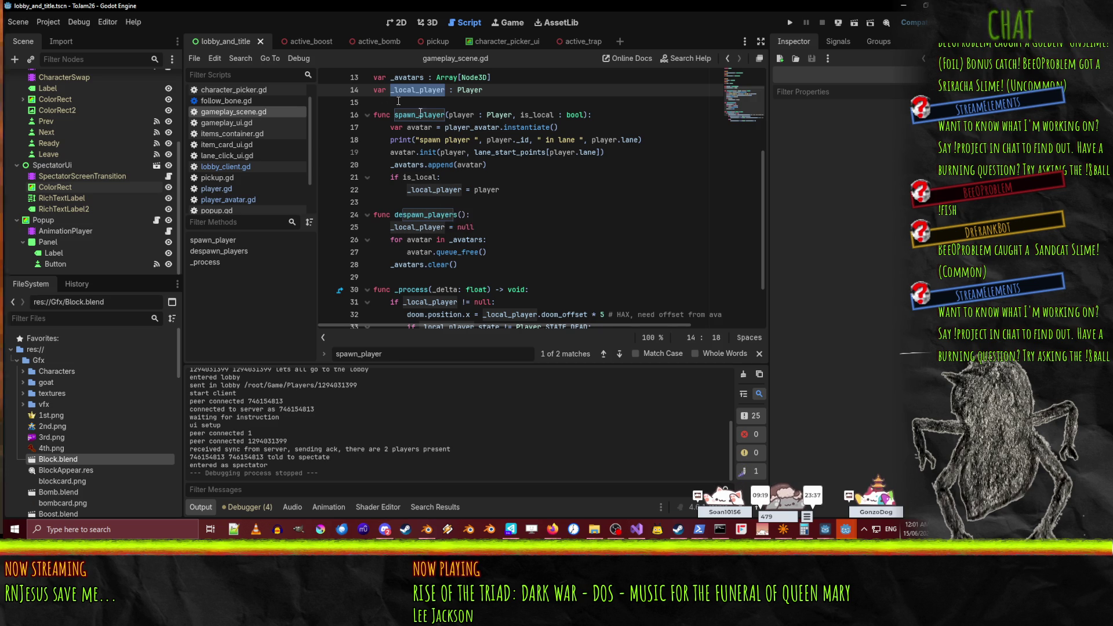
scroll(557, 181, down, 2)
scroll(560, 183, up, 3)
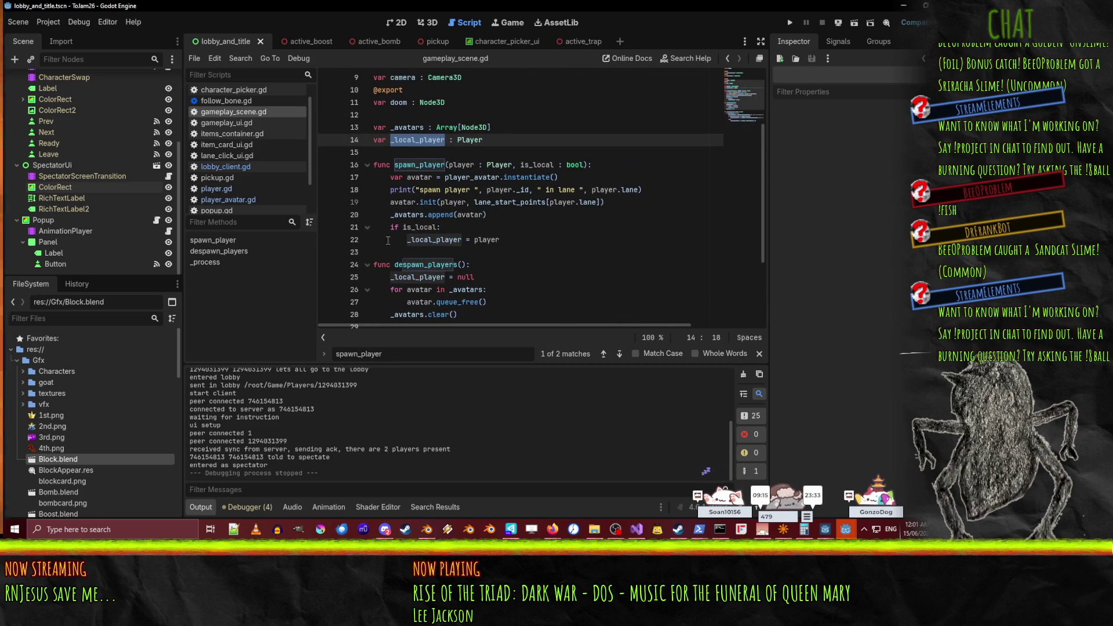
click(385, 156)
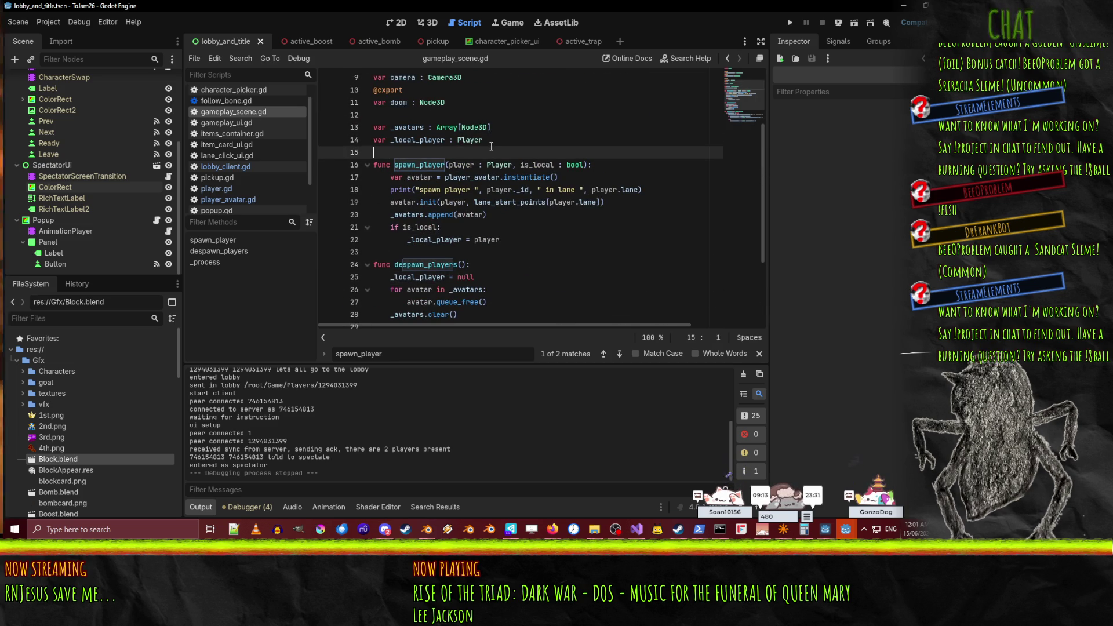
scroll(489, 145, down, 3)
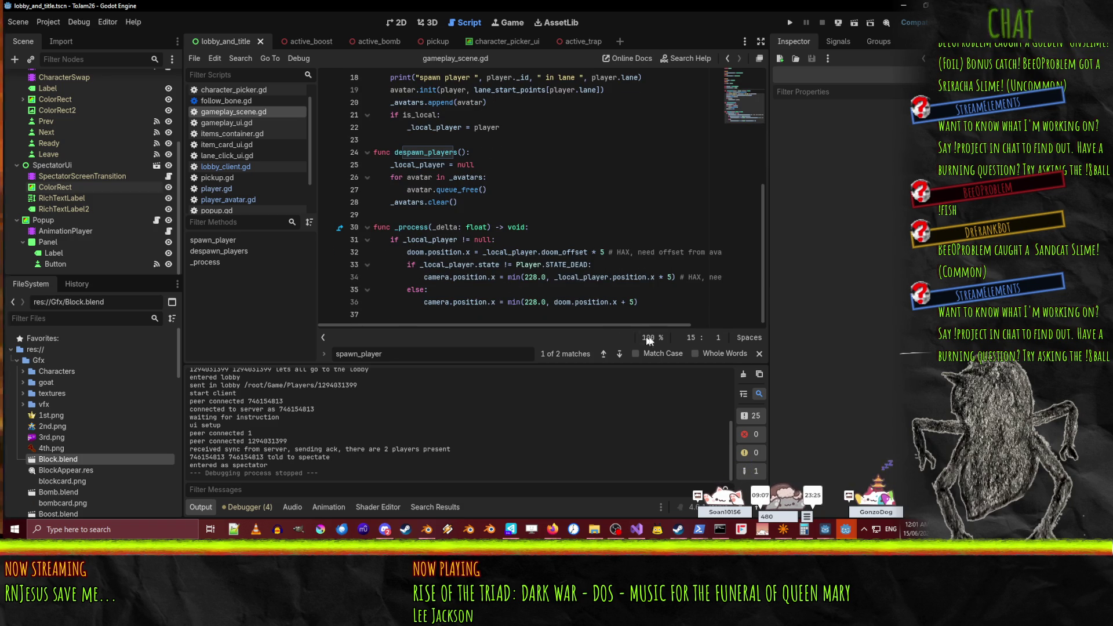
- Add an else: in _process with camera.position.x = min(228.0, doom.position.x + 5), then save
click(726, 298)
key(Down)
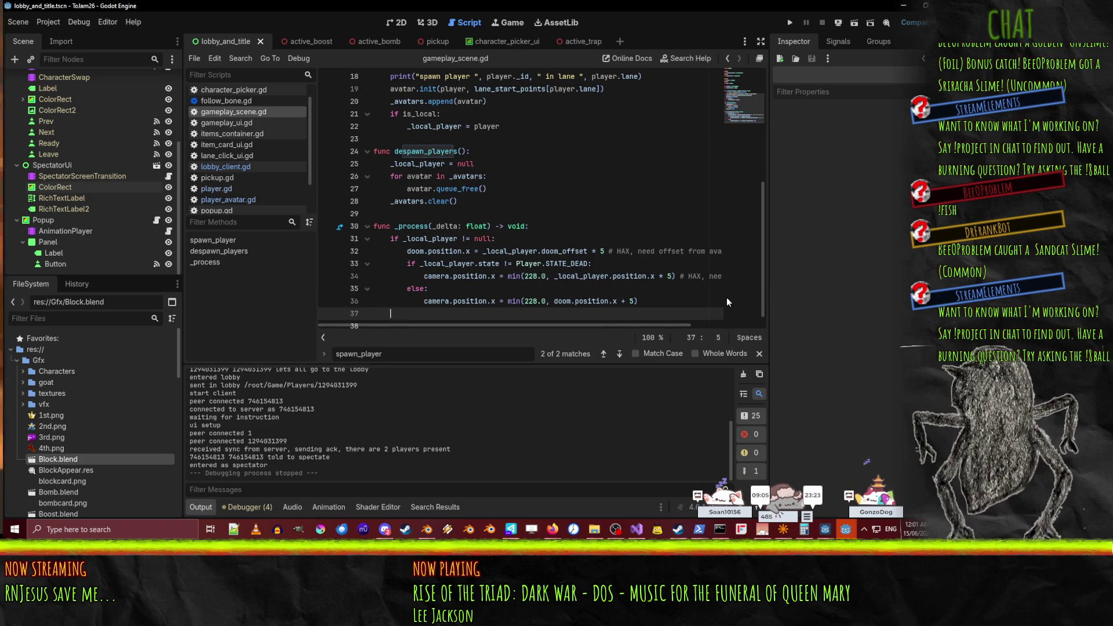
text(else:)
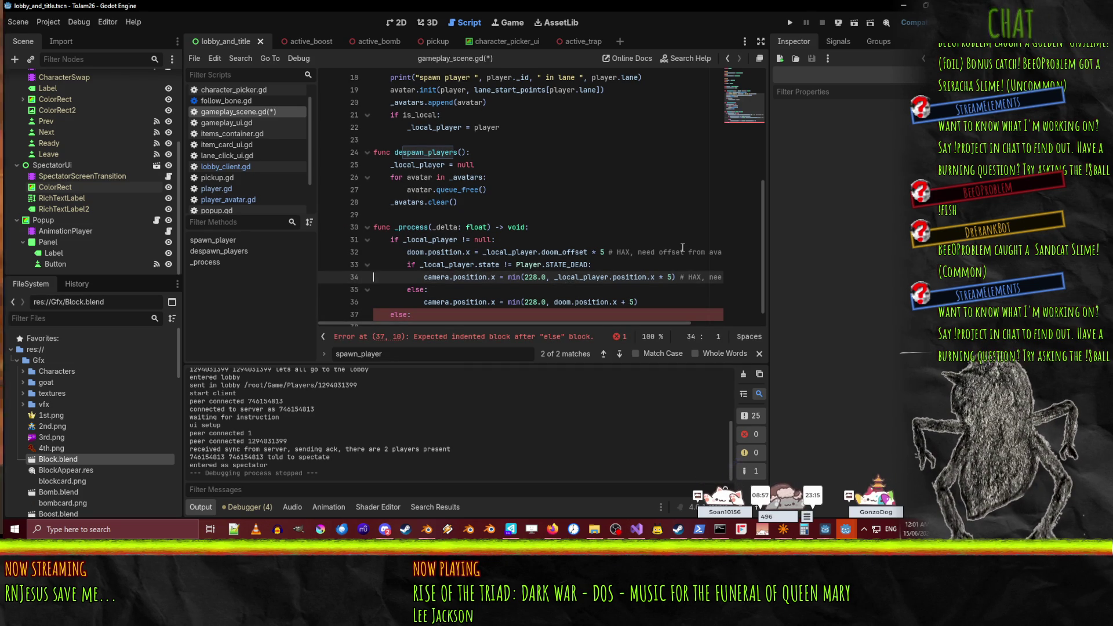
key(Down)
key(Down)
key(Down)
key(ctrl+v)
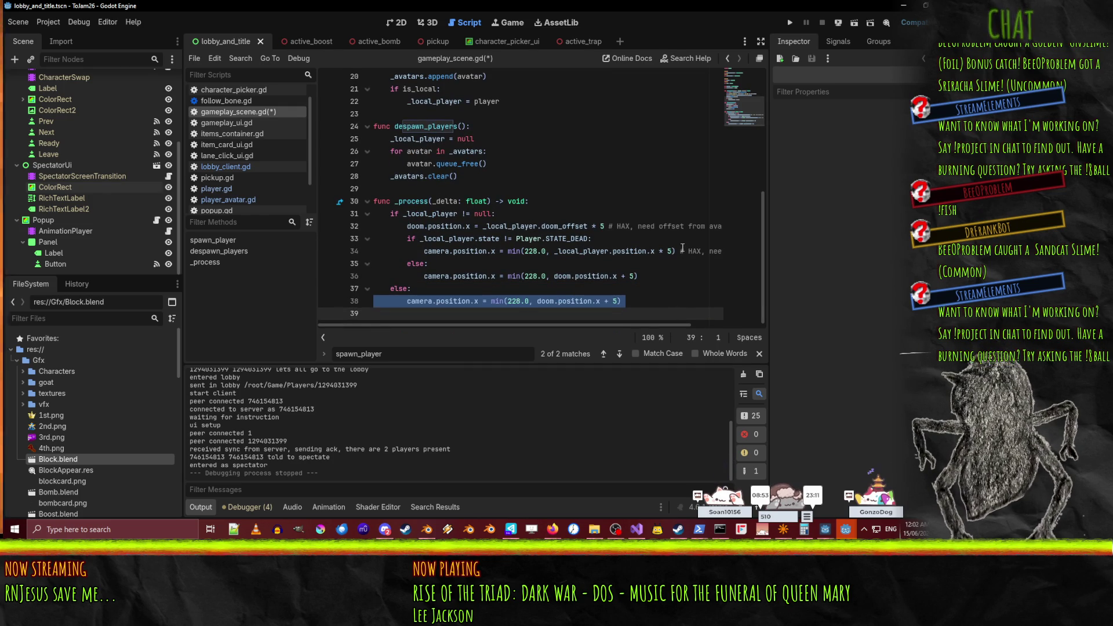
key(Up)
key(ctrl+s)
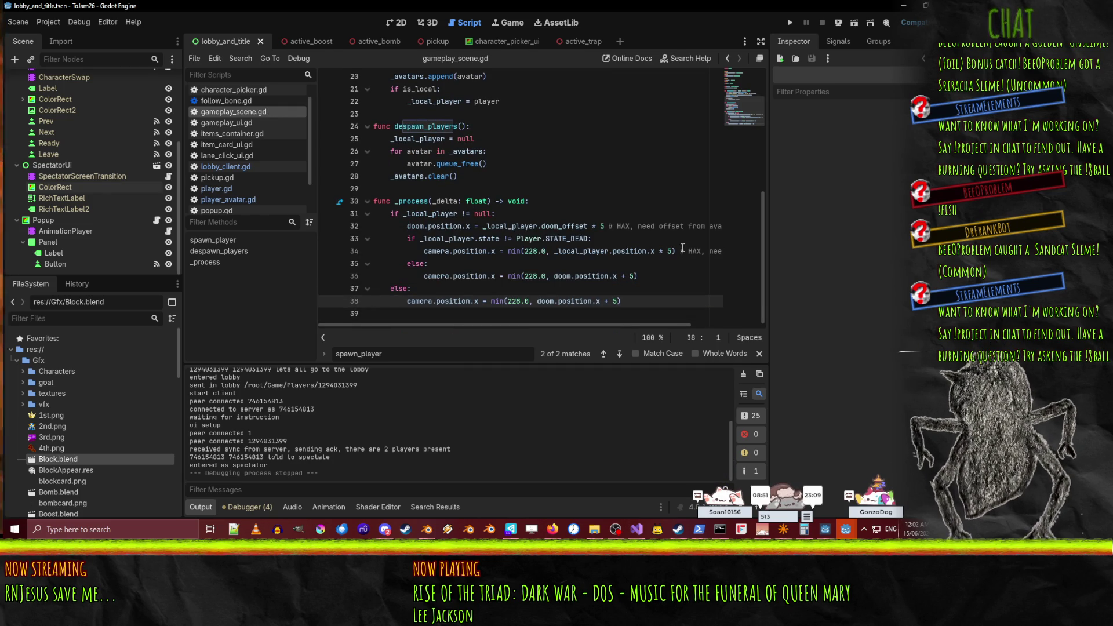
scroll(653, 243, up, 6)
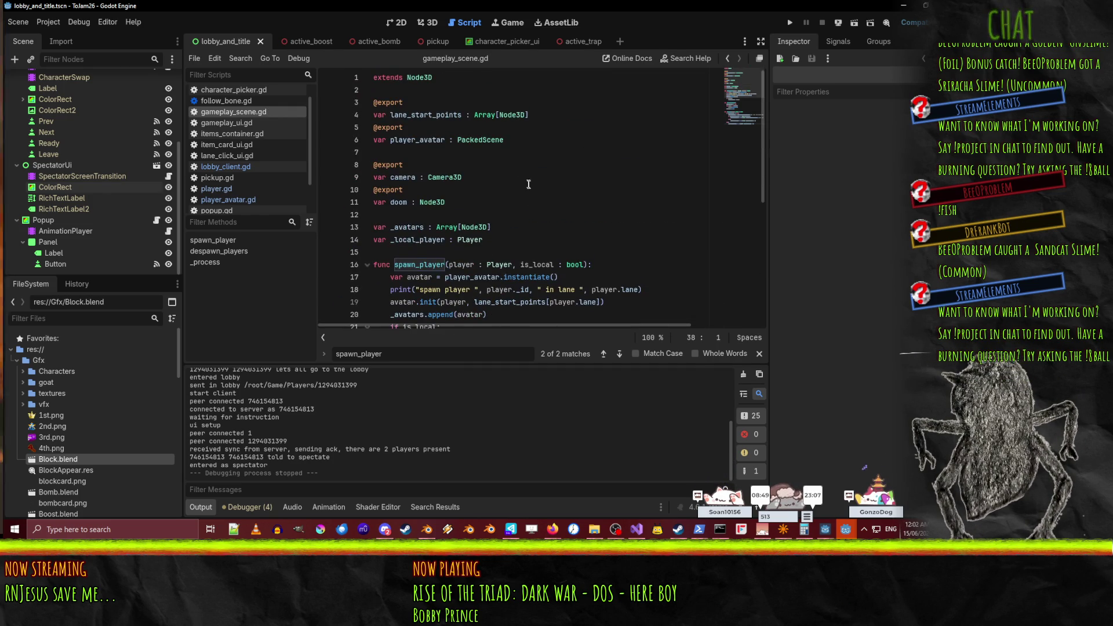
scroll(528, 183, down, 6)
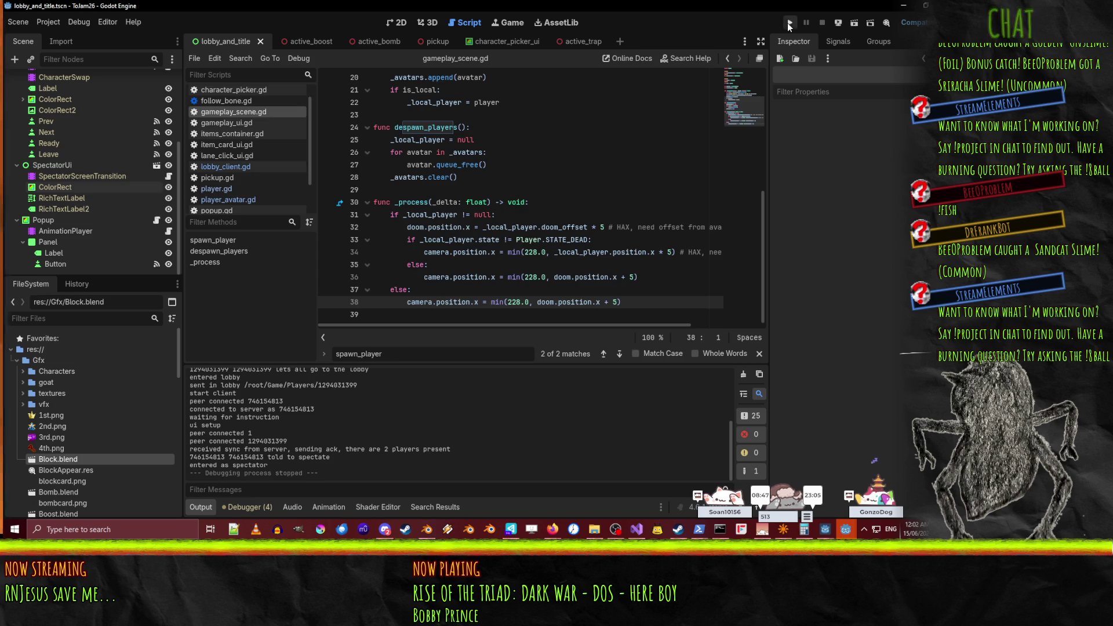
- Run the game, restart the server_ui project with F5, watch the camera follow doom, then stop
click(789, 24)
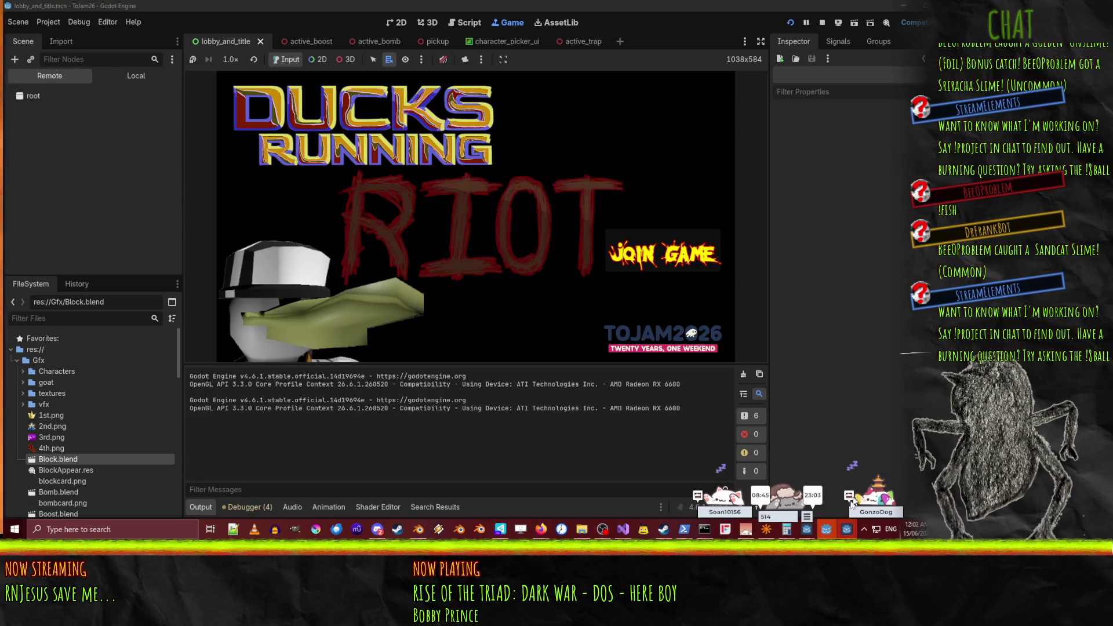
mouse_move(846, 528)
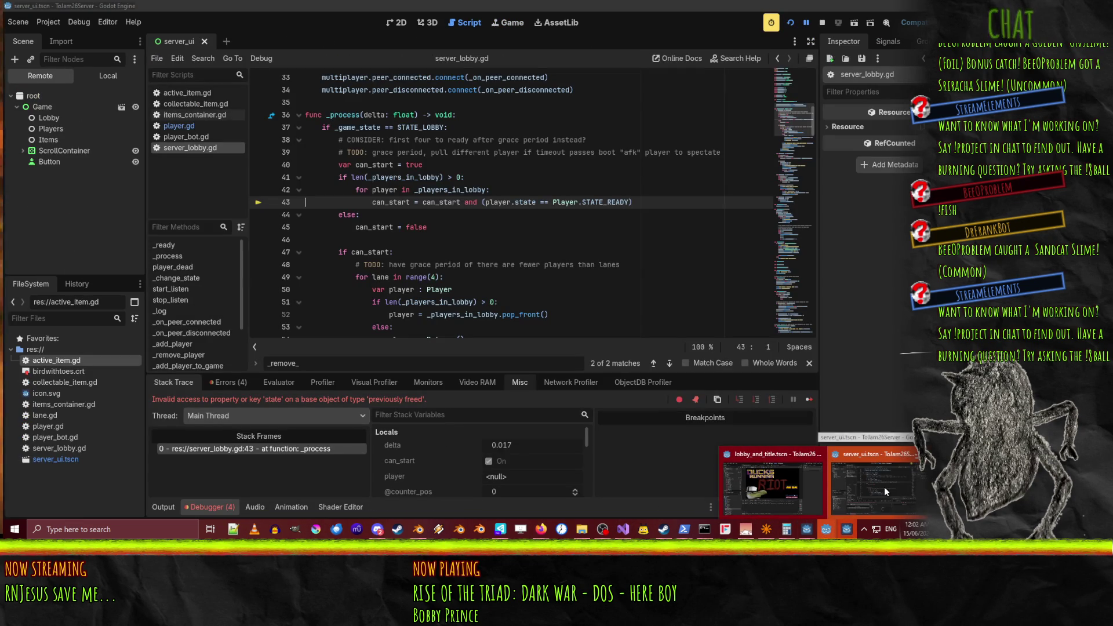
click(884, 486)
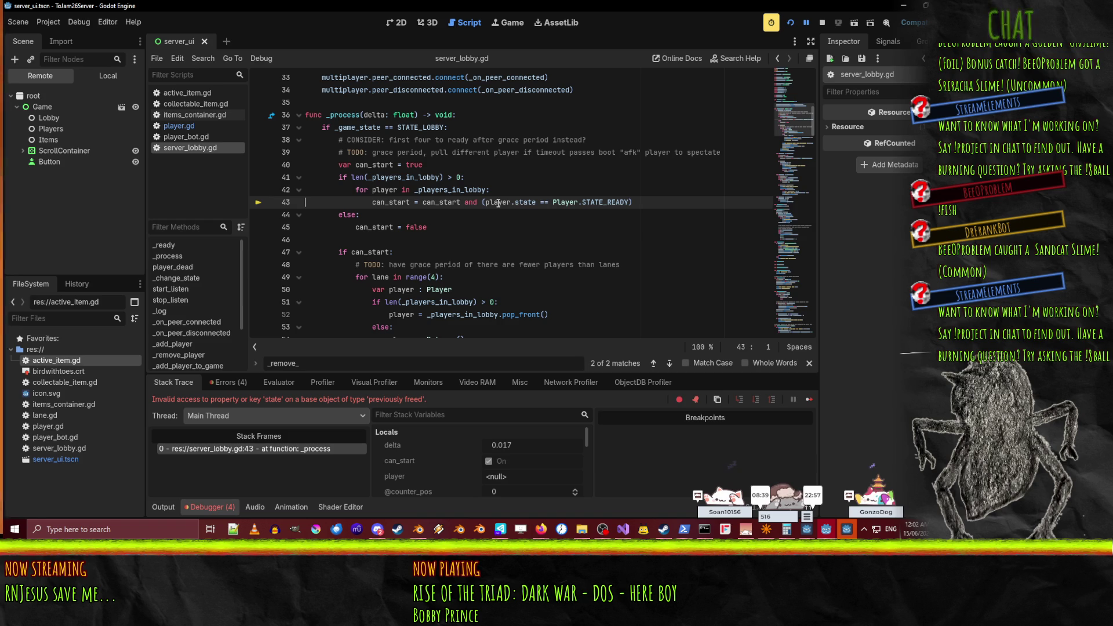
key(F5)
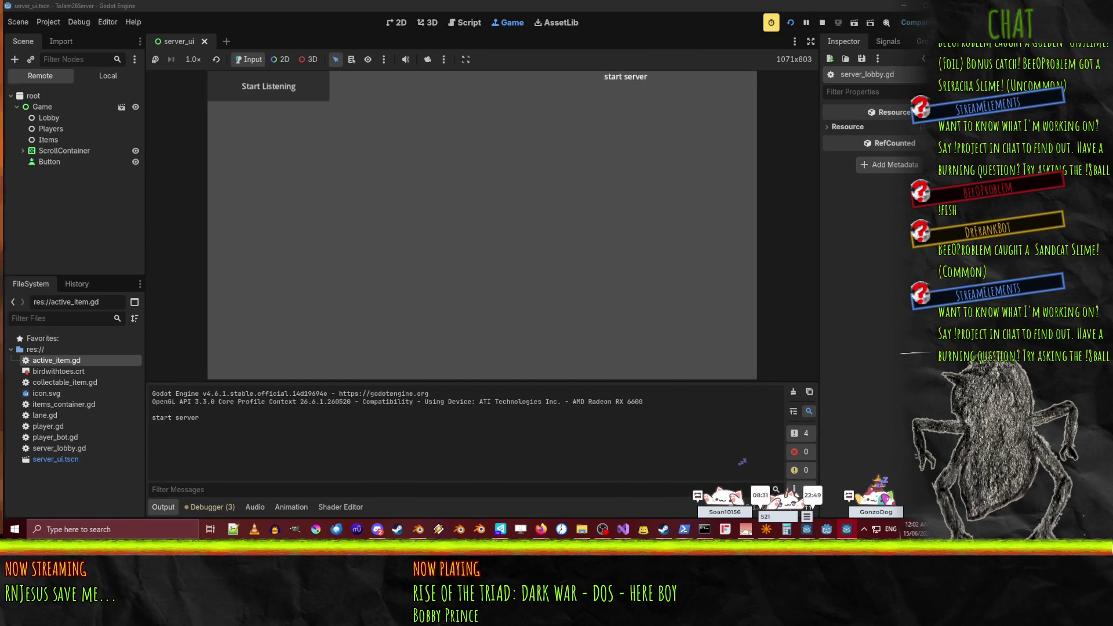
click(823, 529)
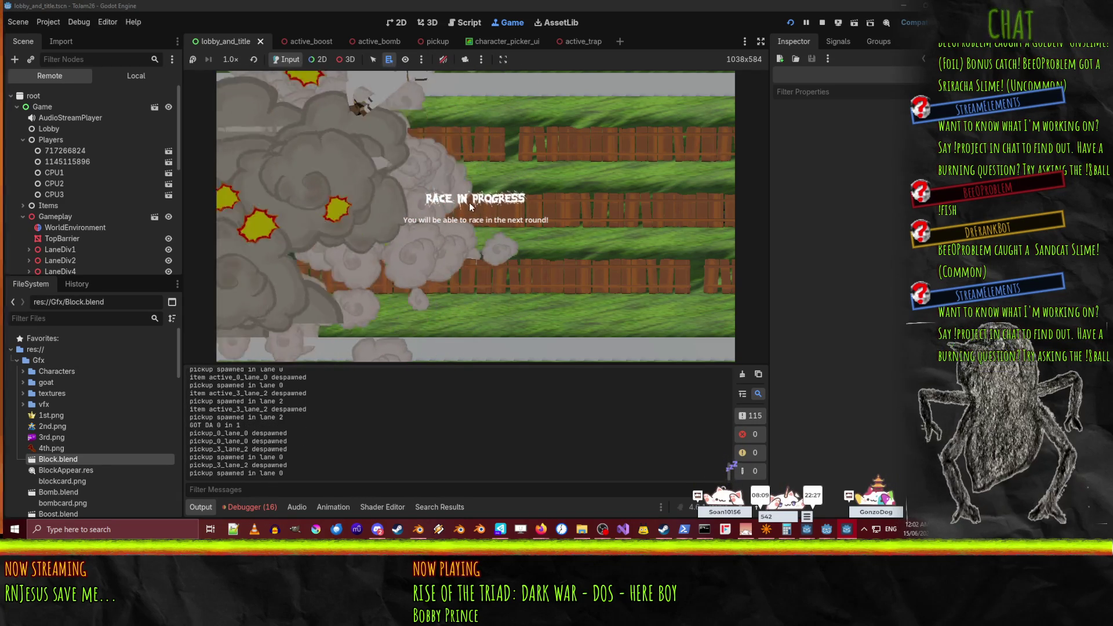
click(821, 22)
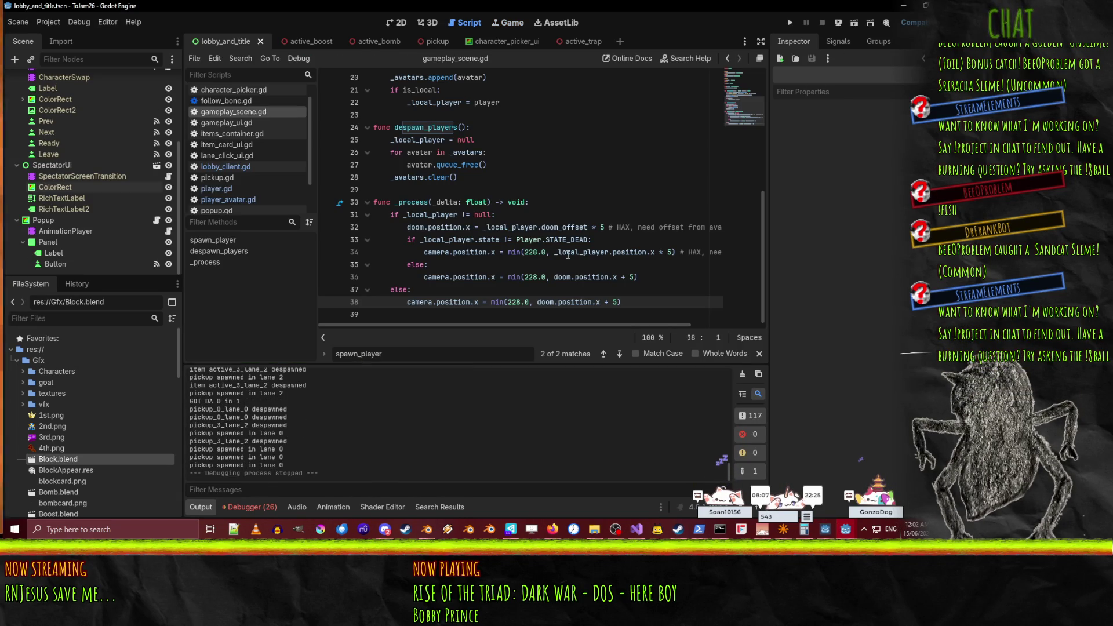
click(648, 266)
scroll(650, 265, up, 1)
click(538, 264)
scroll(540, 269, down, 1)
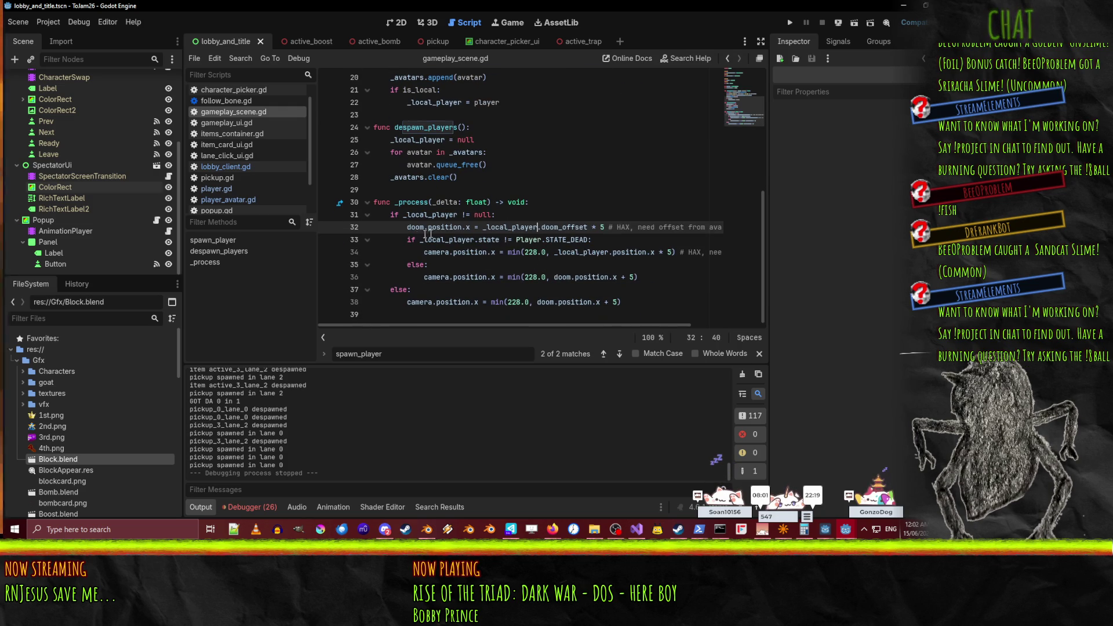
scroll(510, 233, up, 5)
scroll(548, 239, up, 2)
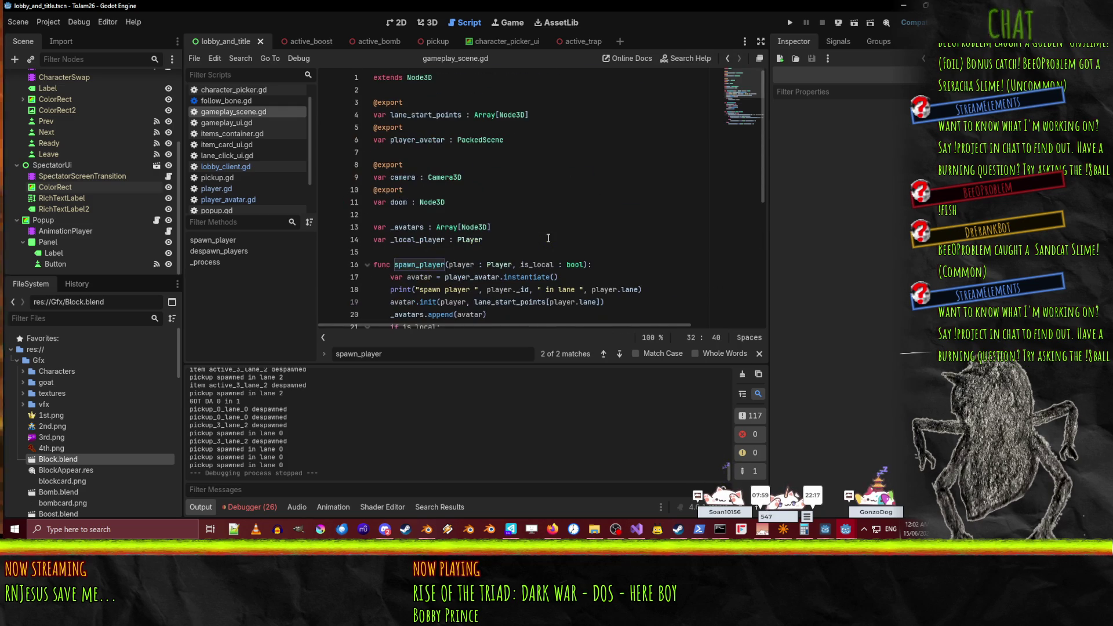
double_click(397, 229)
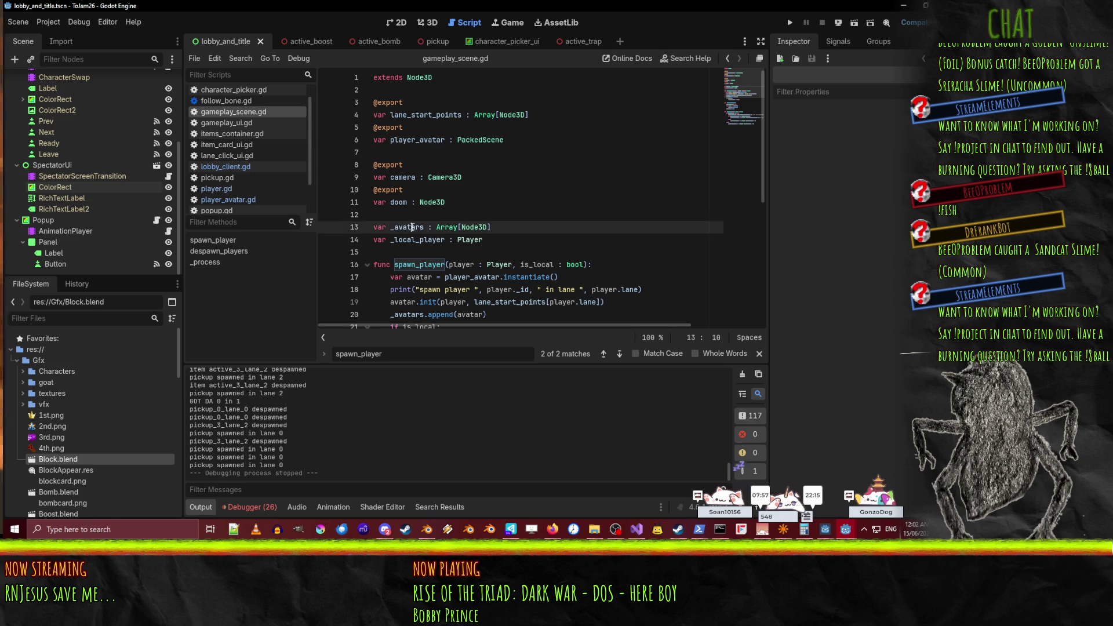
scroll(545, 229, down, 6)
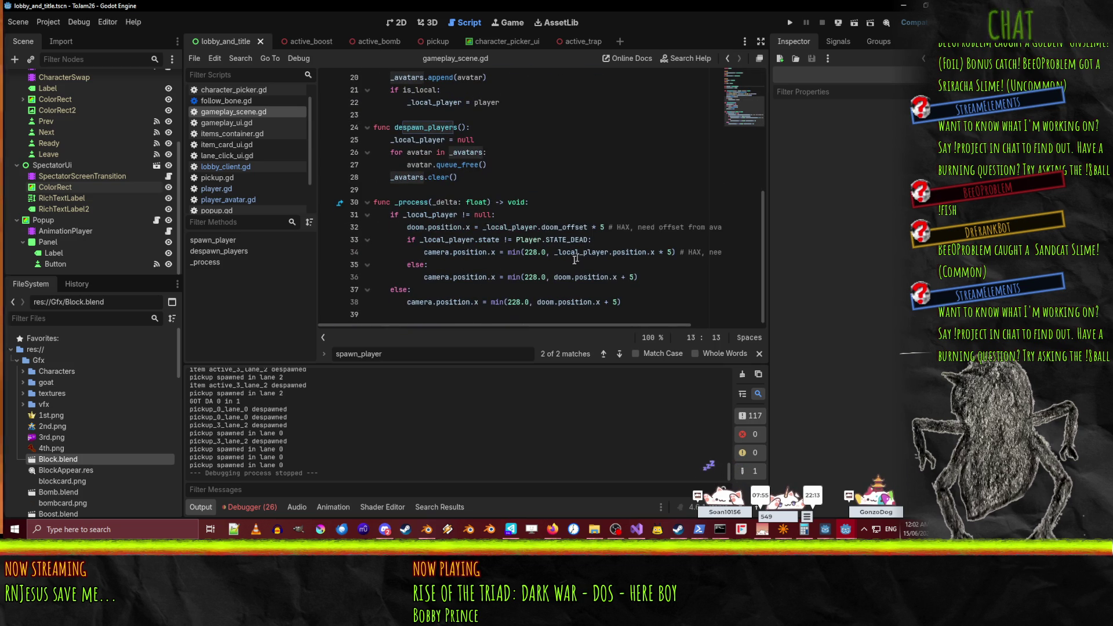
scroll(500, 239, up, 1)
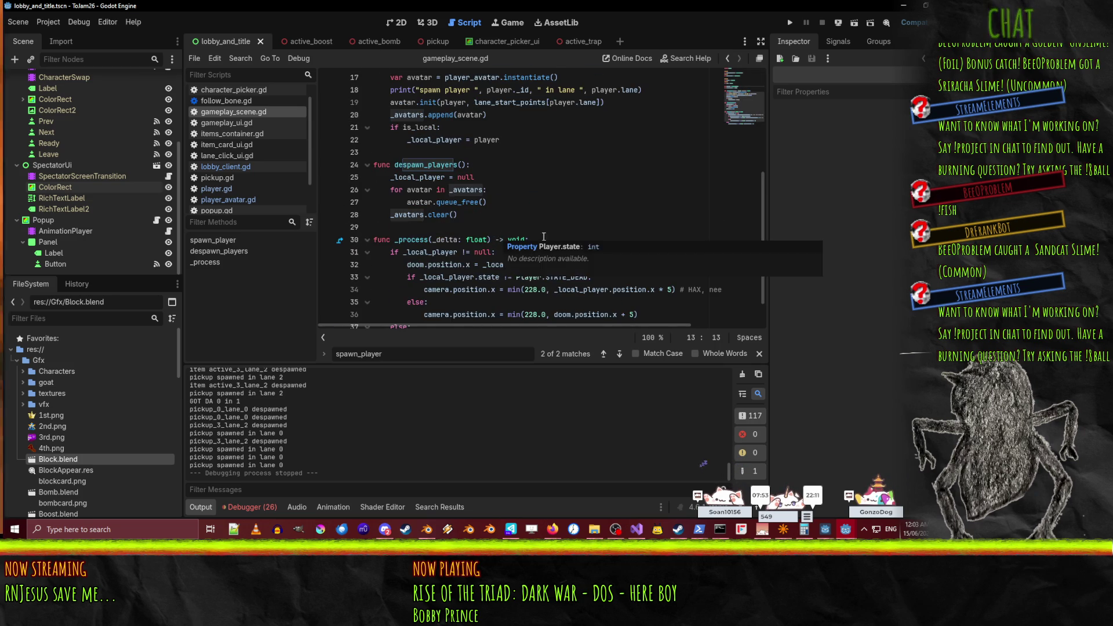
scroll(544, 236, up, 4)
scroll(573, 243, down, 2)
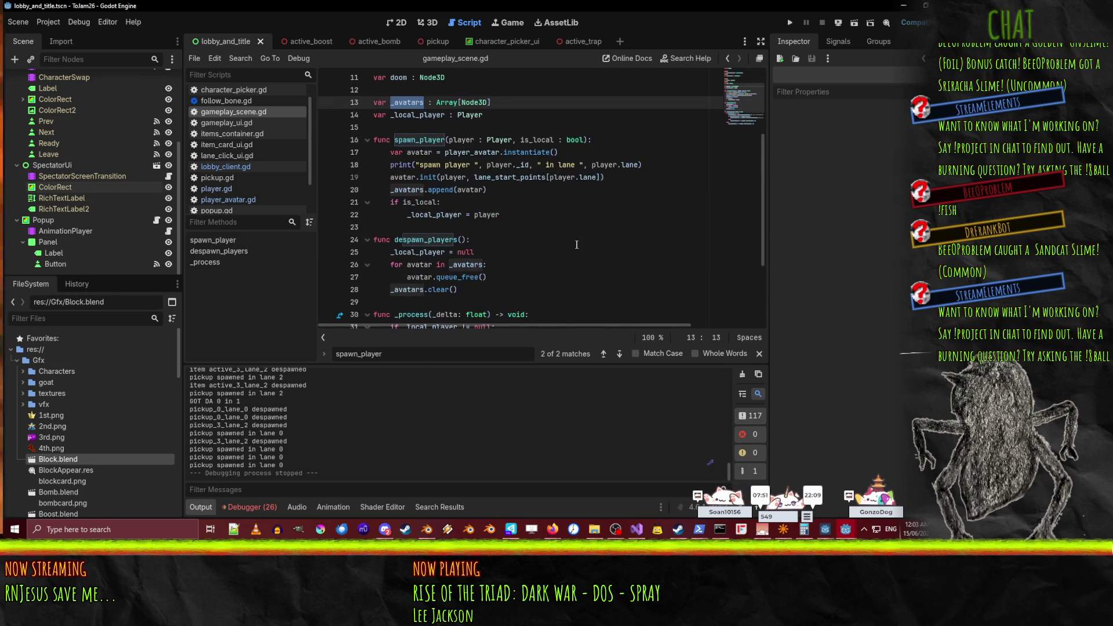
scroll(576, 245, up, 1)
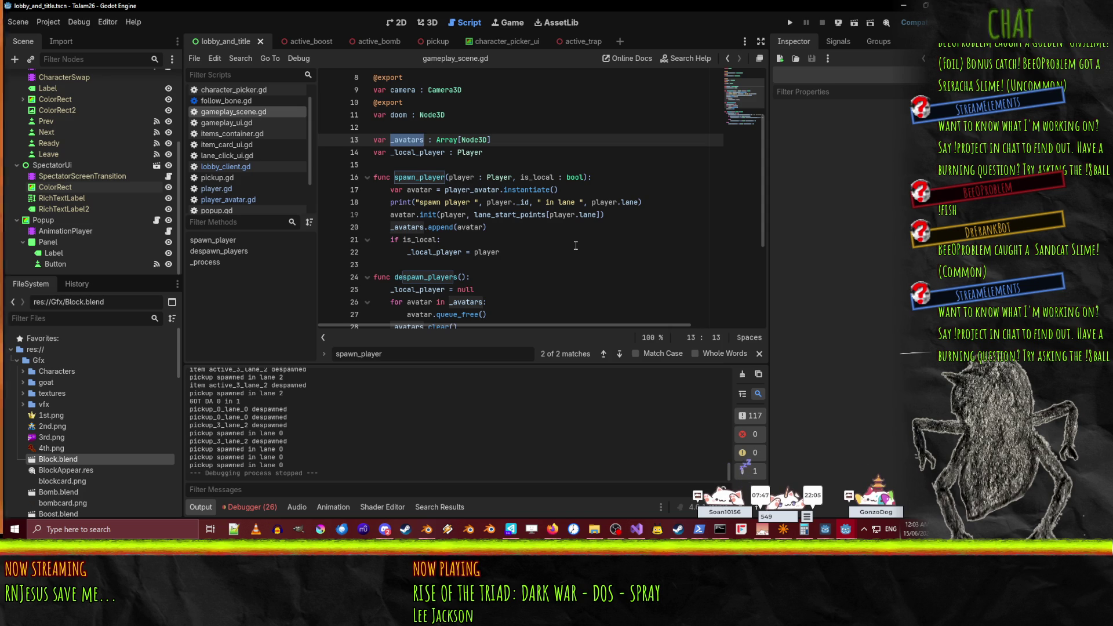
scroll(553, 249, up, 2)
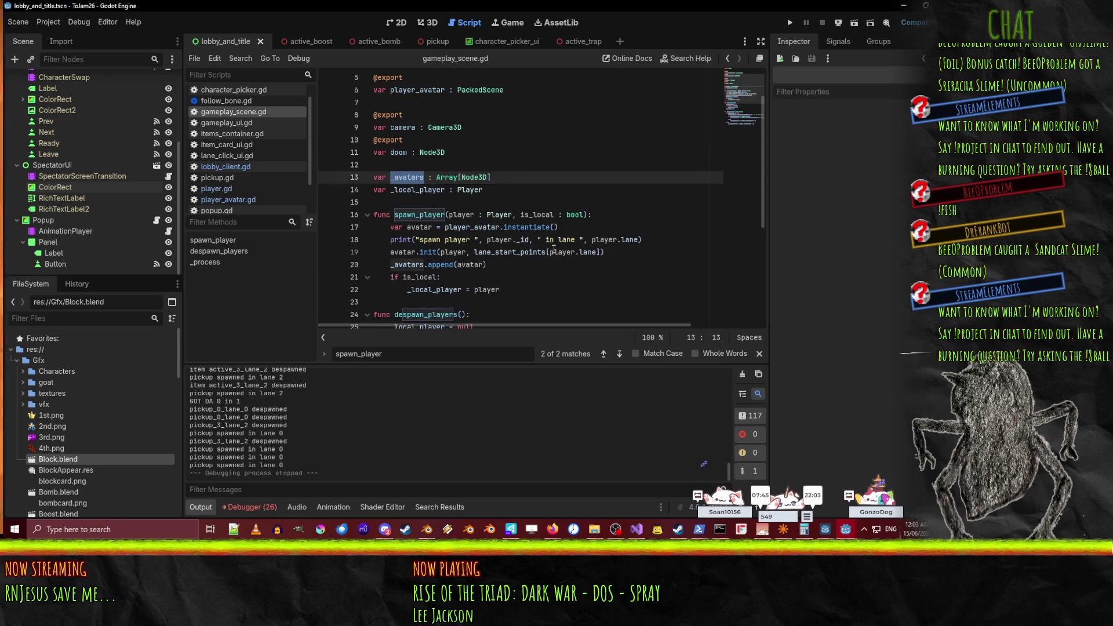
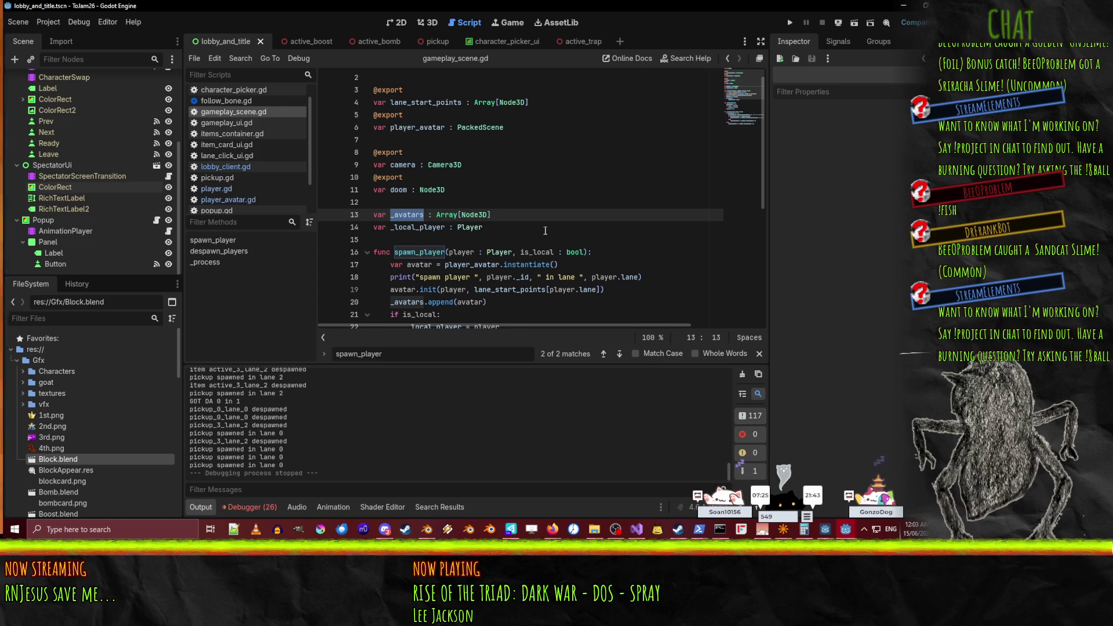
- Add '# TODO: need way to be told of DOOM position as spectator!' at the top of _process
scroll(546, 228, down, 6)
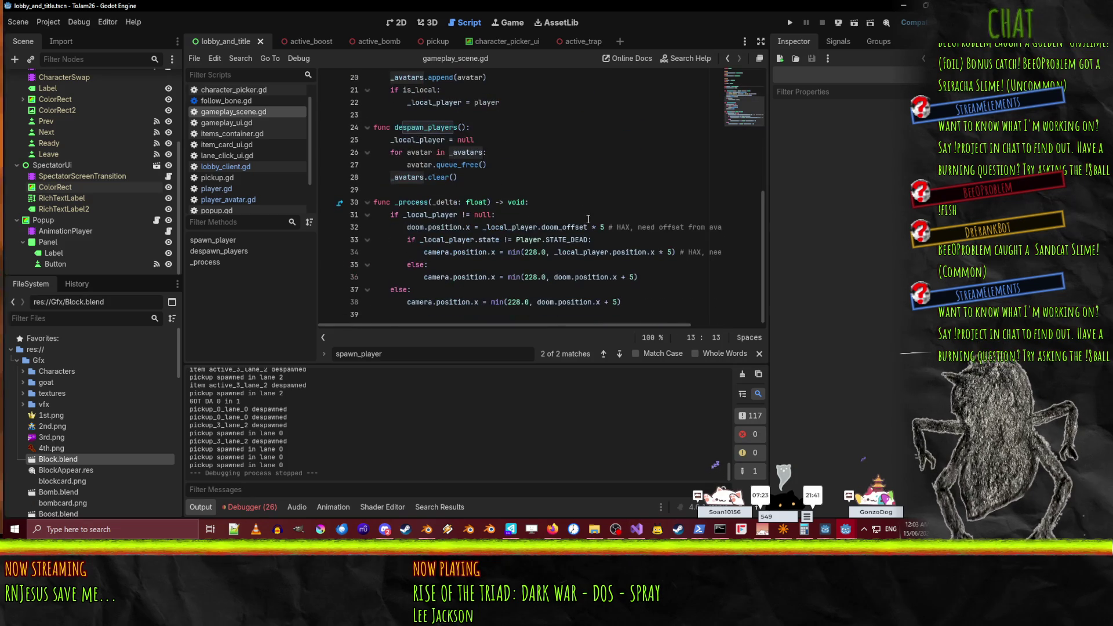
click(554, 207)
key(Return)
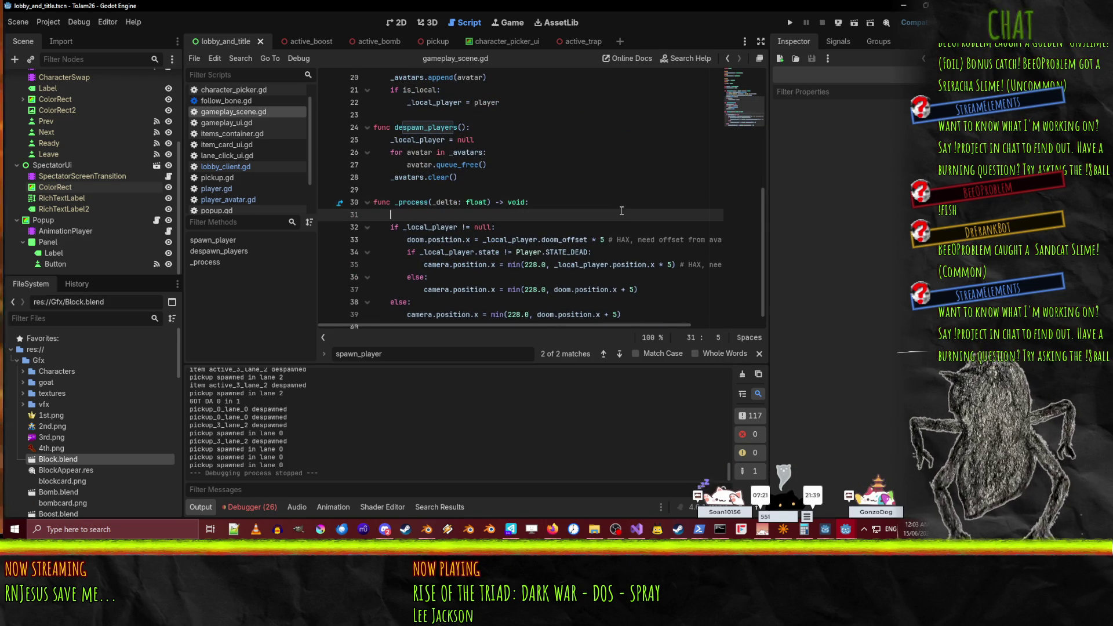
text(# TODO)
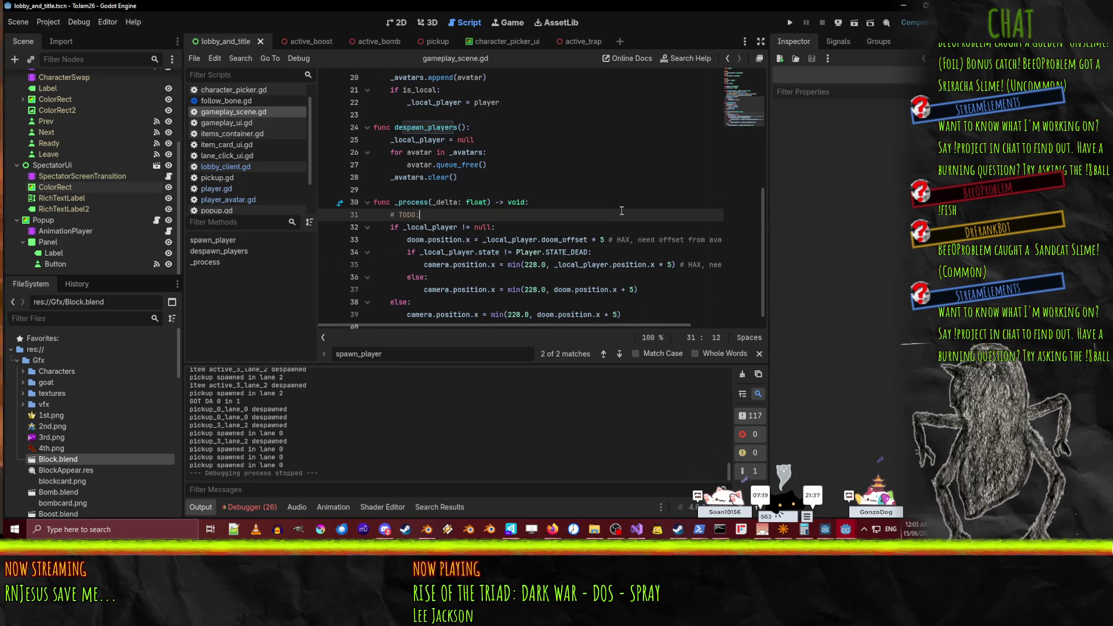
text(: need way to be told of )
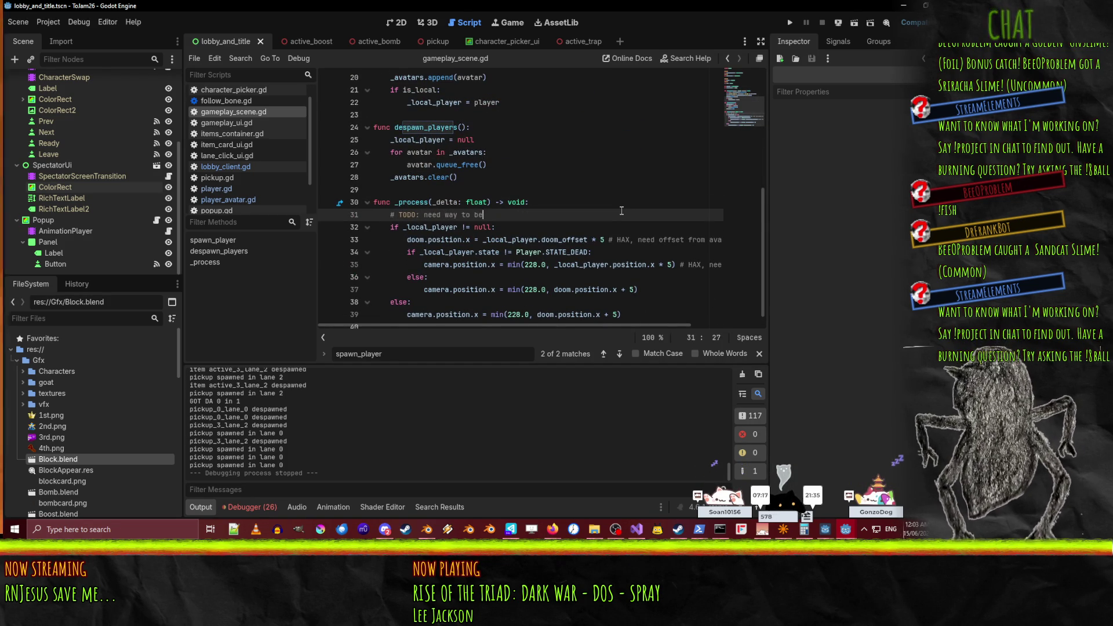
text(DOOM position as )
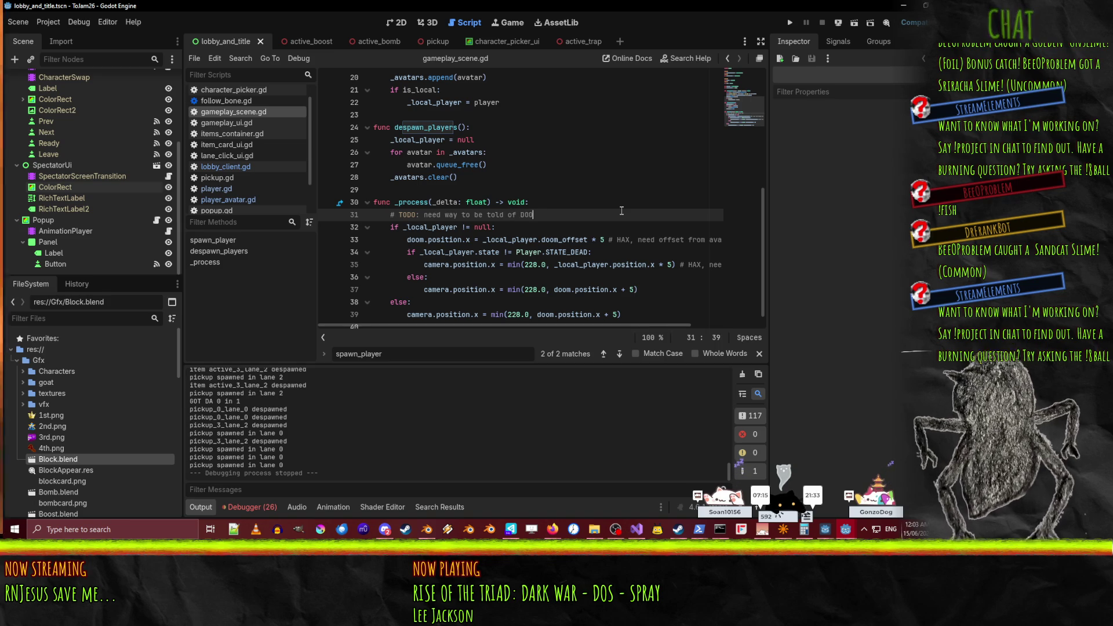
text(spectator!)
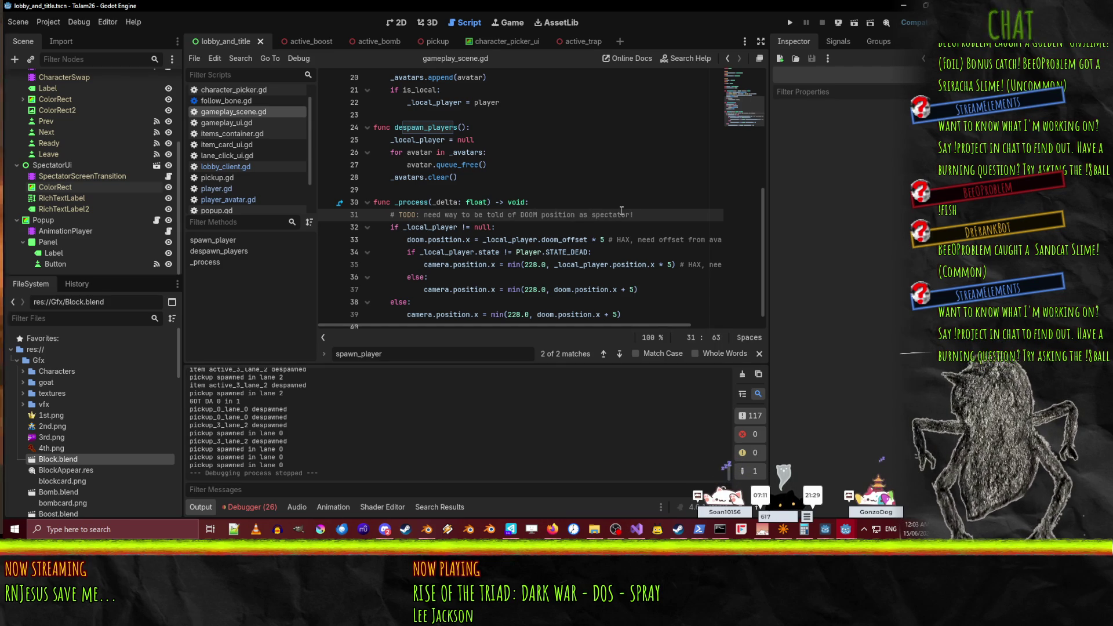
- Check the _local_player, player_avatar and _avatars declarations, then select doom.position.x + on line 39
scroll(511, 211, up, 5)
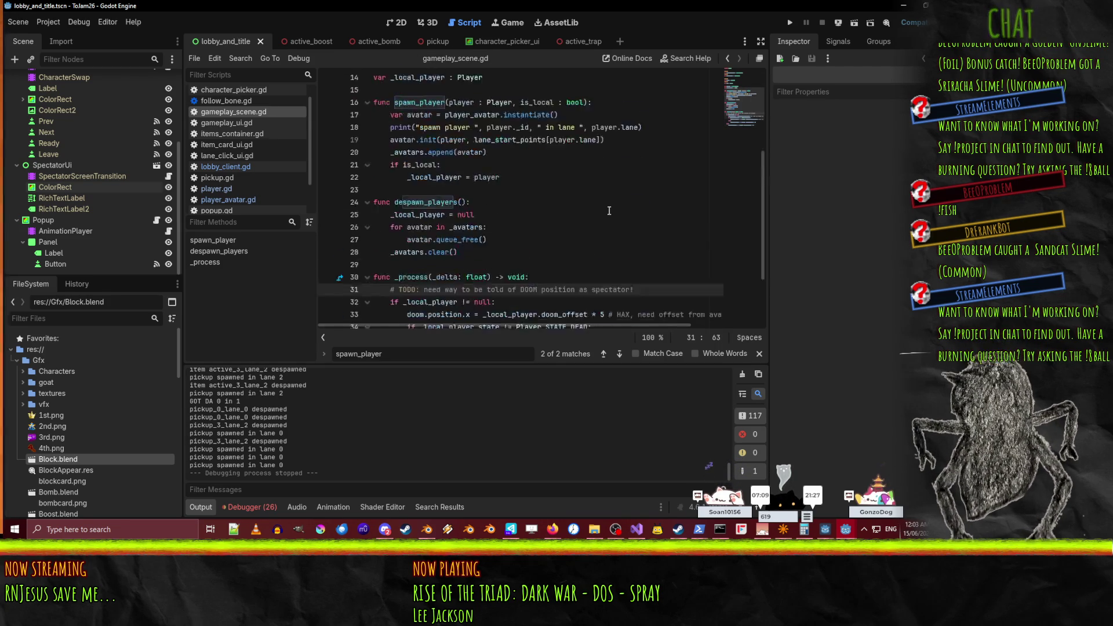
scroll(406, 152, down, 5)
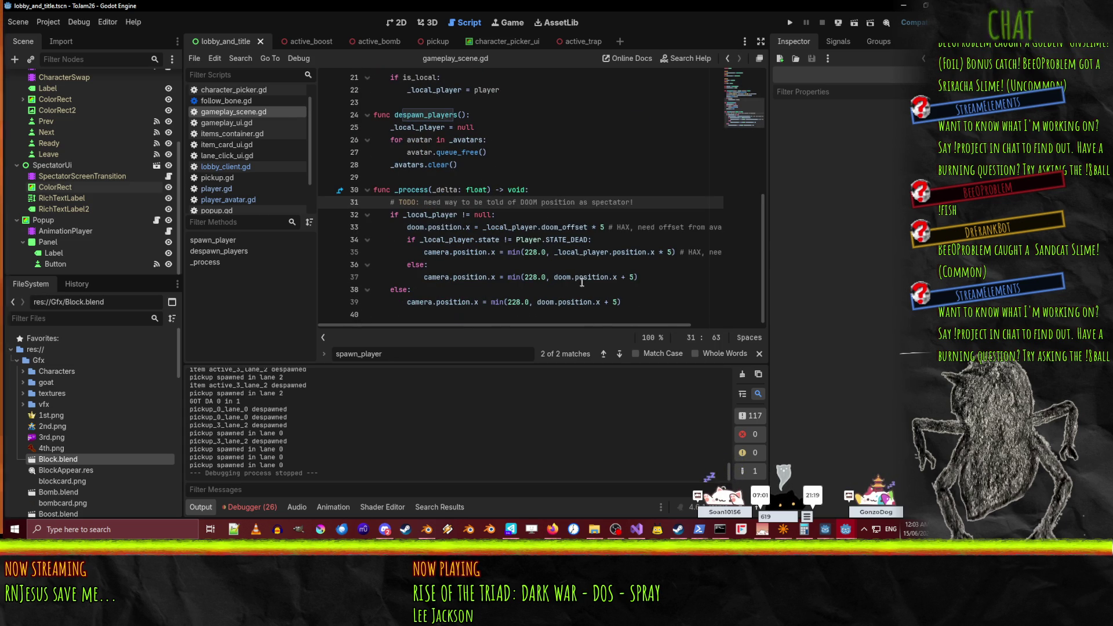
click(545, 301)
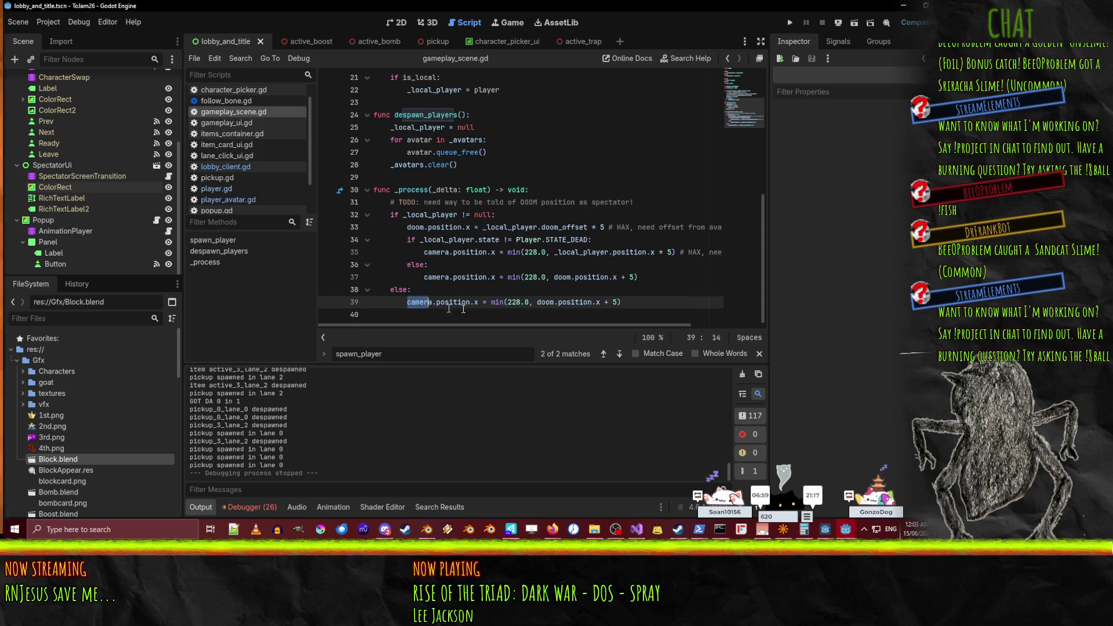
click(609, 251)
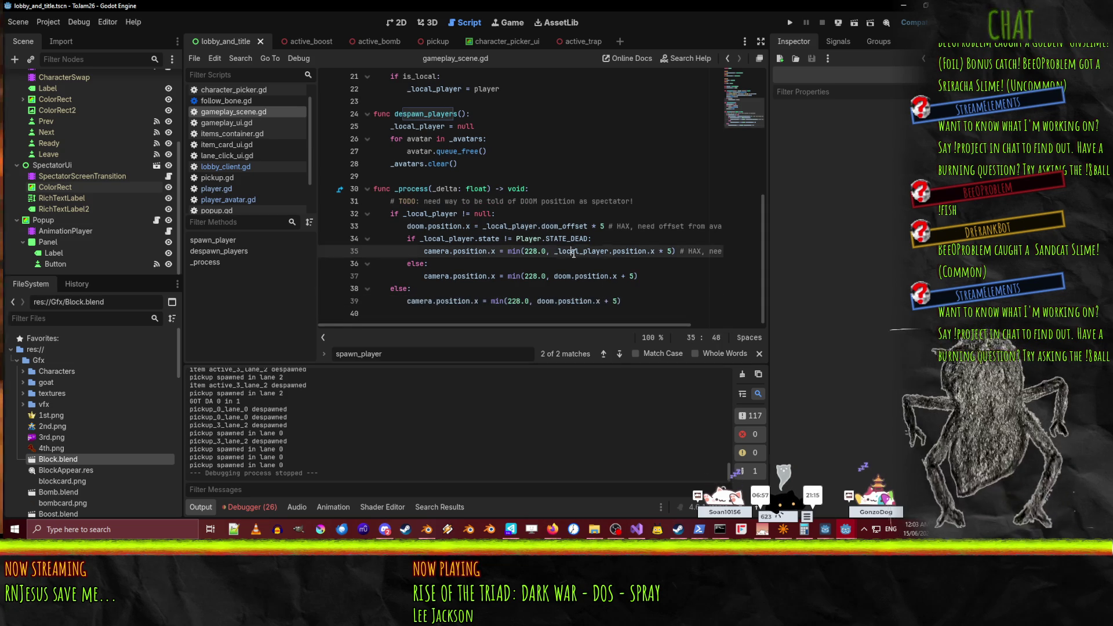
scroll(684, 292, up, 5)
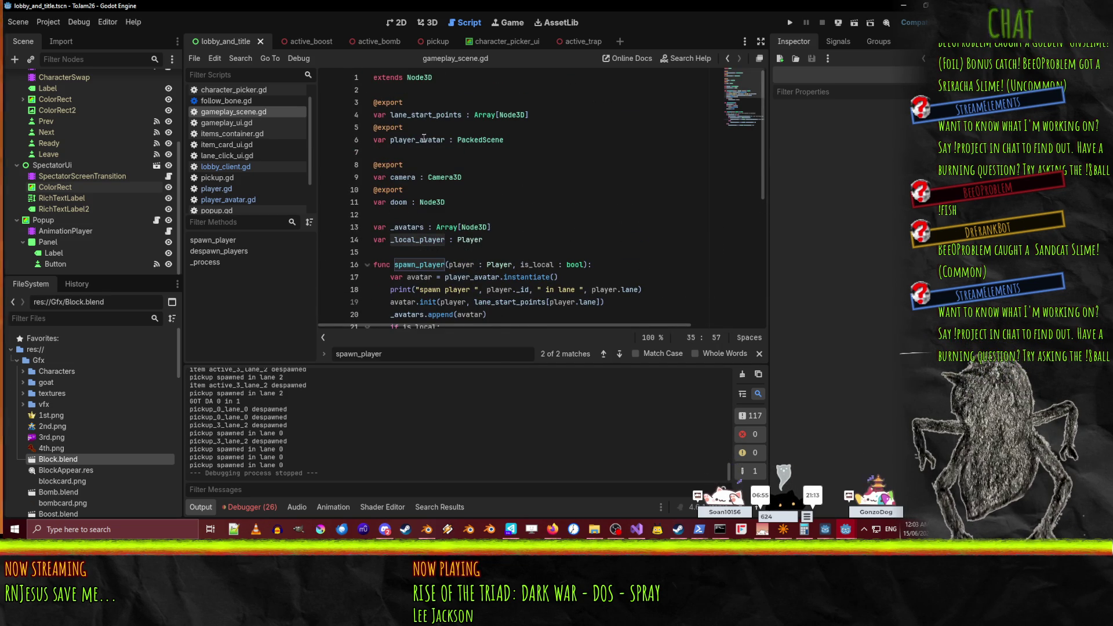
double_click(424, 139)
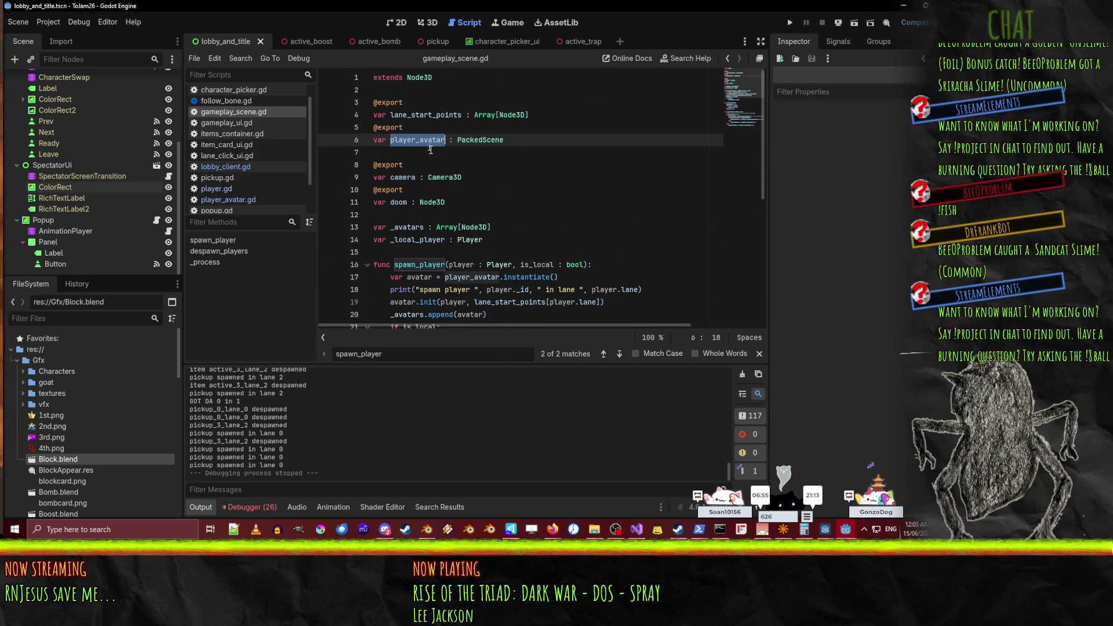
click(420, 237)
double_click(406, 226)
scroll(625, 251, down, 5)
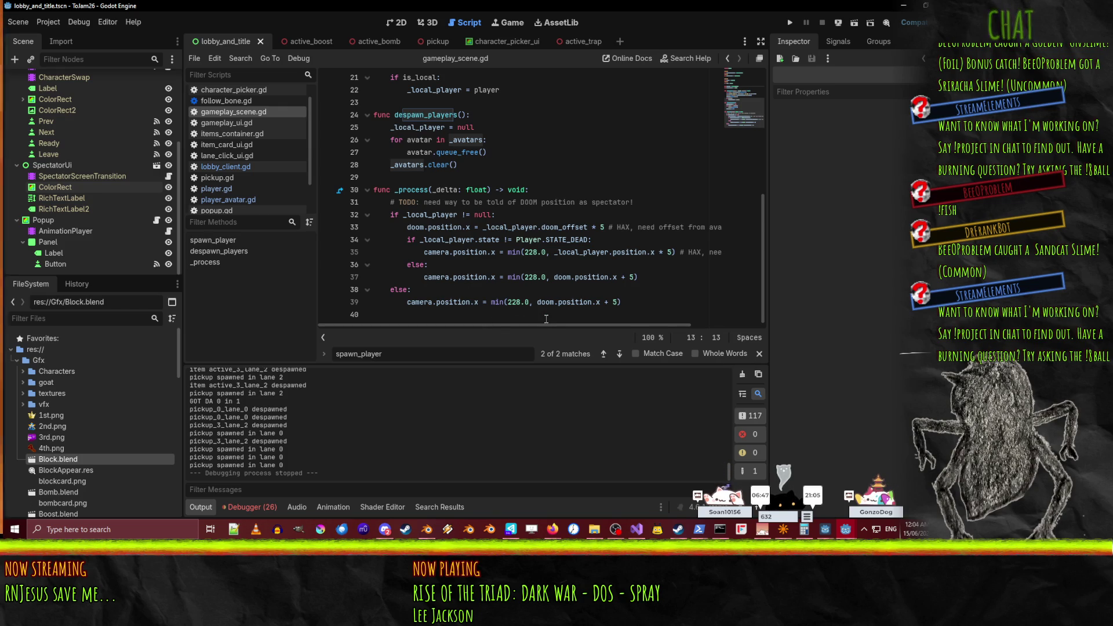
drag(538, 302, 611, 304)
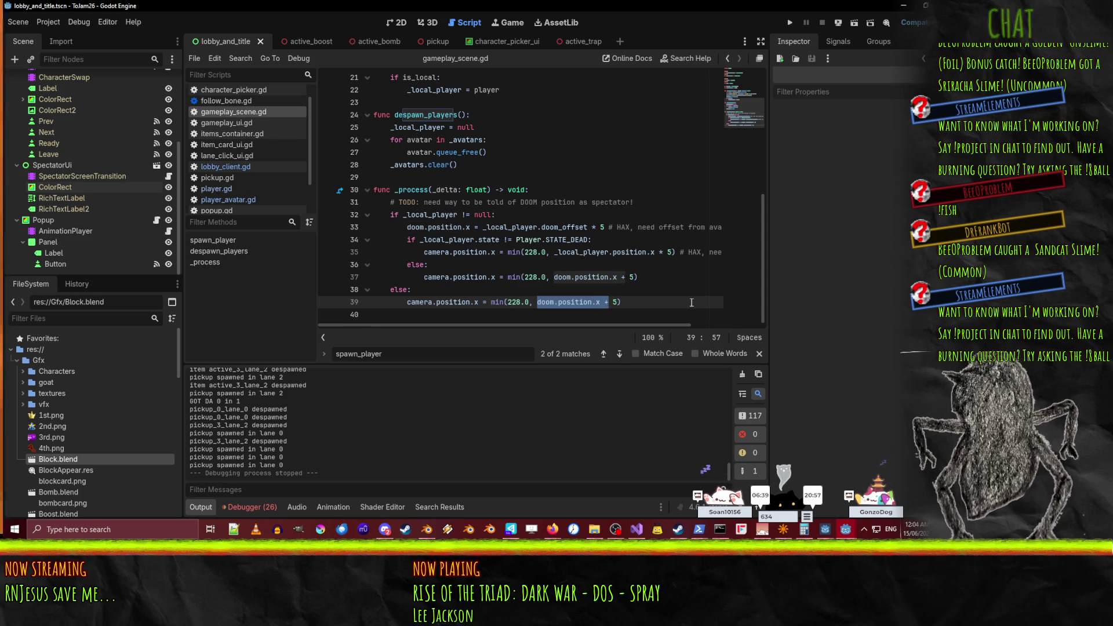
- Replace doom.position.x + 5 on line 39 with _avatars[0].position.x and save gameplay_scene.gd
text(_avatars.)
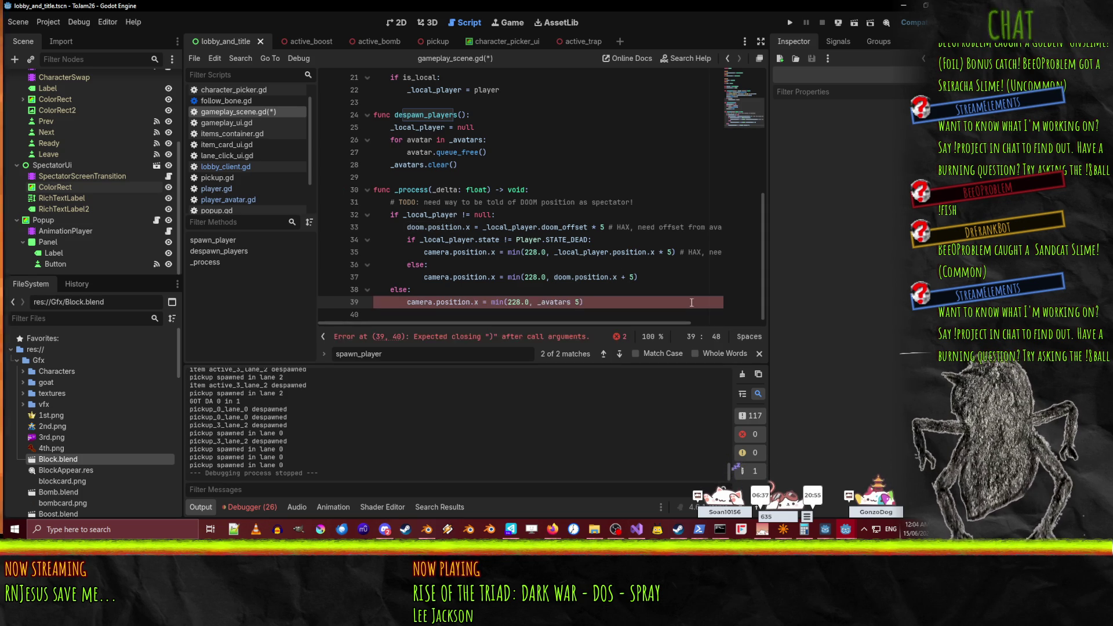
text(position.x)
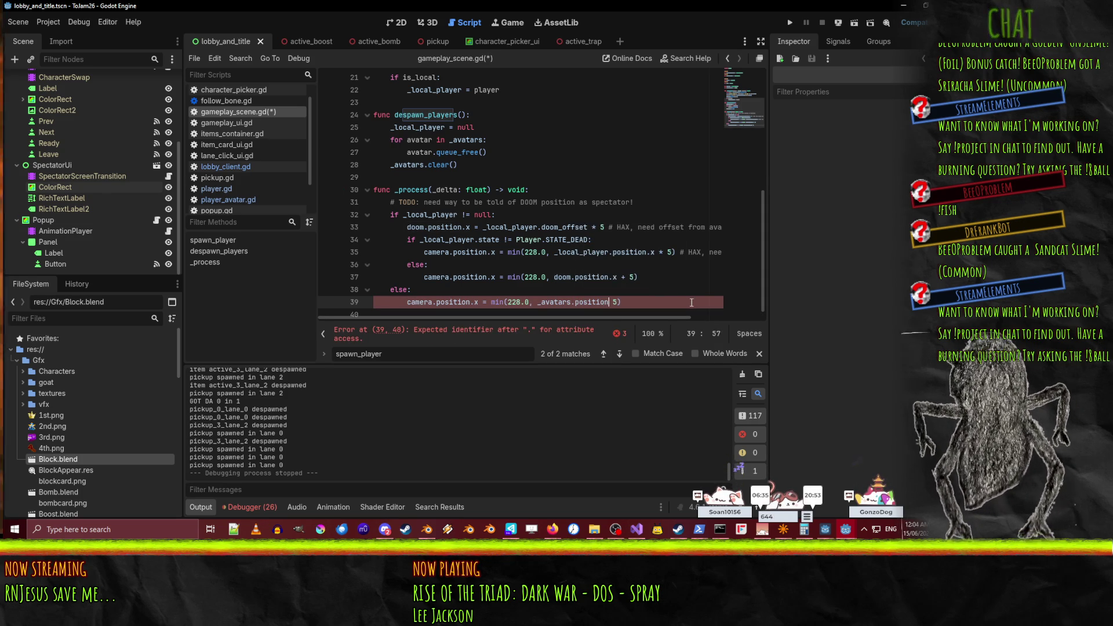
text( + )
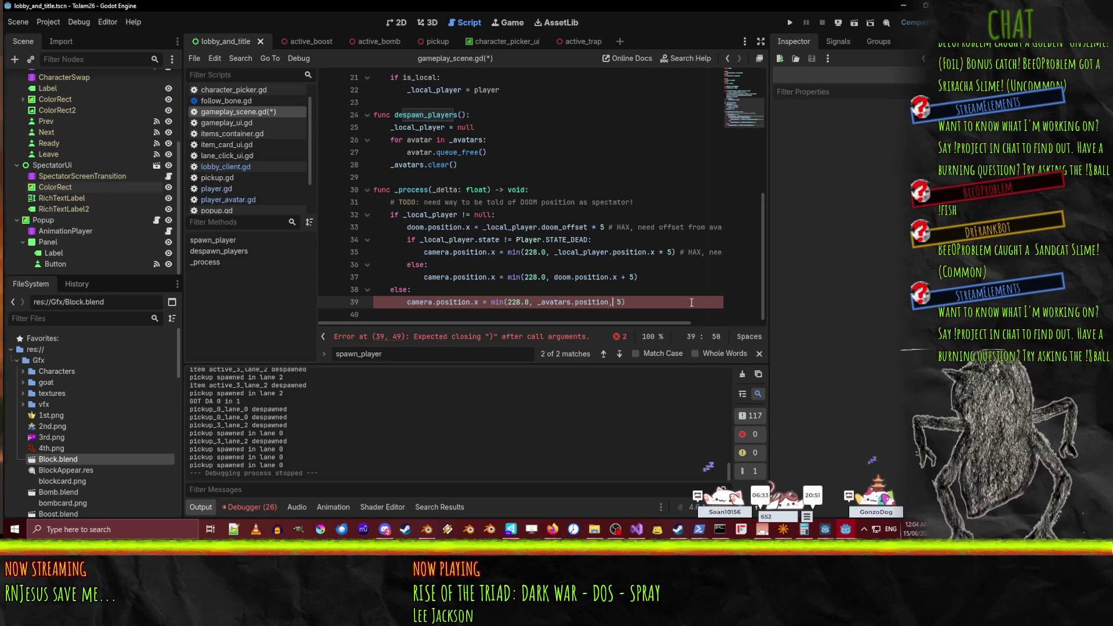
text(5)
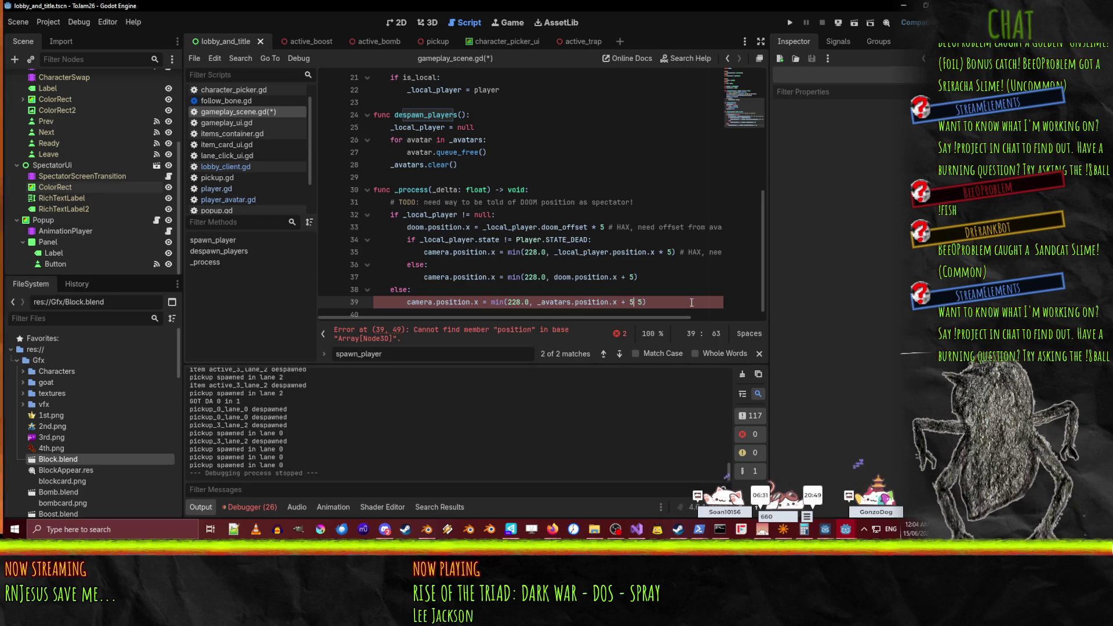
key(Left)
key(Left)
key(Left)
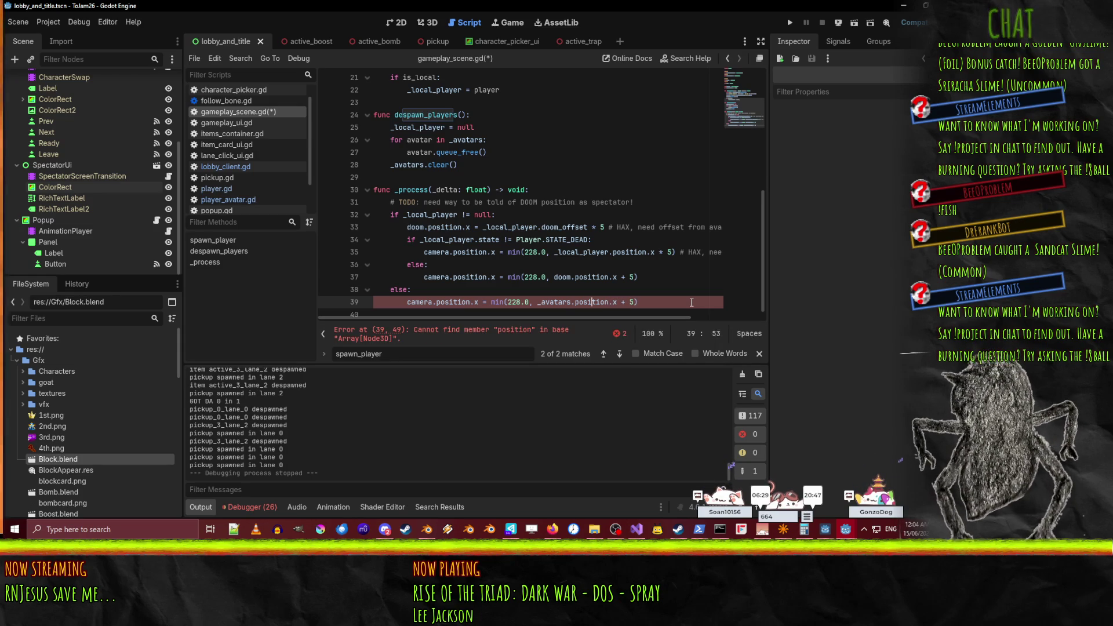
text(])
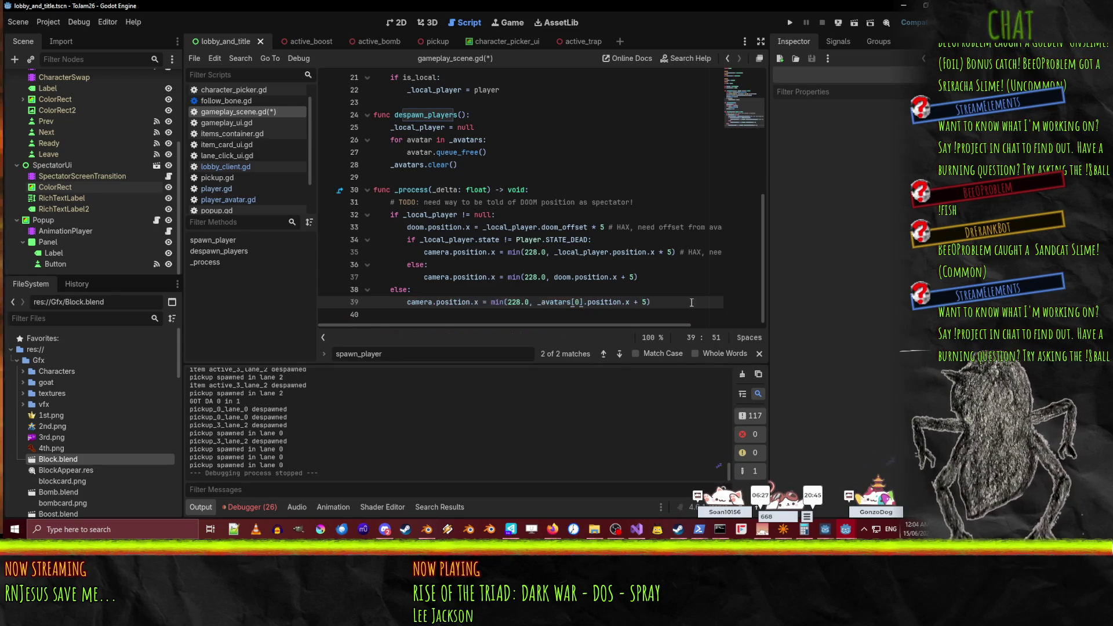
key(Right)
key(Right)
key(Right)
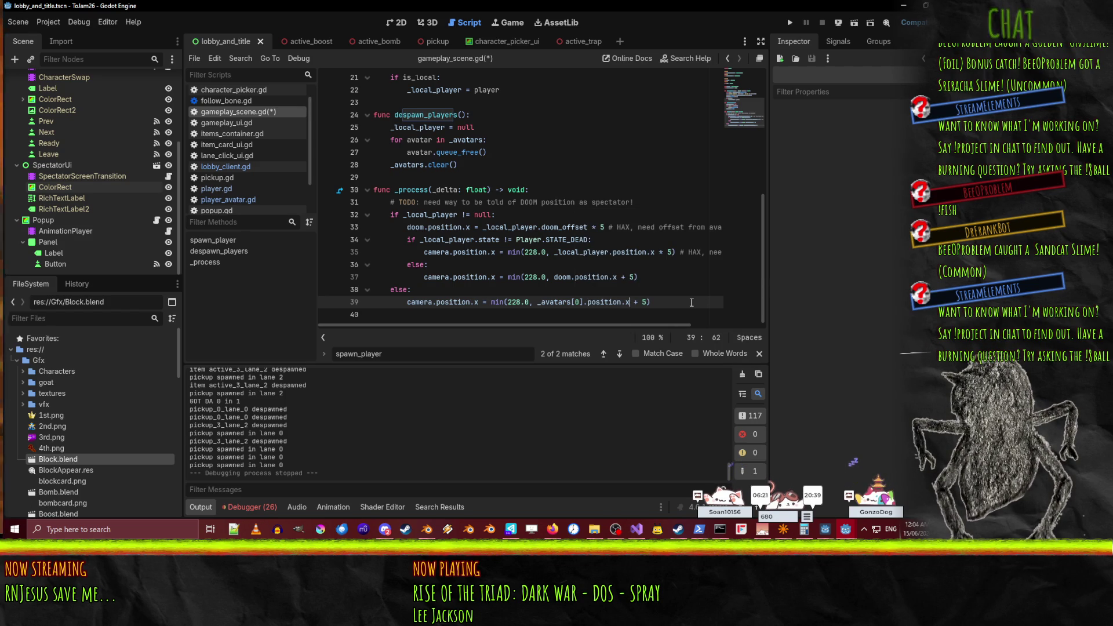
key(Delete)
key(ctrl+s)
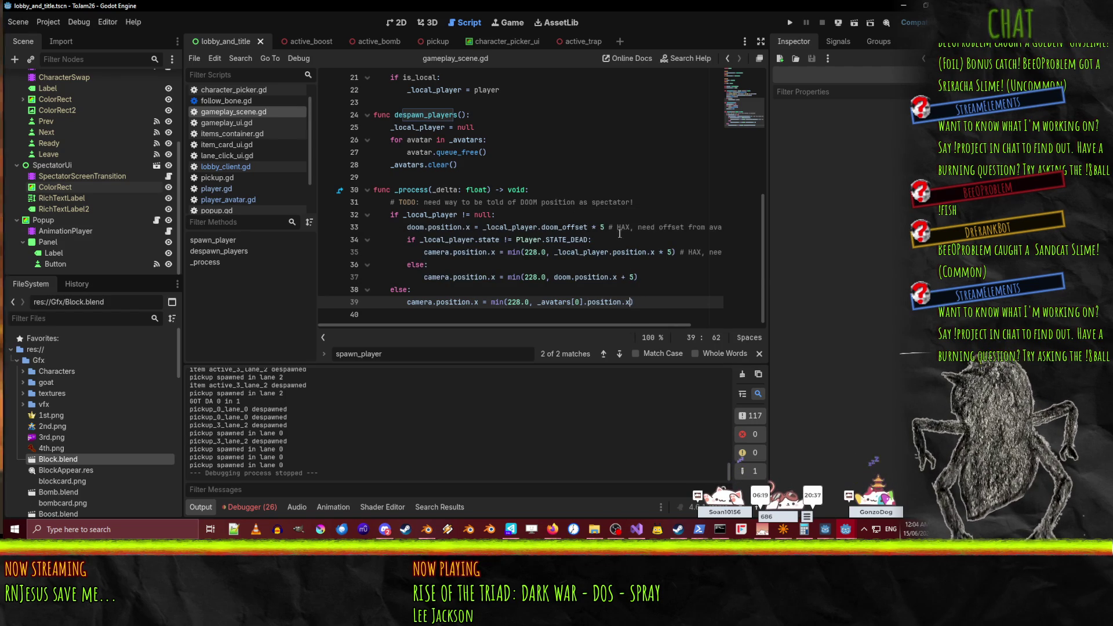
- After the index-error crash, change else to elif len(_avatars) > 0: on line 38, save, and relaunch
click(790, 24)
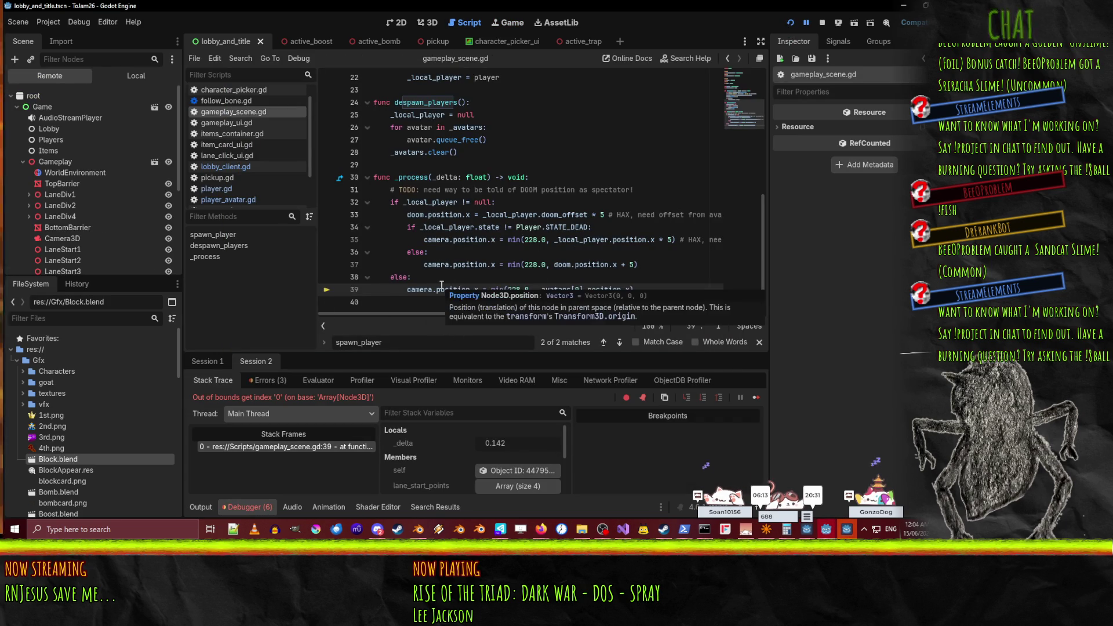
click(821, 23)
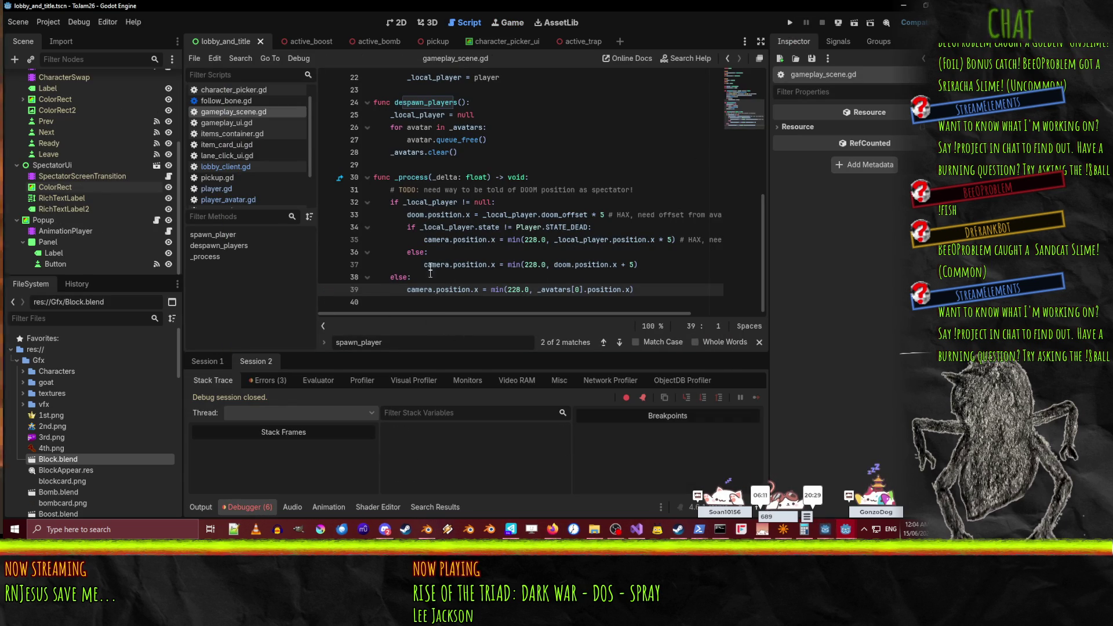
click(525, 275)
key(BackSpace)
text(if len(_av)
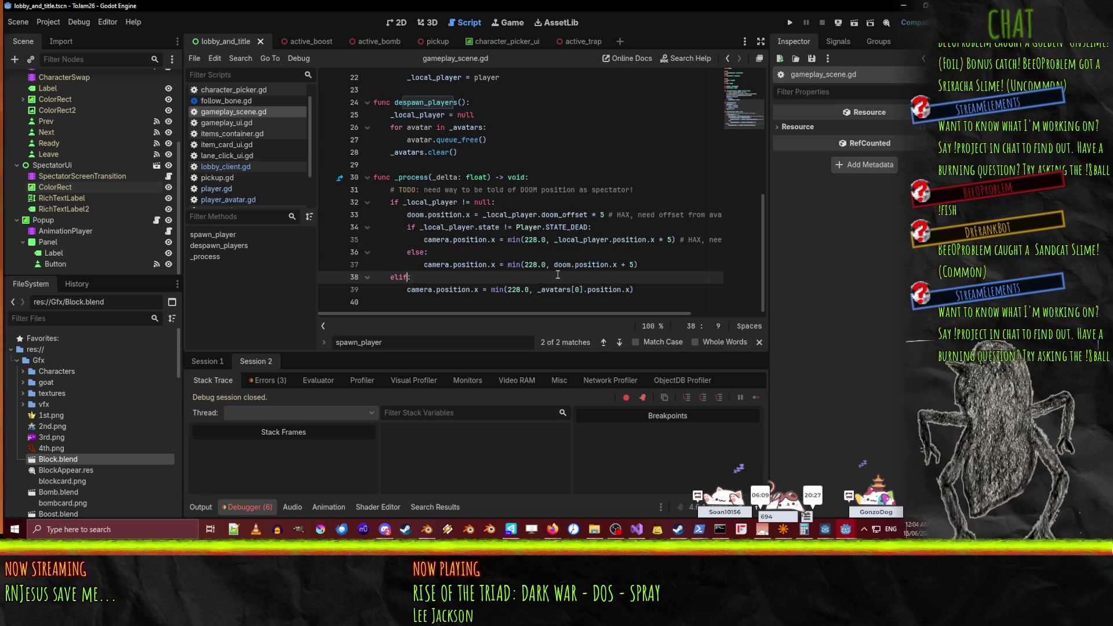
text(atarts)
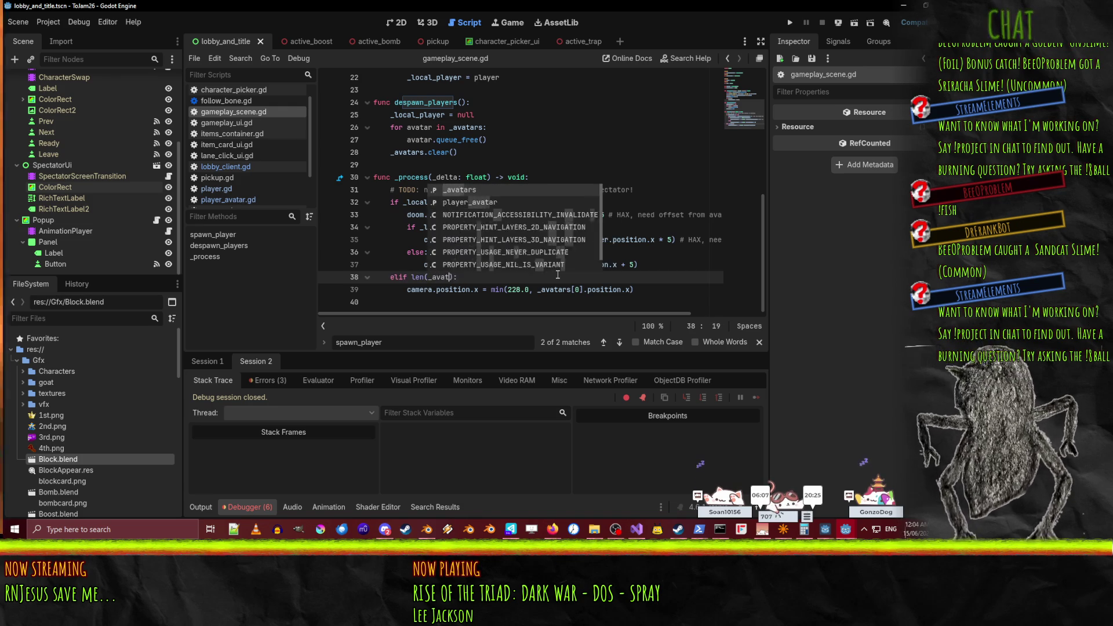
key(BackSpace)
key(BackSpace)
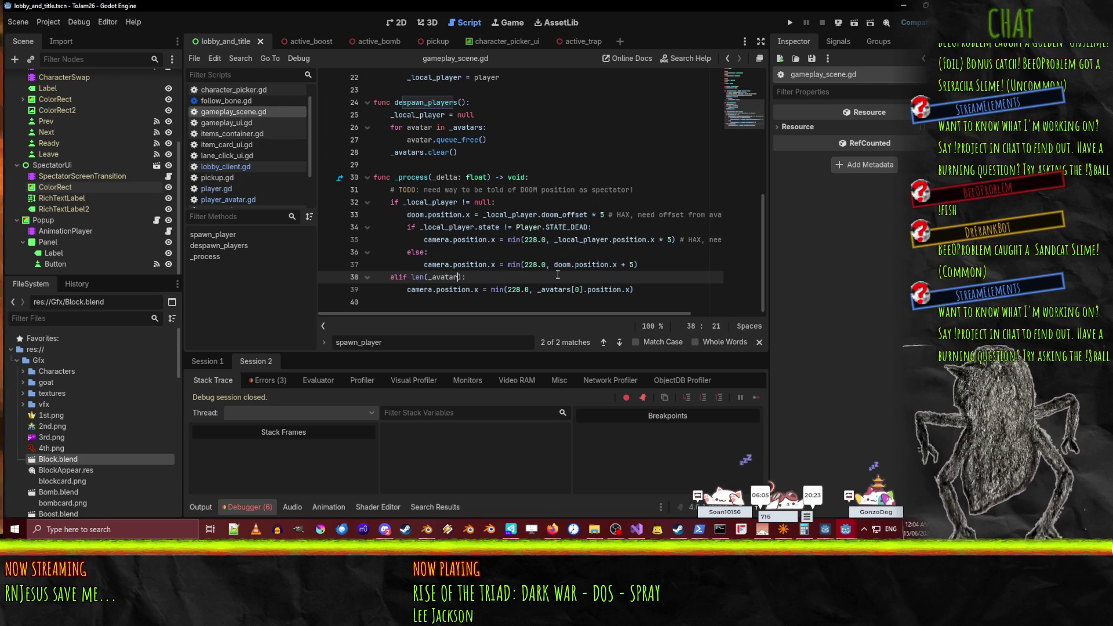
text(s > 0)
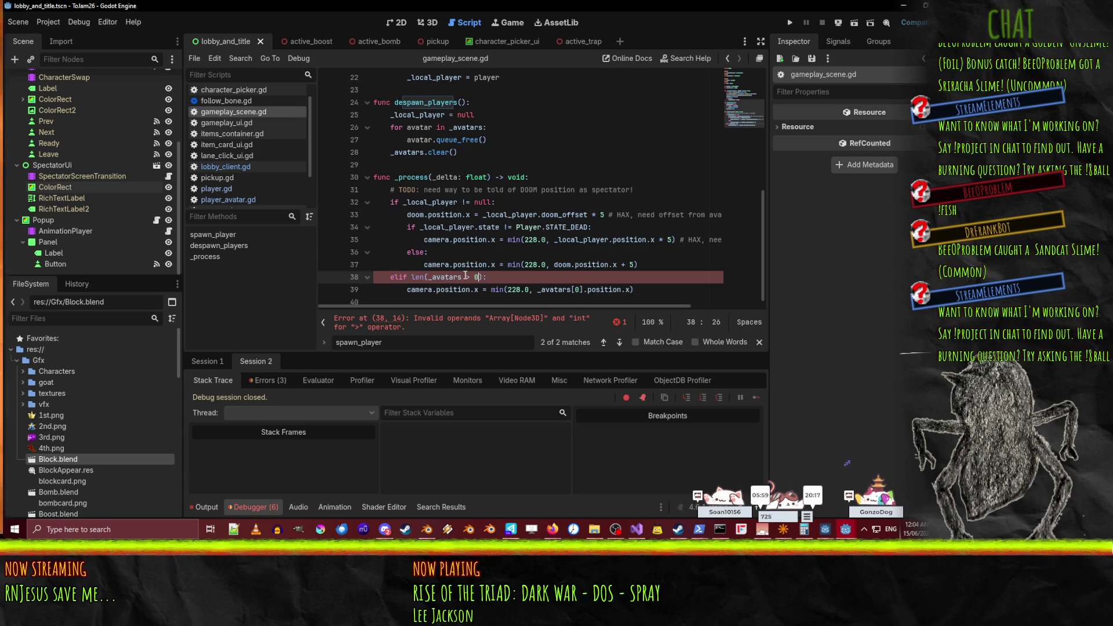
text())
key(ctrl+s)
key(F5)
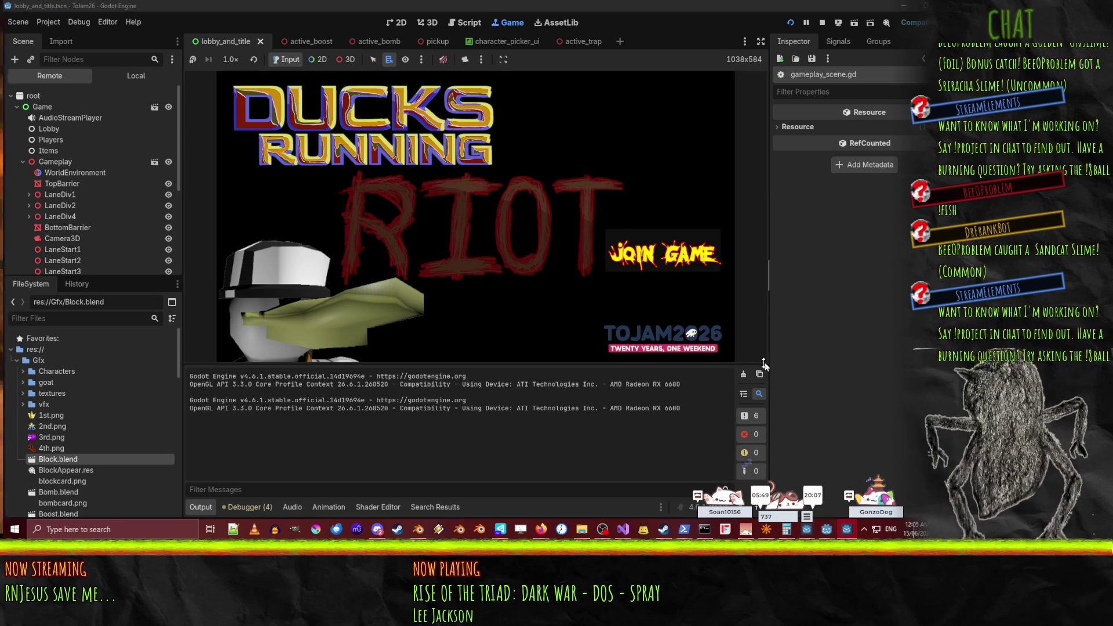
- Bring the second ToJam26 (DEBUG) client forward and choose JOIN GAME to spectate the running race
mouse_move(806, 529)
mouse_move(863, 480)
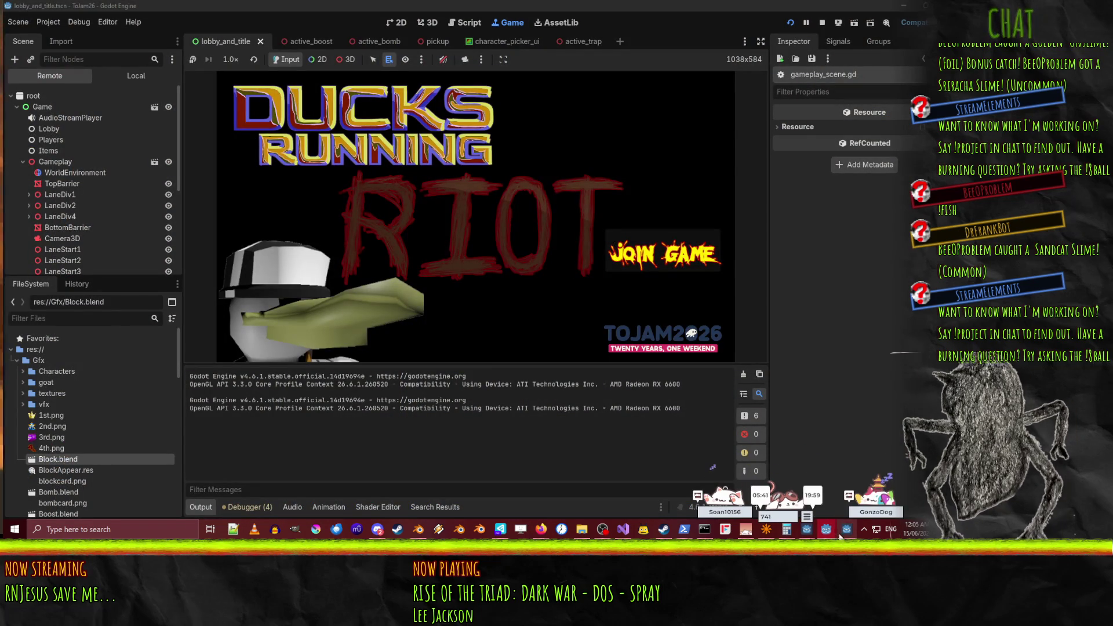
mouse_move(846, 533)
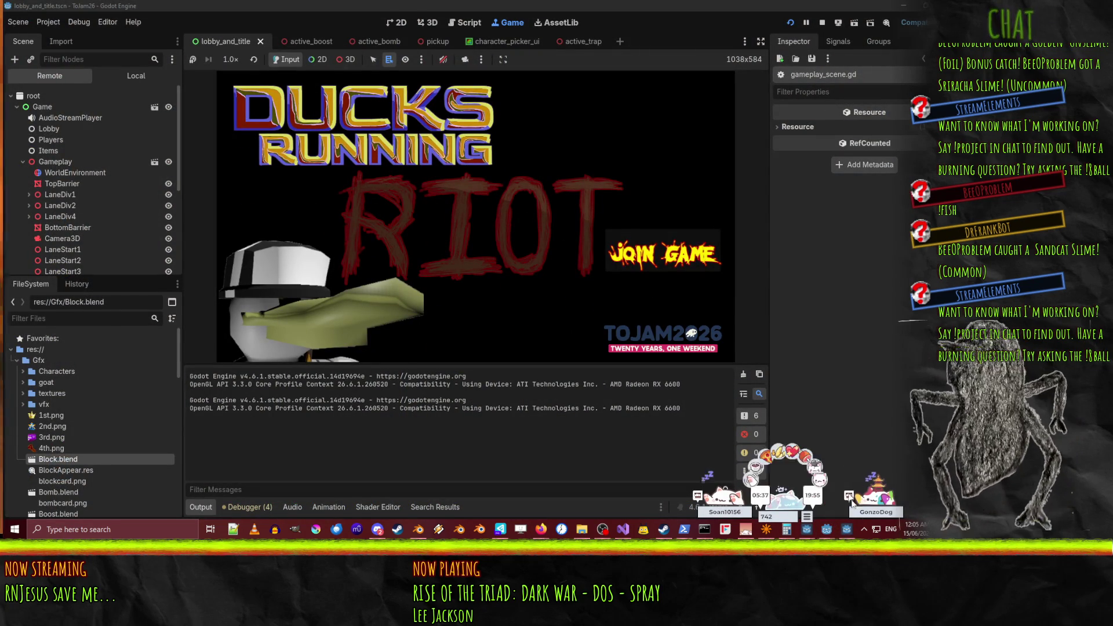
click(859, 530)
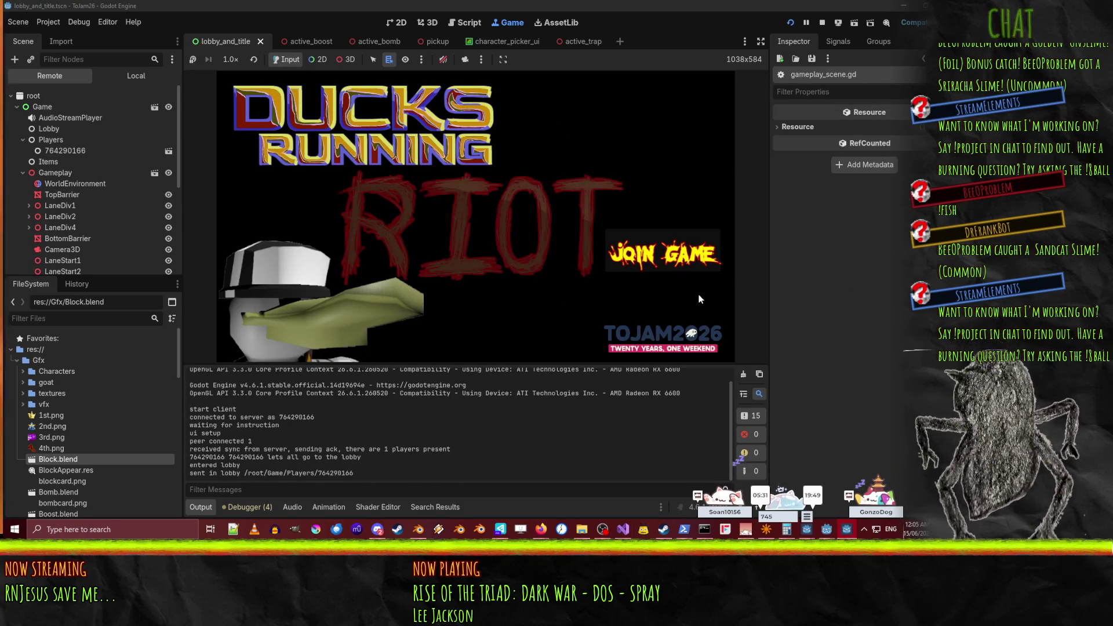
click(680, 256)
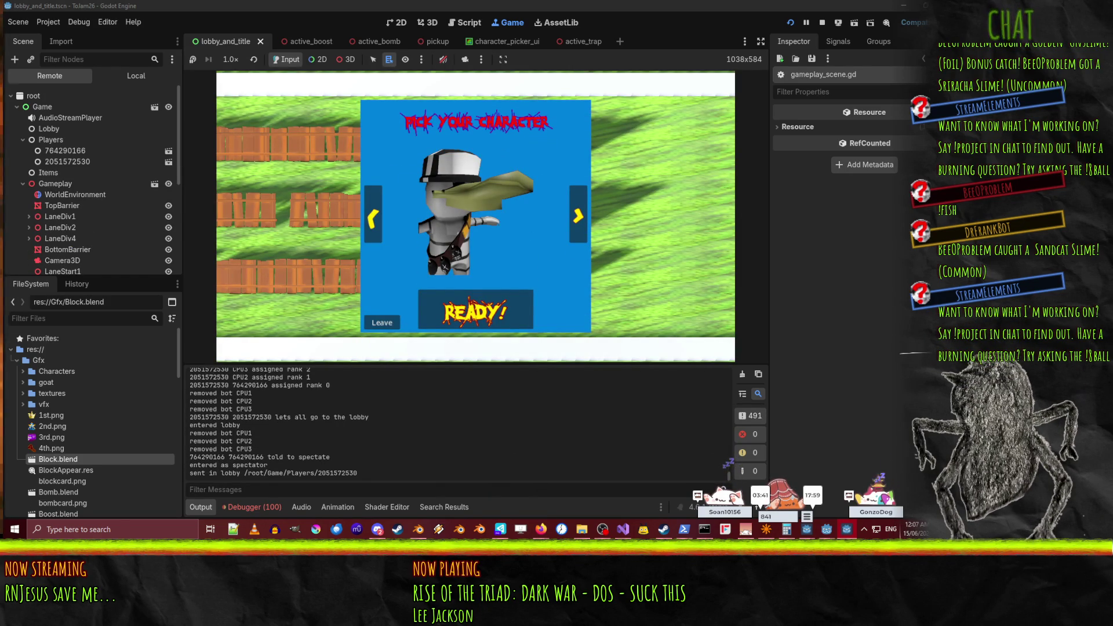
- Once the race ends and the Pick Your Character lobby appears, mark the player READY
click(478, 317)
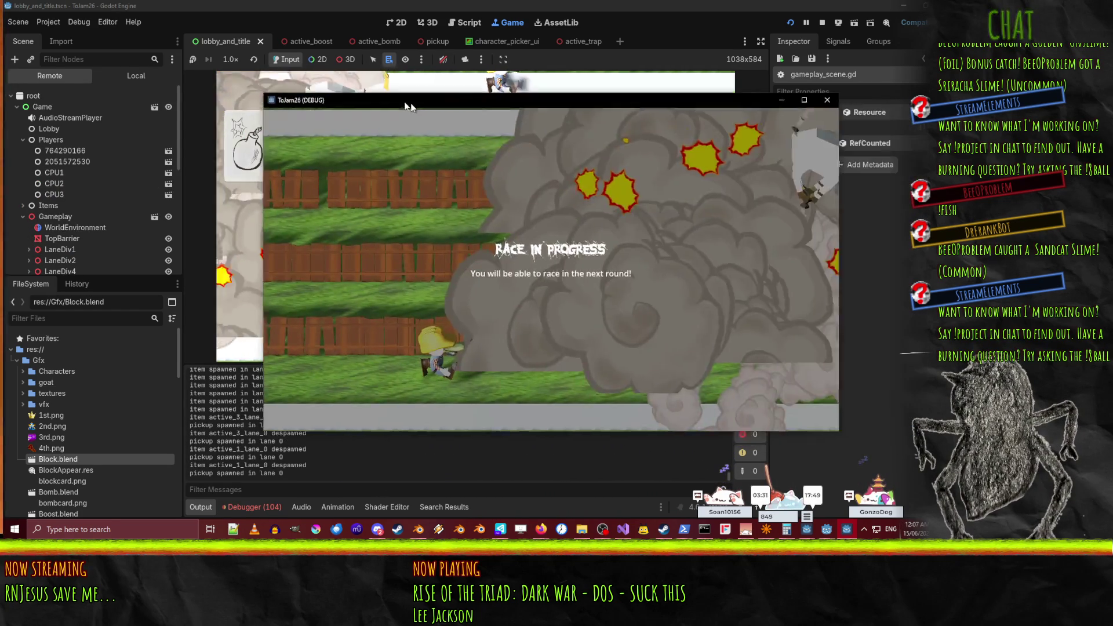
- Drop blocks into lanes 1 and 2 and a saw trap in the top lane, then stop the game
mouse_move(430, 107)
mouse_down()
mouse_move(412, 114)
mouse_move(1110, 145)
mouse_up()
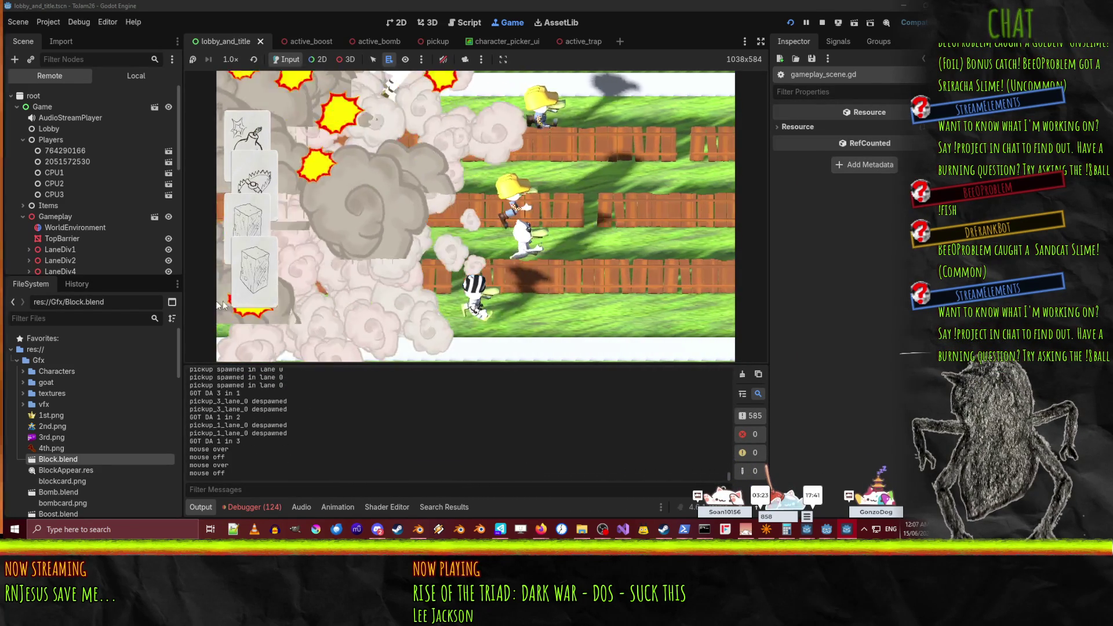
click(563, 270)
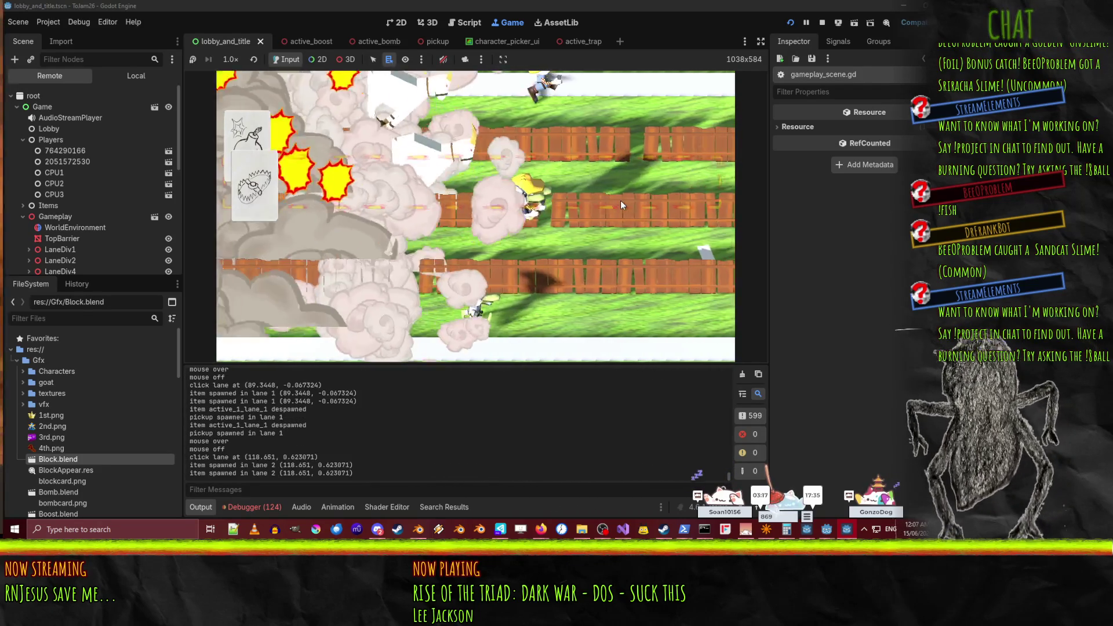
click(620, 200)
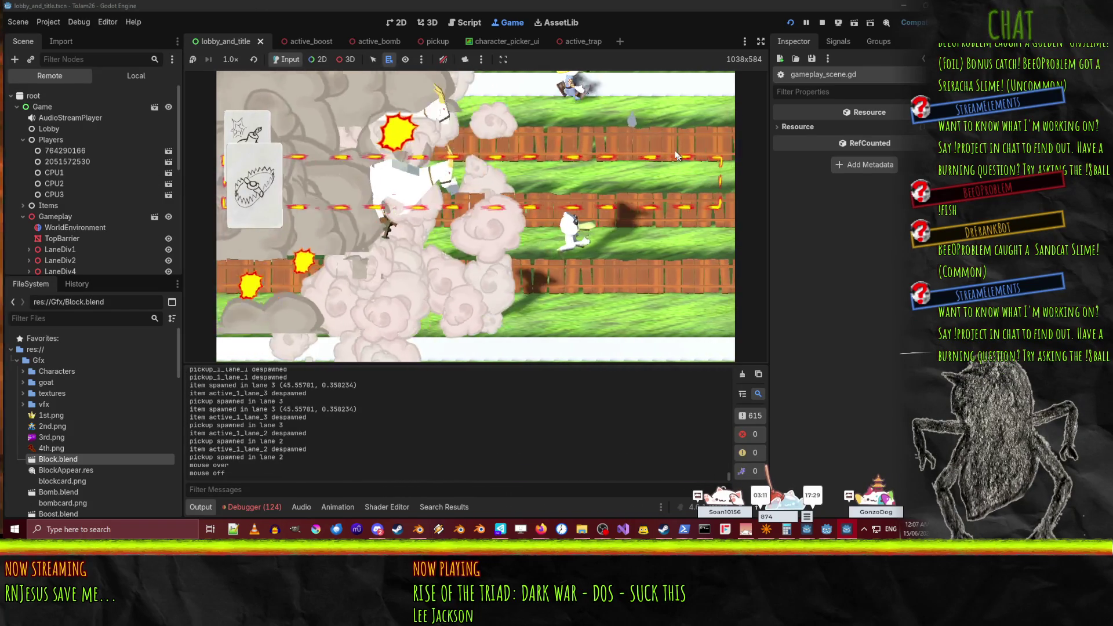
click(616, 106)
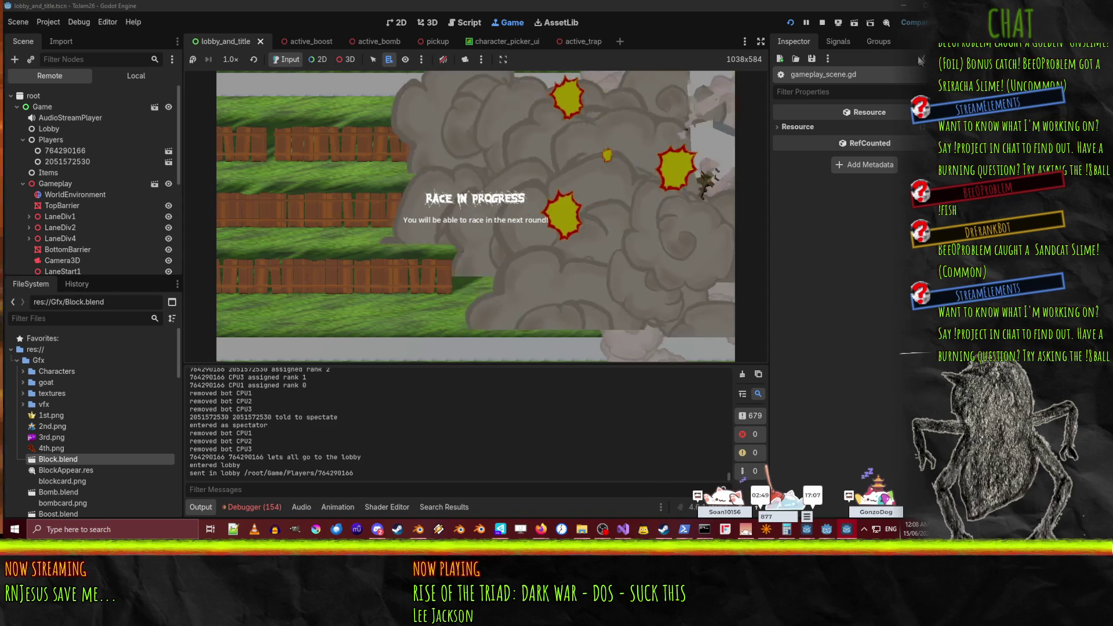
key(F8)
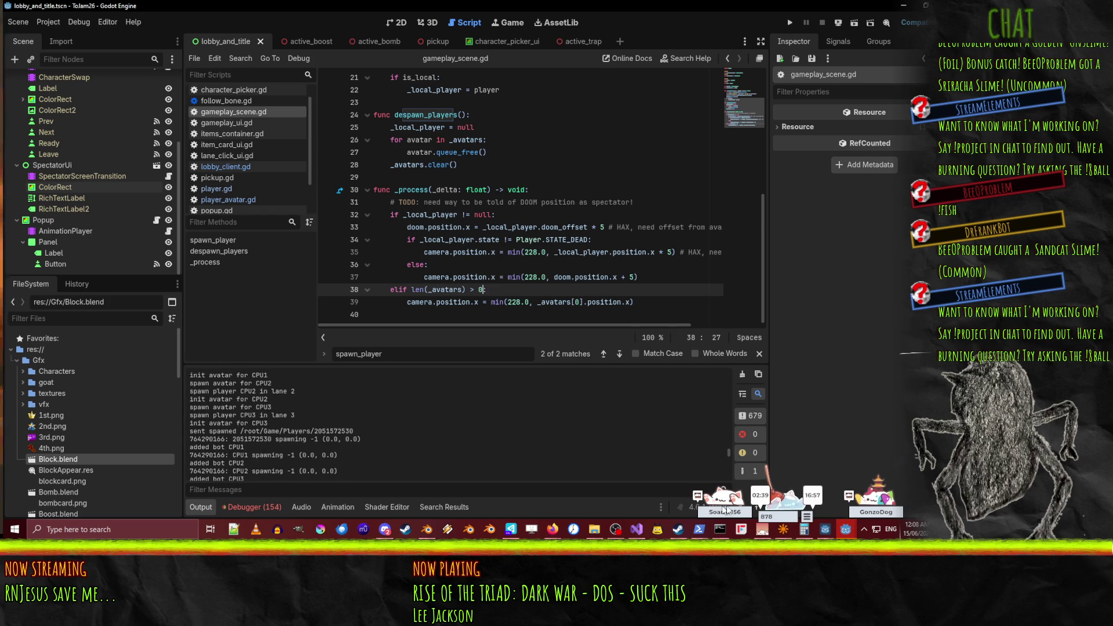
mouse_move(846, 529)
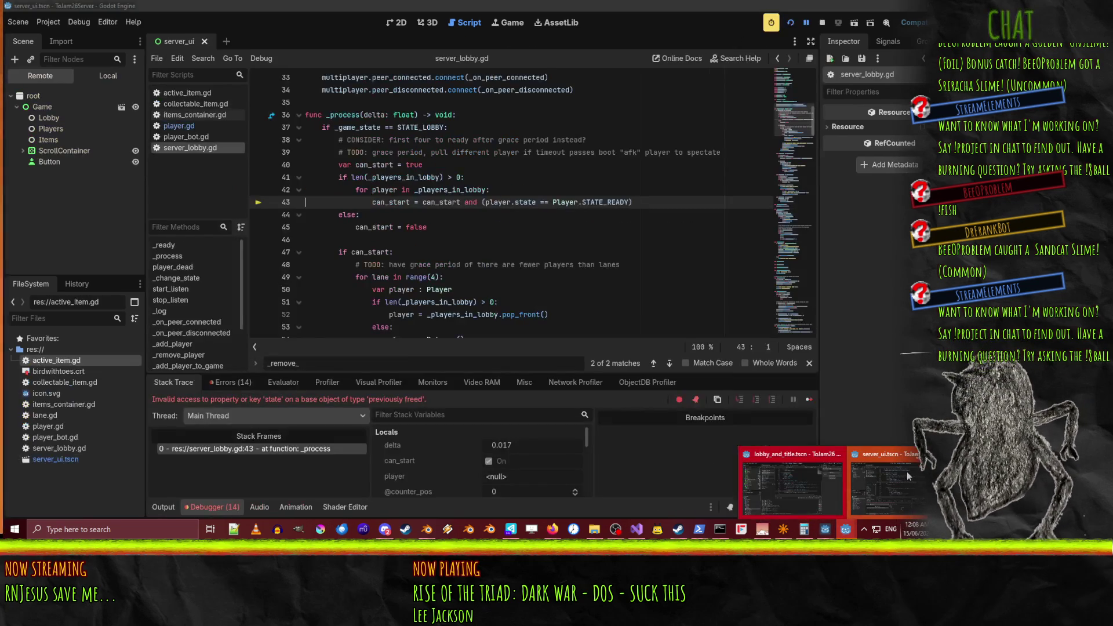
click(908, 476)
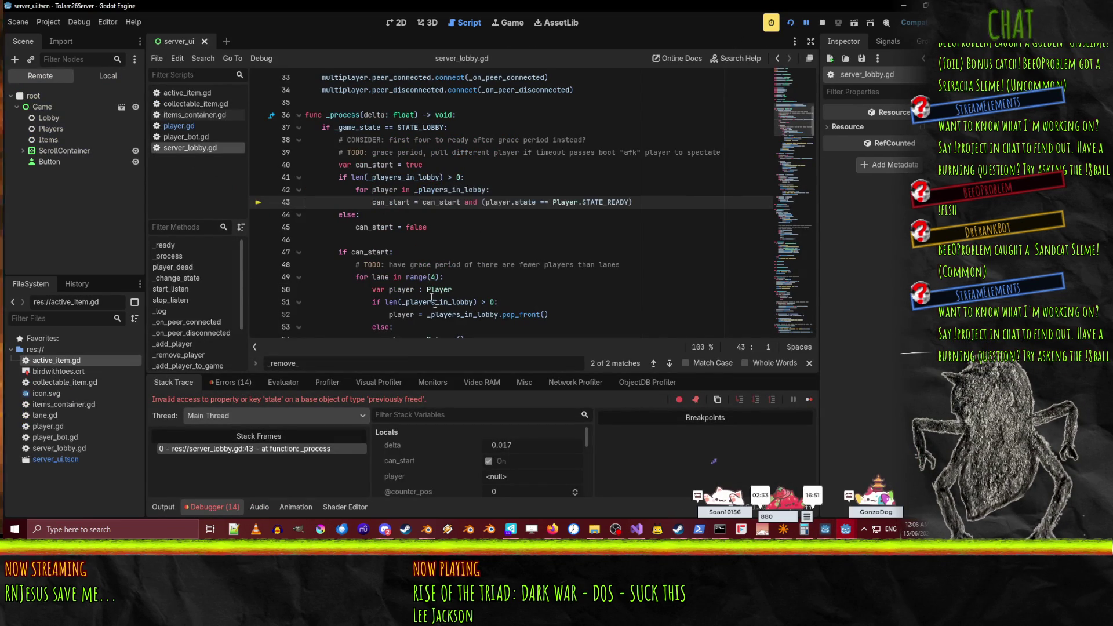
click(539, 239)
click(562, 214)
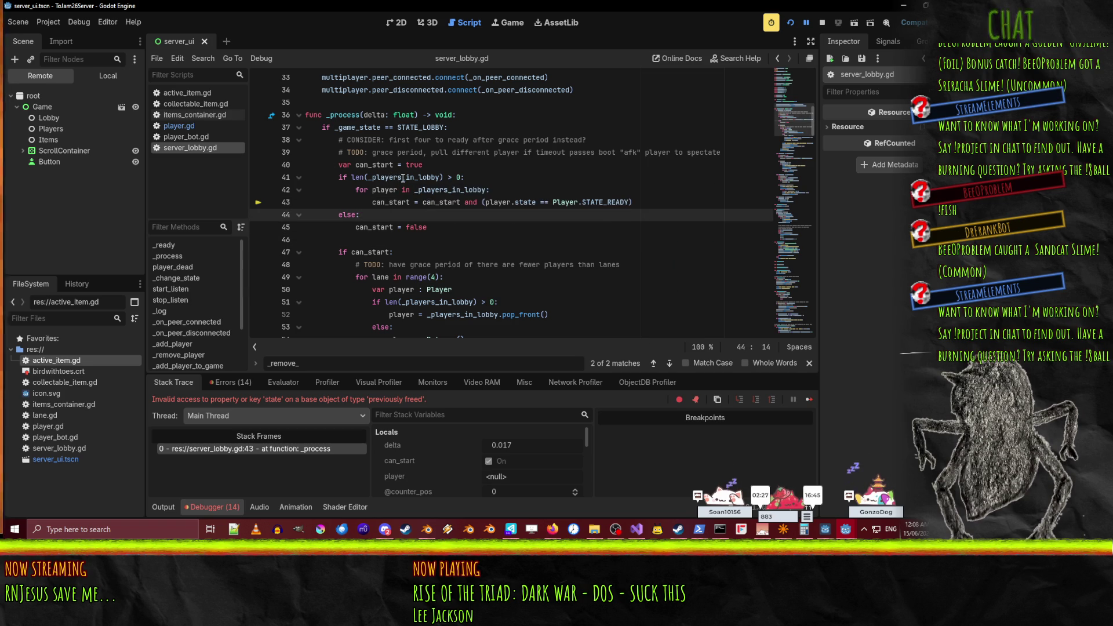
double_click(403, 177)
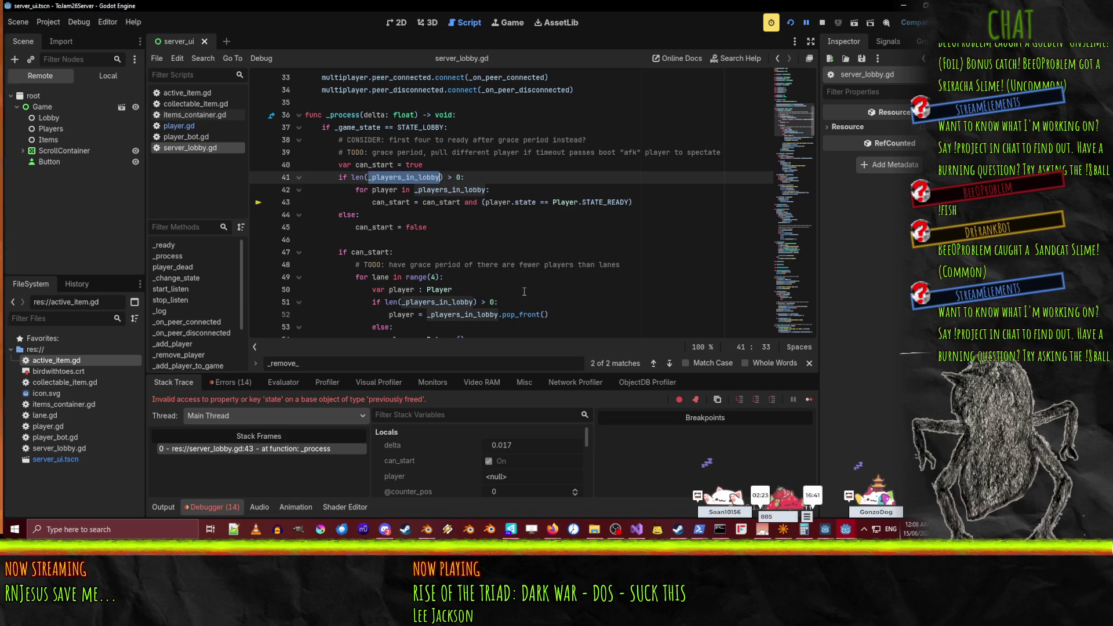
key(ctrl+f)
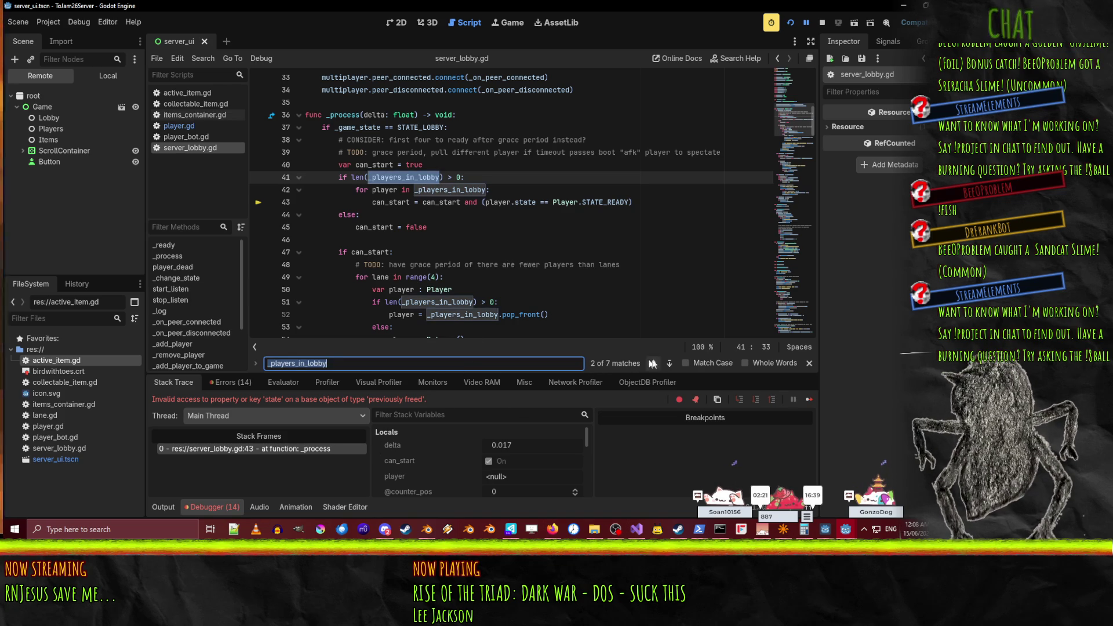
click(669, 363)
click(669, 363)
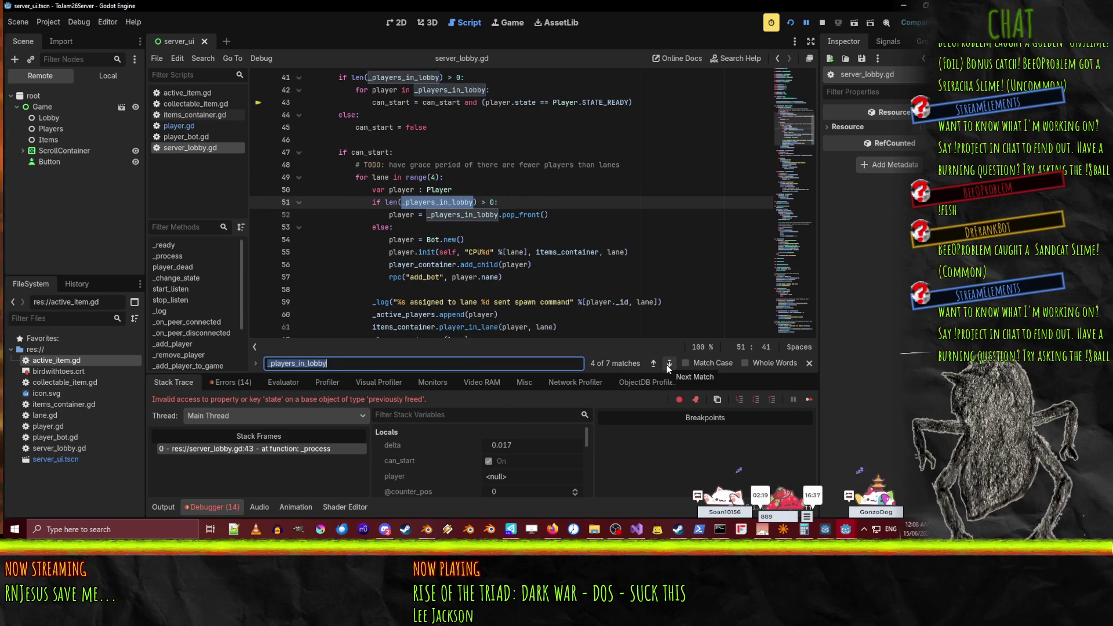
click(667, 367)
click(667, 367)
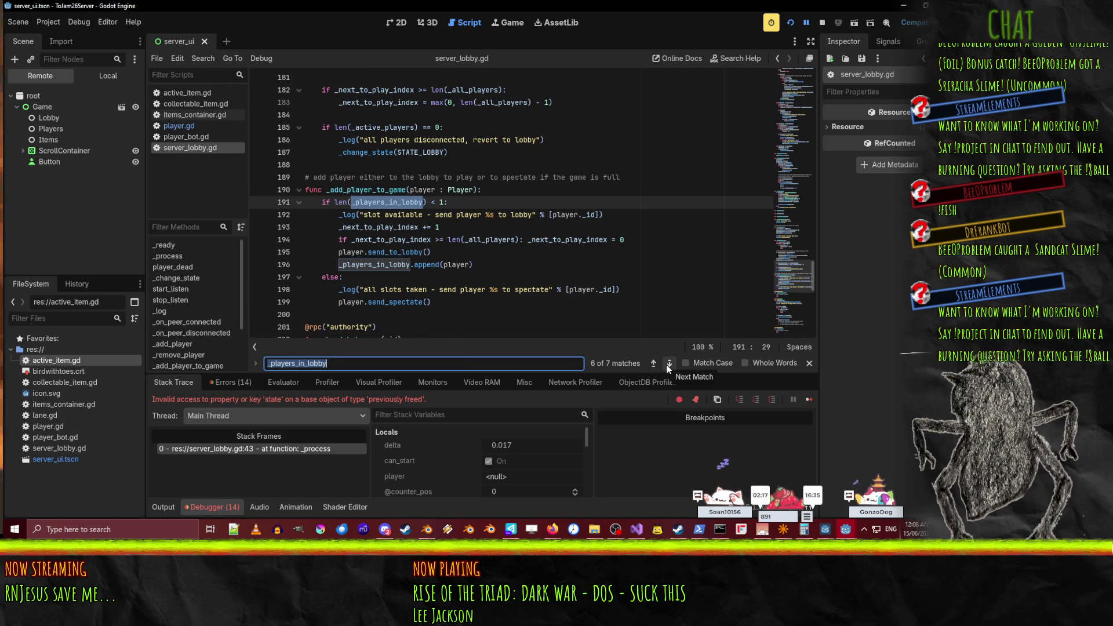
click(667, 367)
click(667, 367)
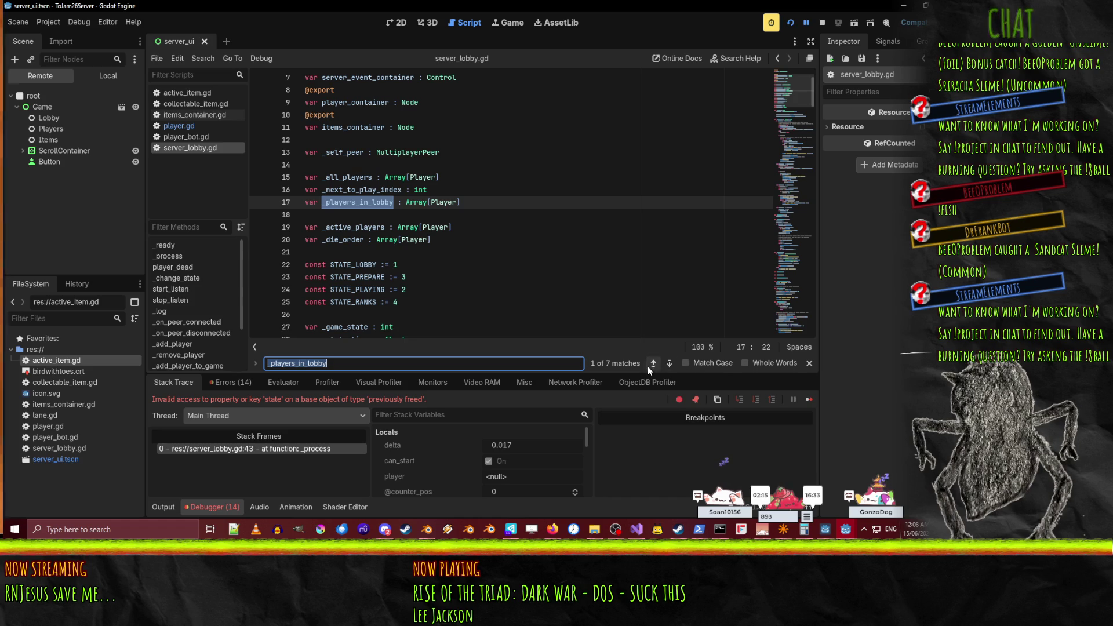
click(652, 365)
click(653, 364)
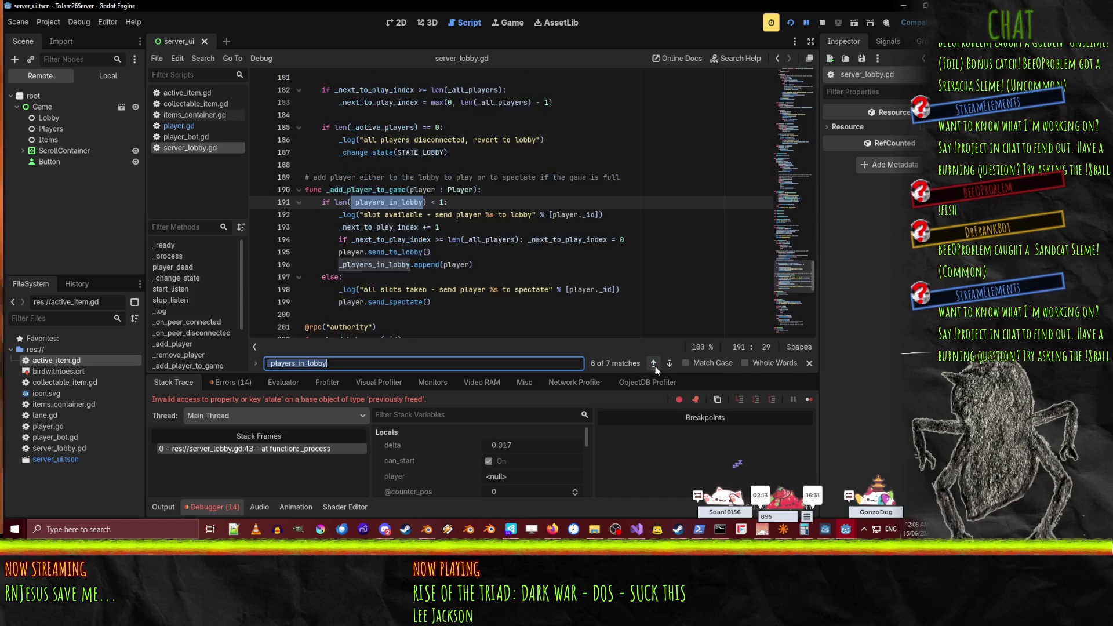
click(653, 364)
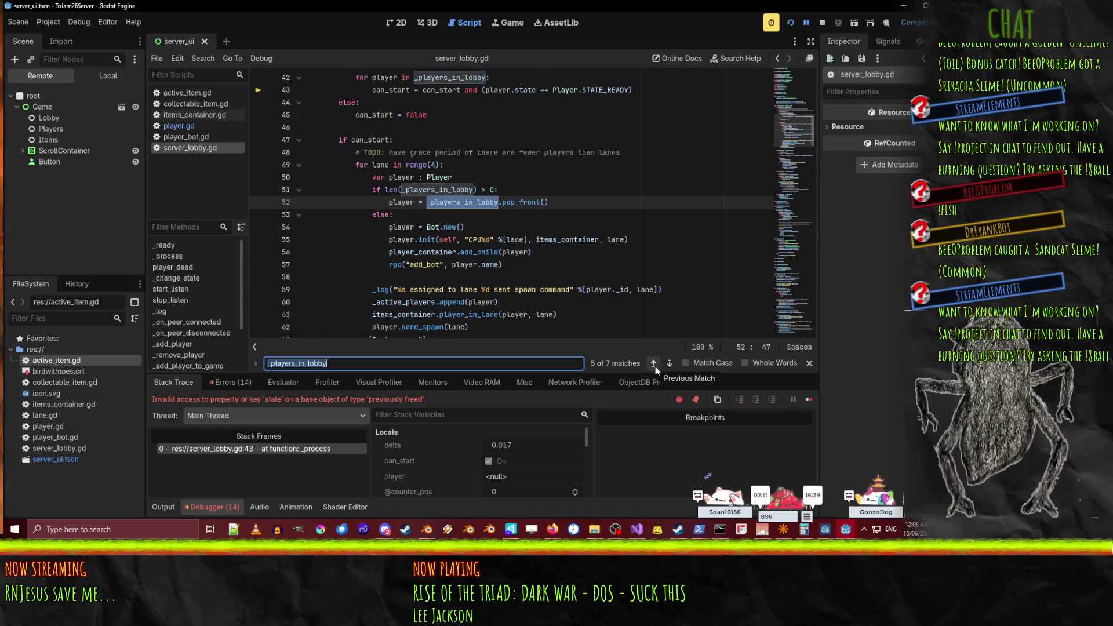
click(535, 201)
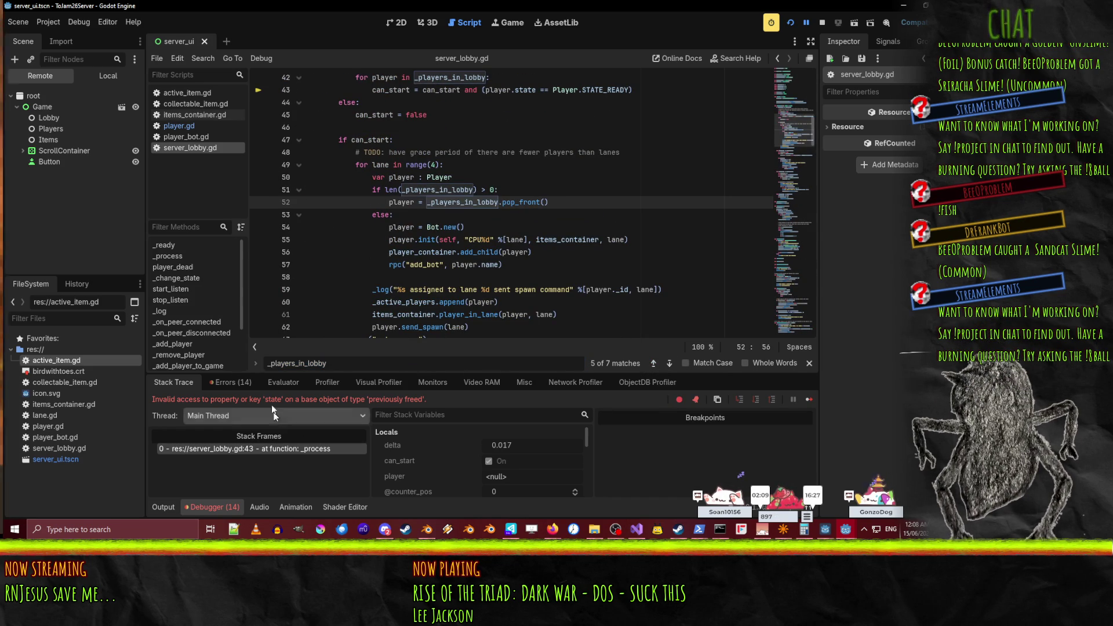
scroll(385, 222, up, 3)
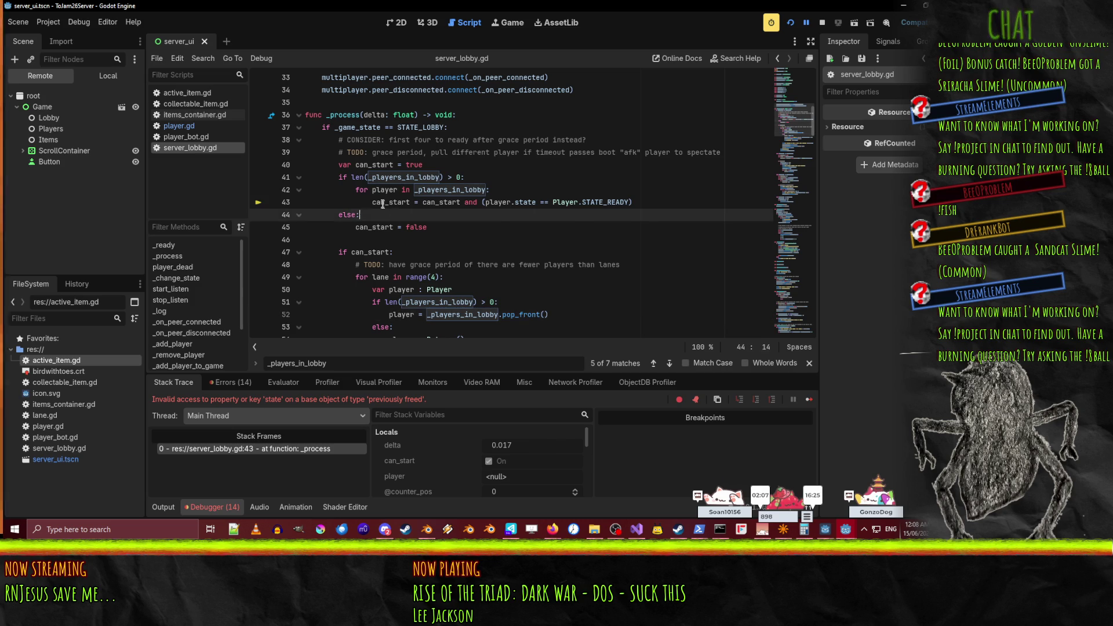
click(375, 202)
mouse_move(492, 202)
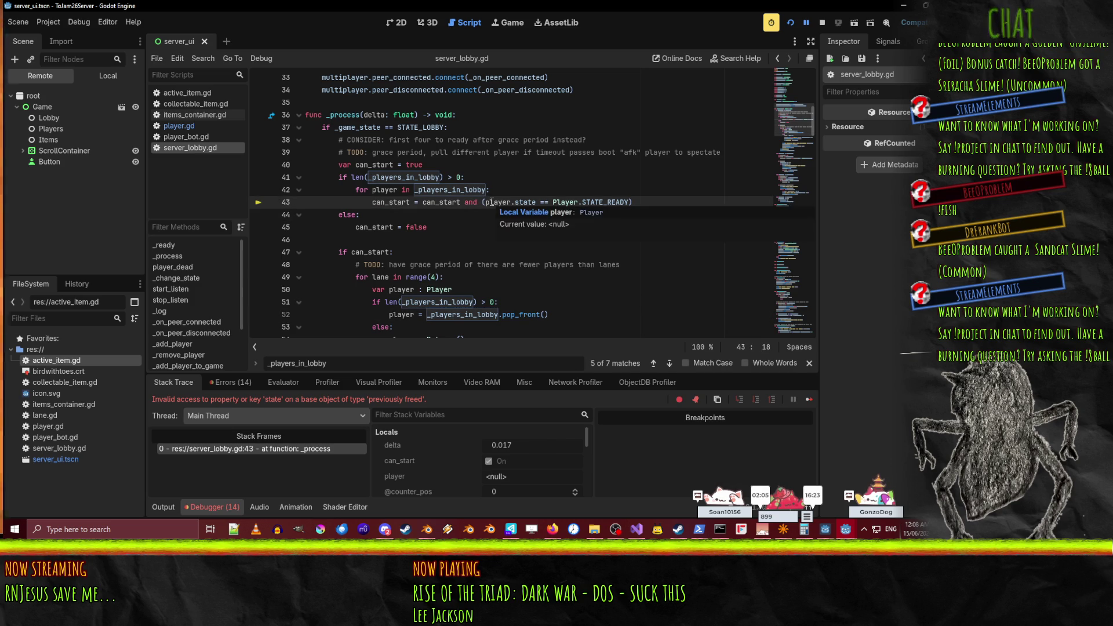
click(279, 184)
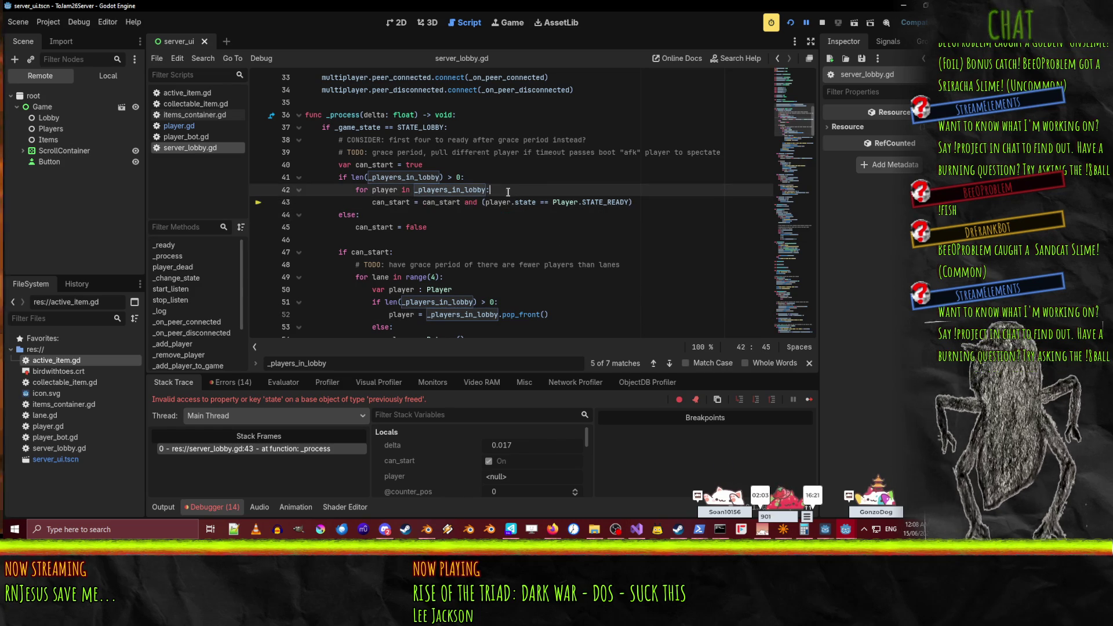
double_click(449, 190)
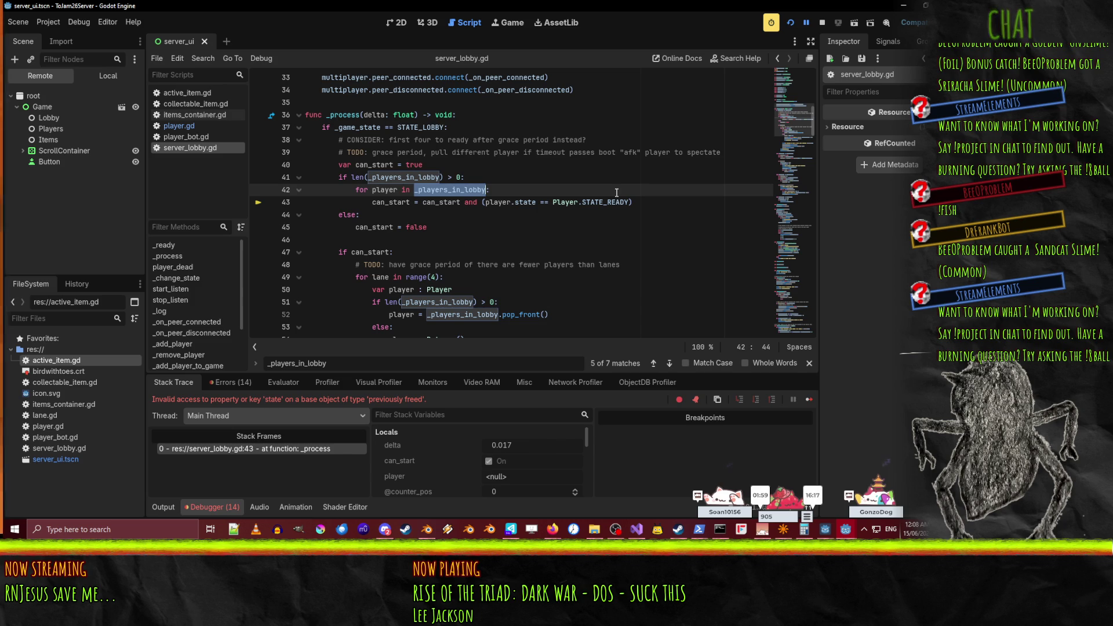
key(F8)
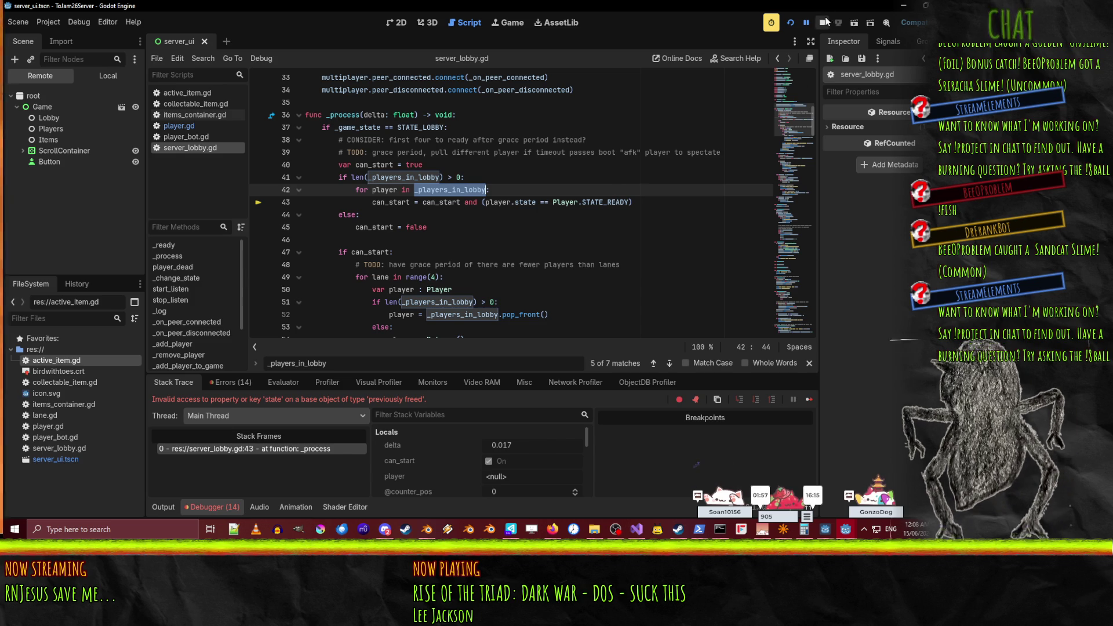
- Stop the debug session, find _remove_player in server_lobby.gd, and open a new line after line 178
click(605, 230)
key(ctrl+f)
text(_remove_player)
key(Return)
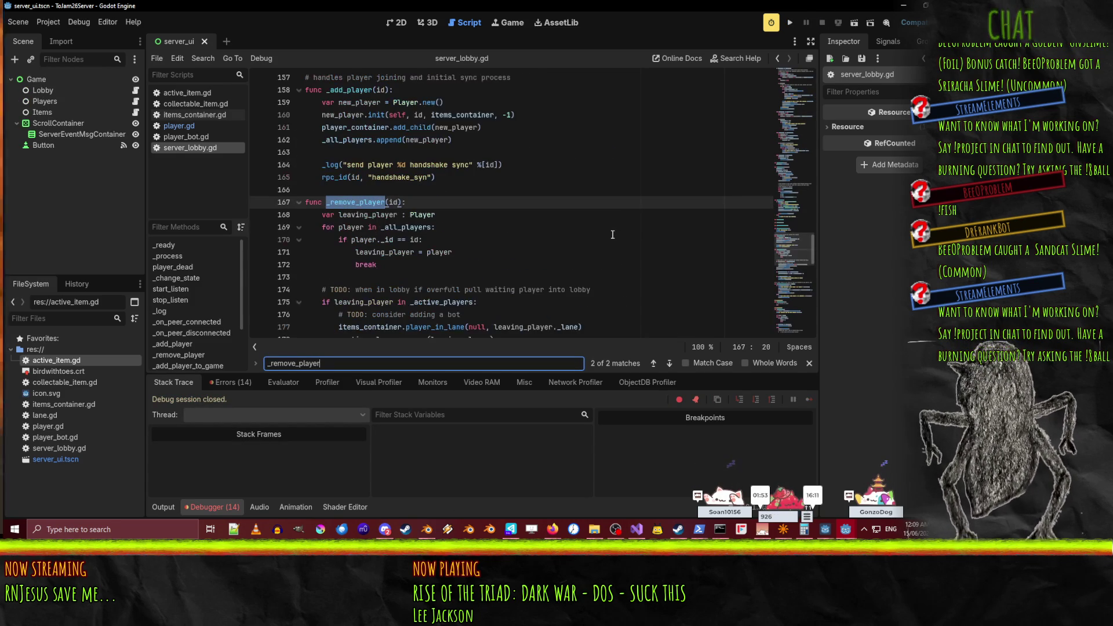
scroll(489, 251, down, 3)
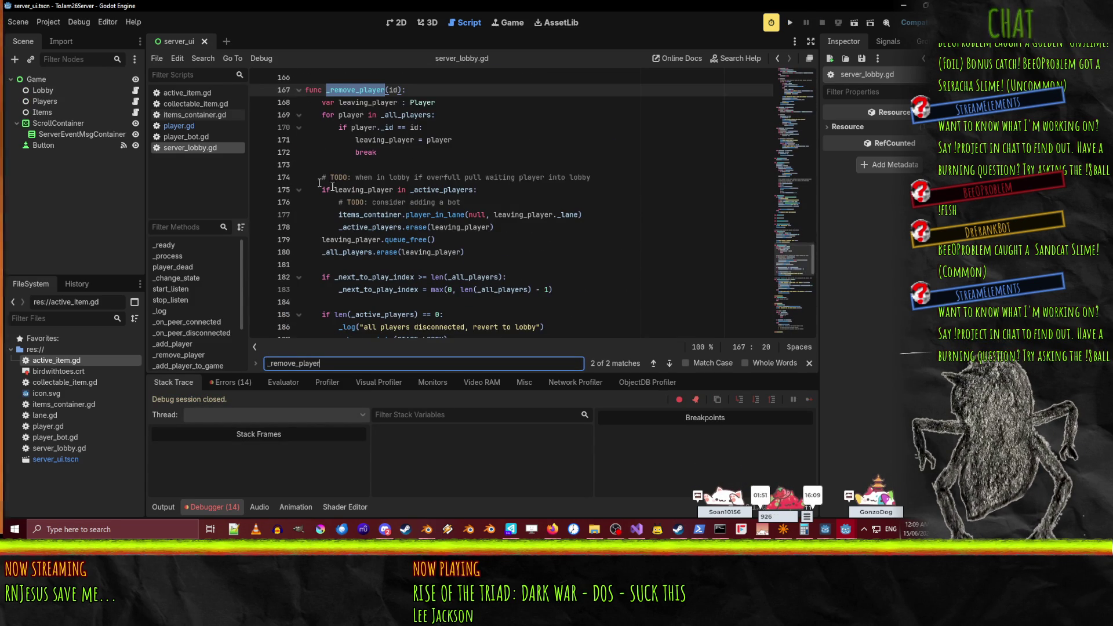
click(502, 192)
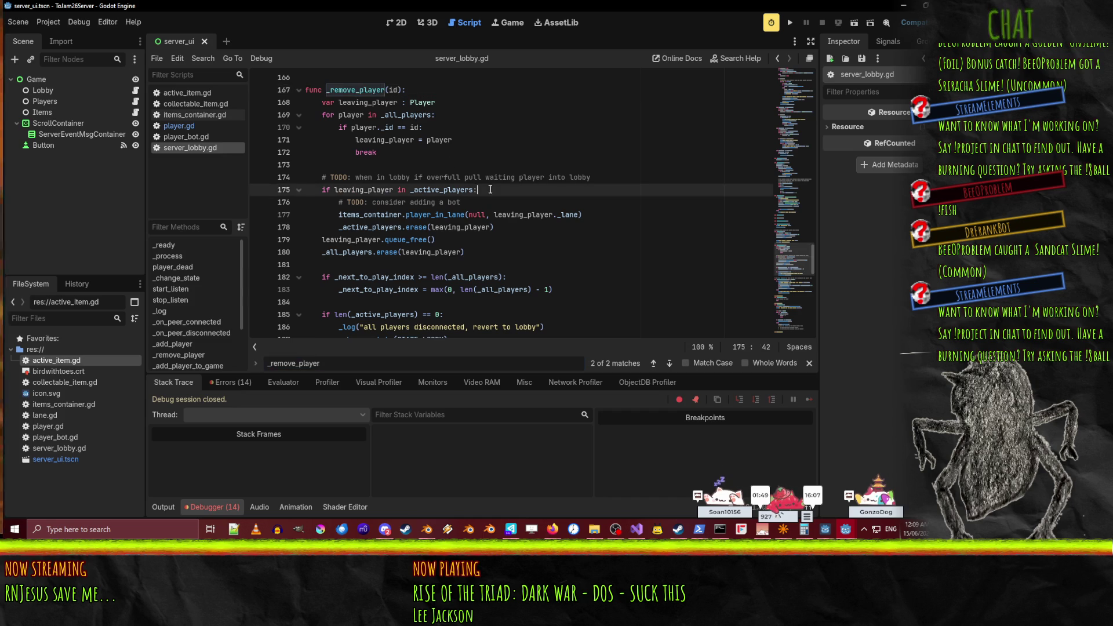
click(506, 225)
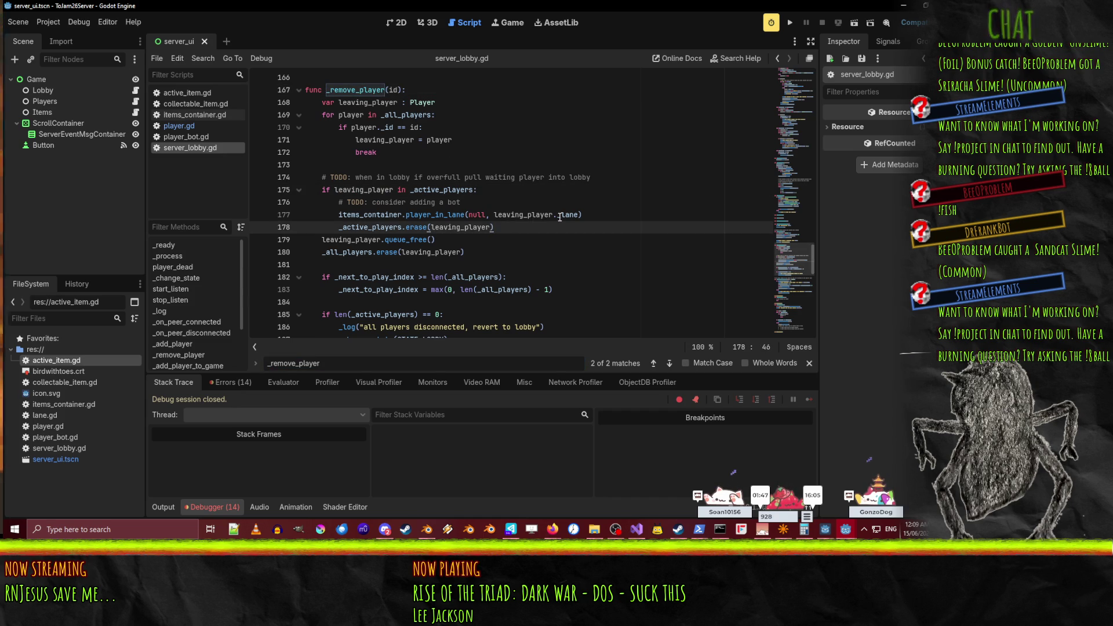
key(Return)
- Add 'if leaving_player in _players_in_lobby:' with an indented _players_in_lobby.erase(leaving_player)
text(if leave)
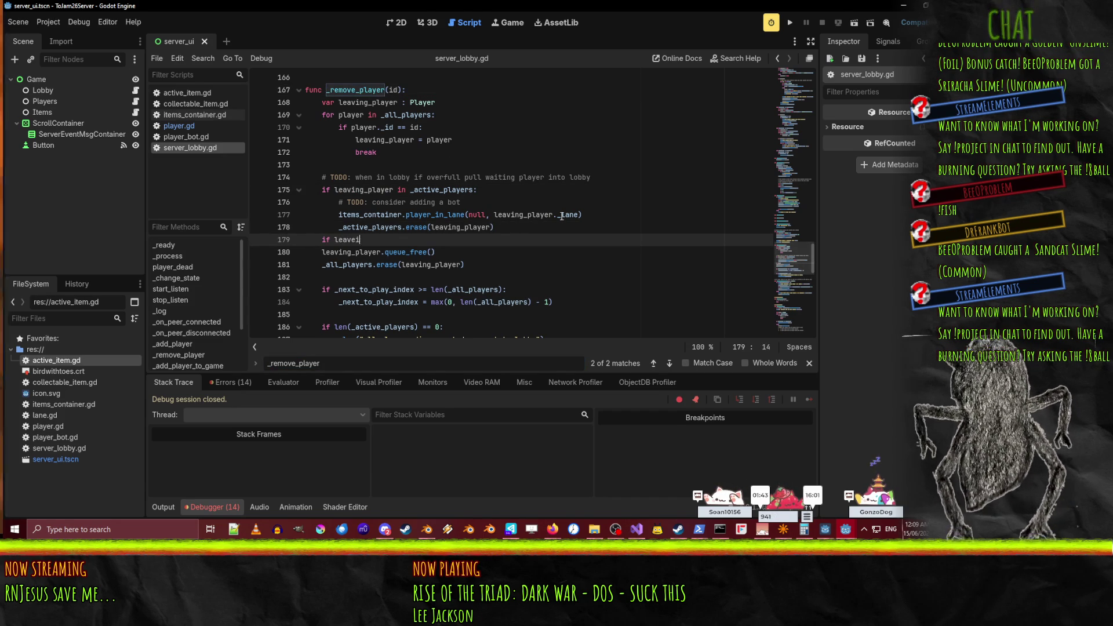
text(ing_pl)
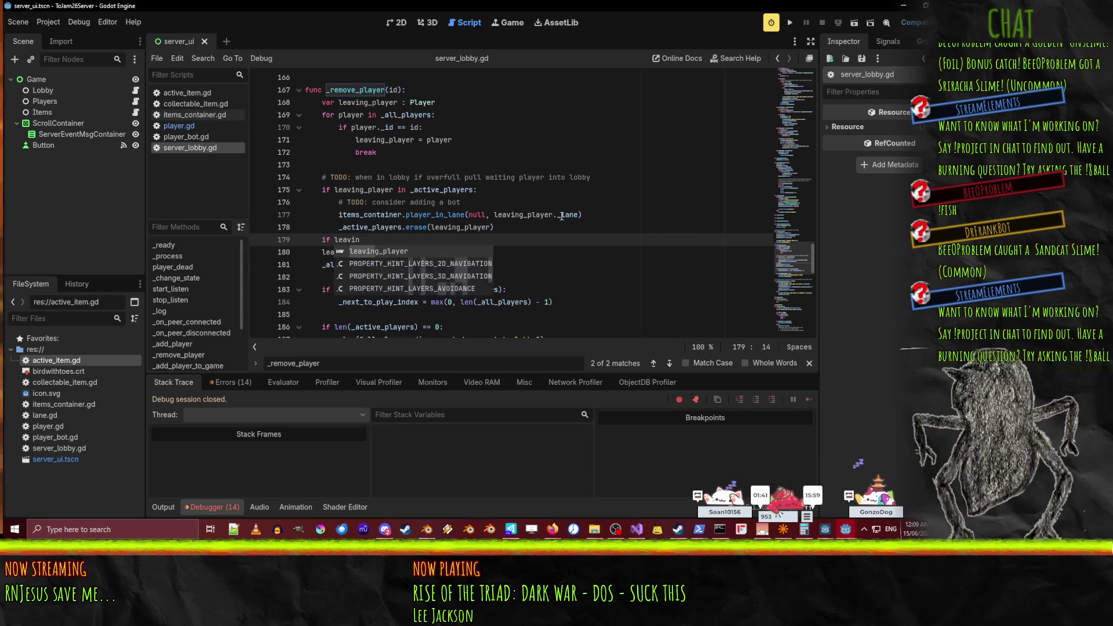
text(ayer in _)
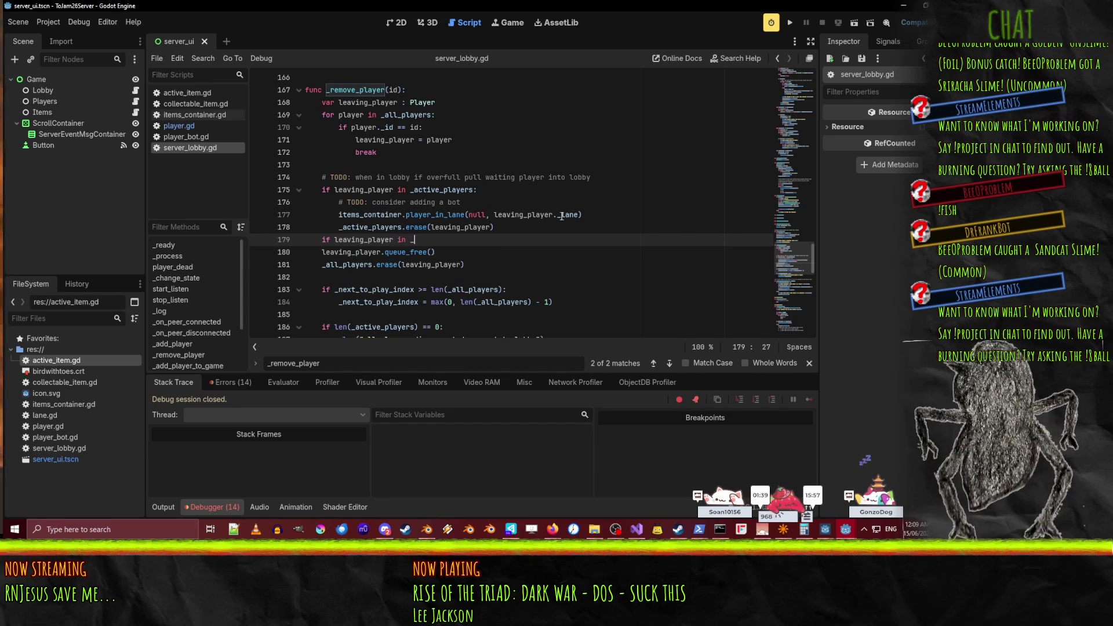
key(BackSpace)
key(BackSpace)
text(avatars)
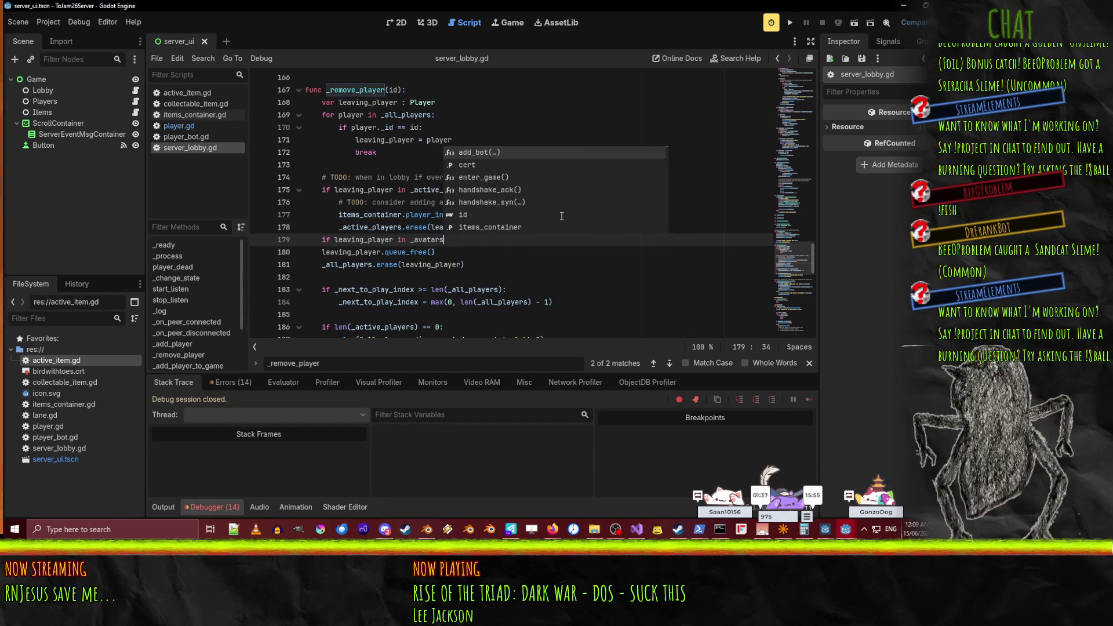
key(BackSpace)
key(BackSpace)
key(BackSpace)
text(pl)
key(Return)
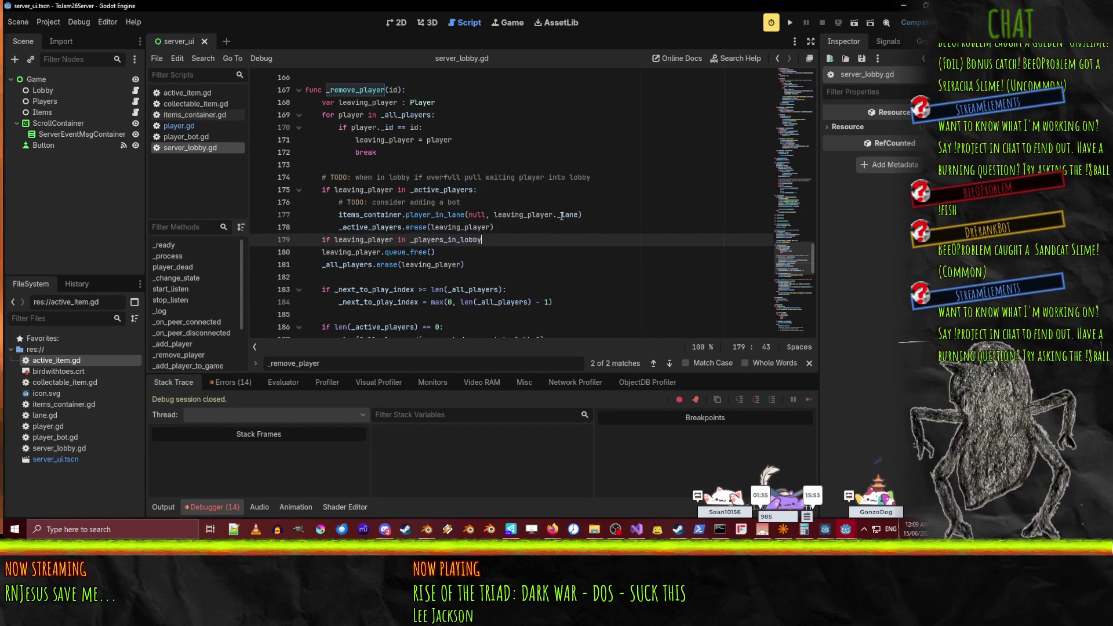
key(Return)
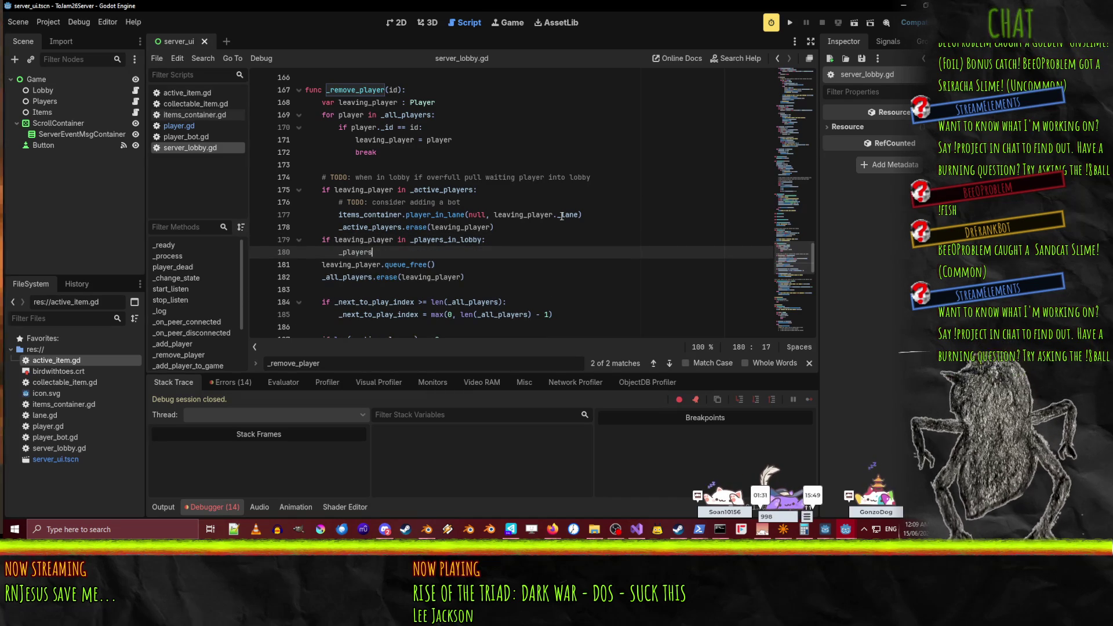
text(bby.erase(leaving_player))
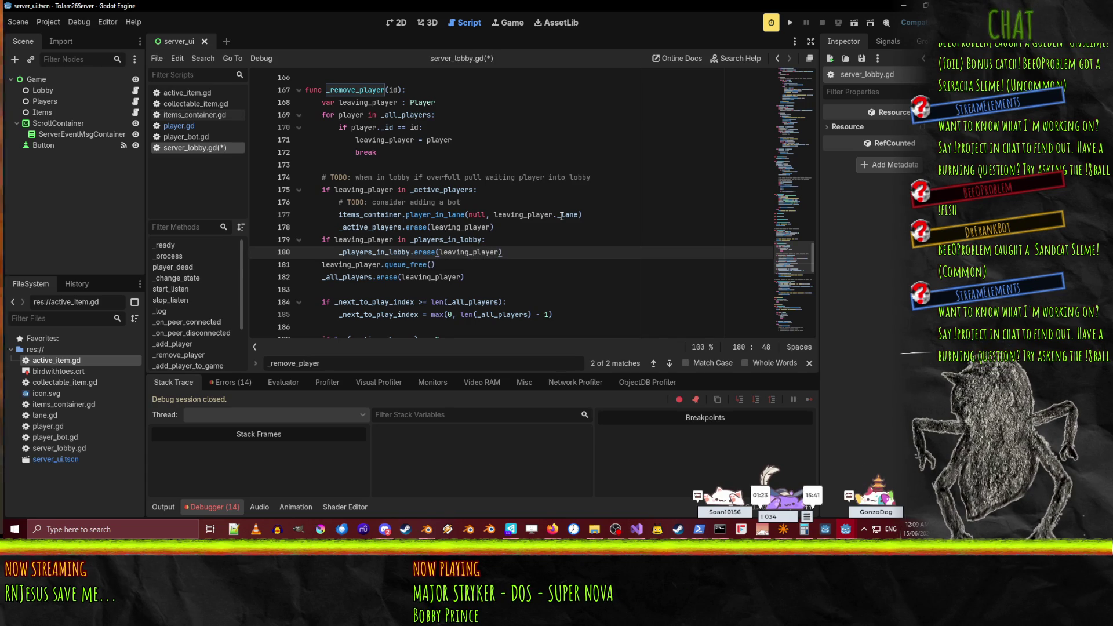
- Add blank lines around the lobby check block, move the lobby TODO directly above it, and save
key(Up)
key(Up)
key(Return)
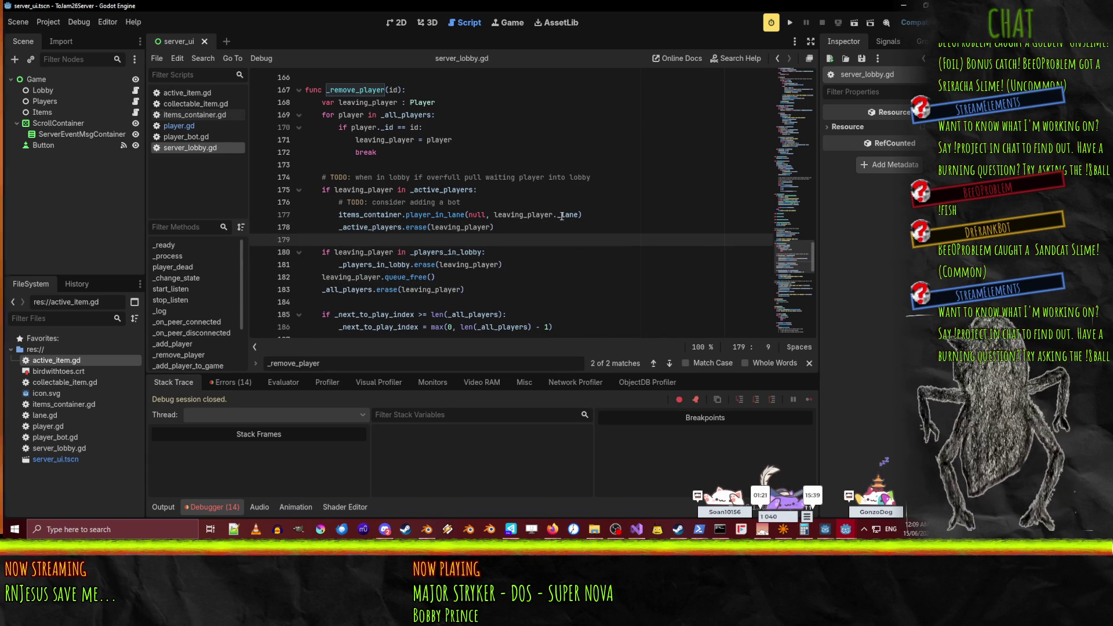
key(Down)
key(Down)
key(End)
key(Return)
key(Up)
key(Up)
key(Up)
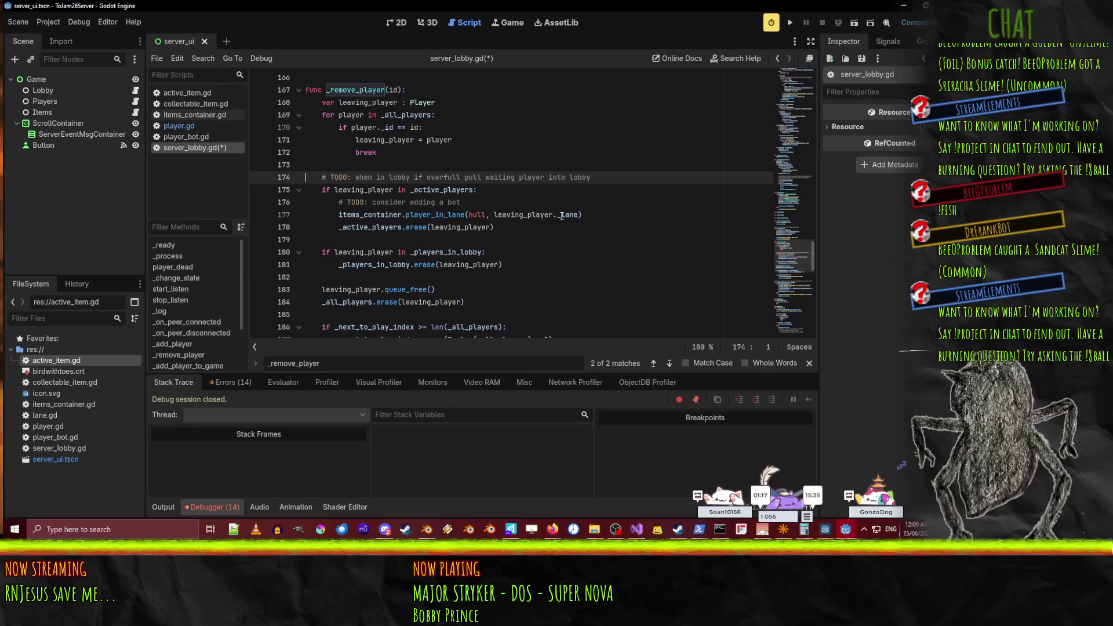
key(shift+Down)
key(ctrl+c)
key(Delete)
key(Down)
key(Down)
key(Down)
key(ctrl+v)
key(Up)
key(Up)
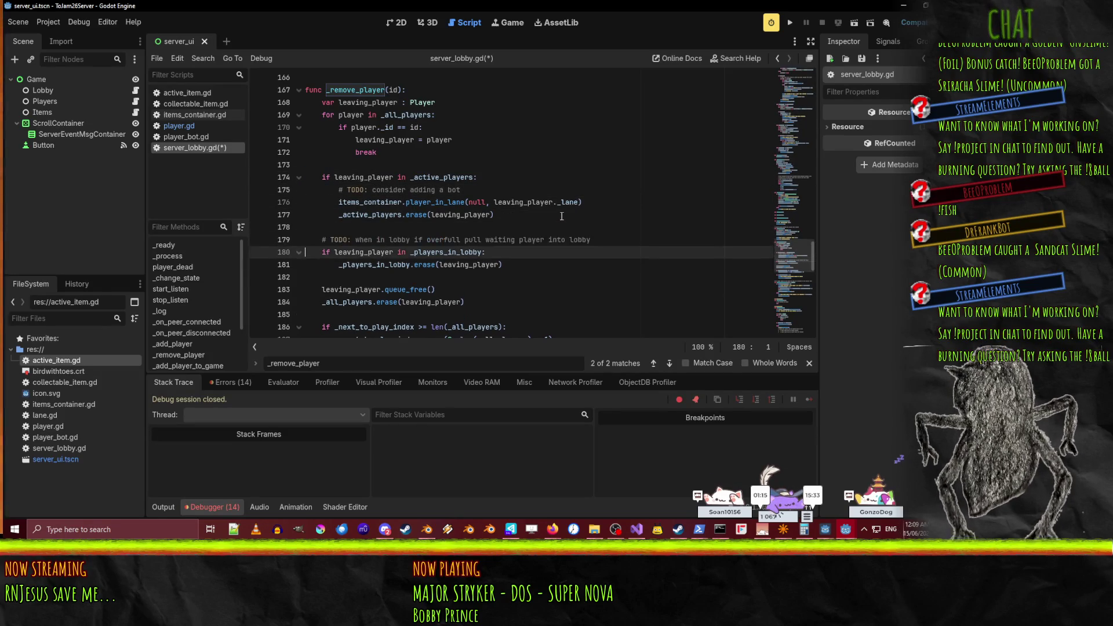
key(ctrl+s)
- Move the bot TODO above the active-players check, append 'to replace active player that left', and save
key(Up)
key(Up)
key(Up)
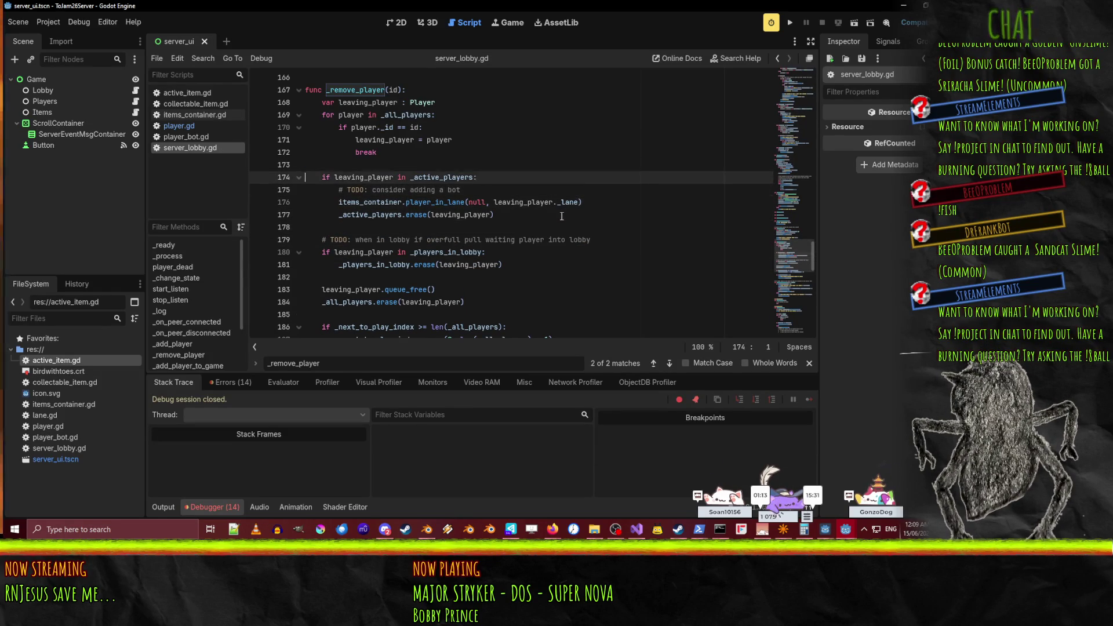
key(Up)
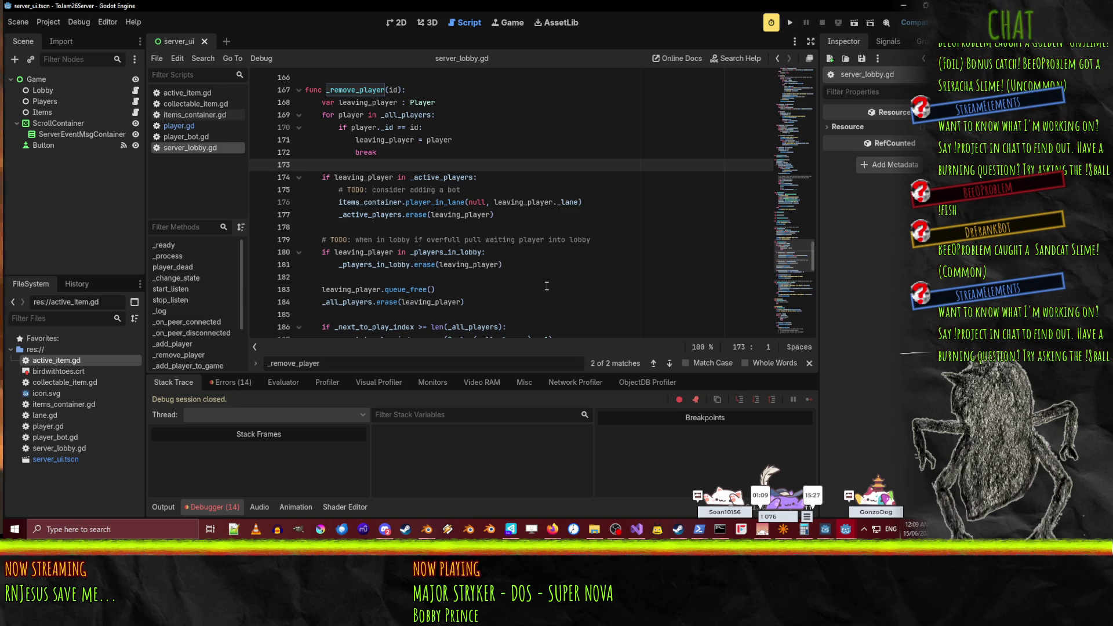
click(360, 190)
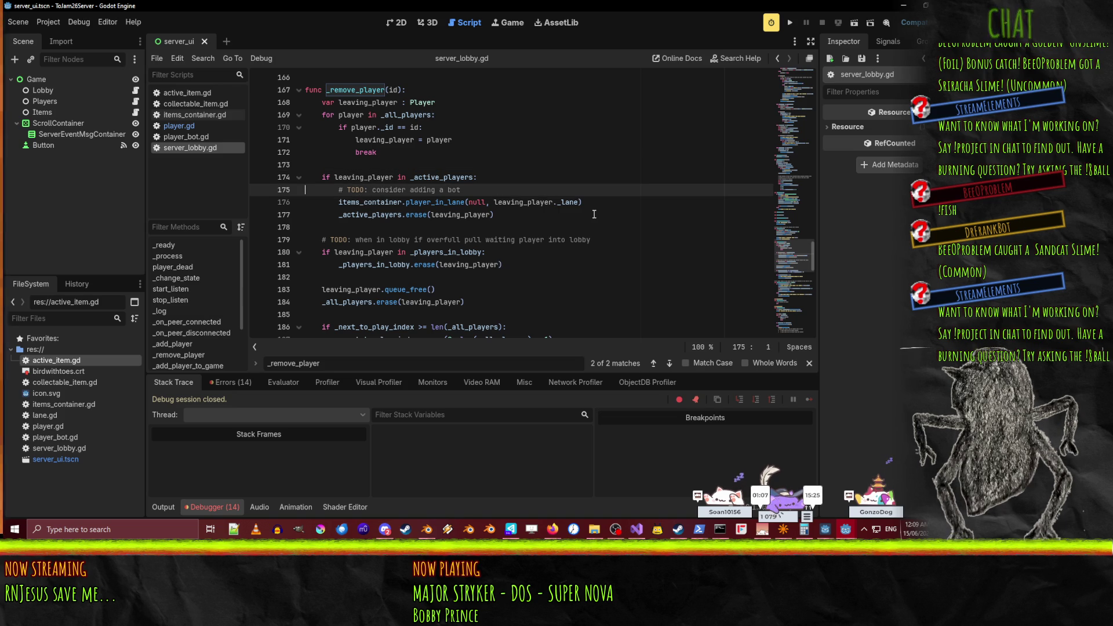
key(alt+Up)
key(shift+Tab)
text(to repla)
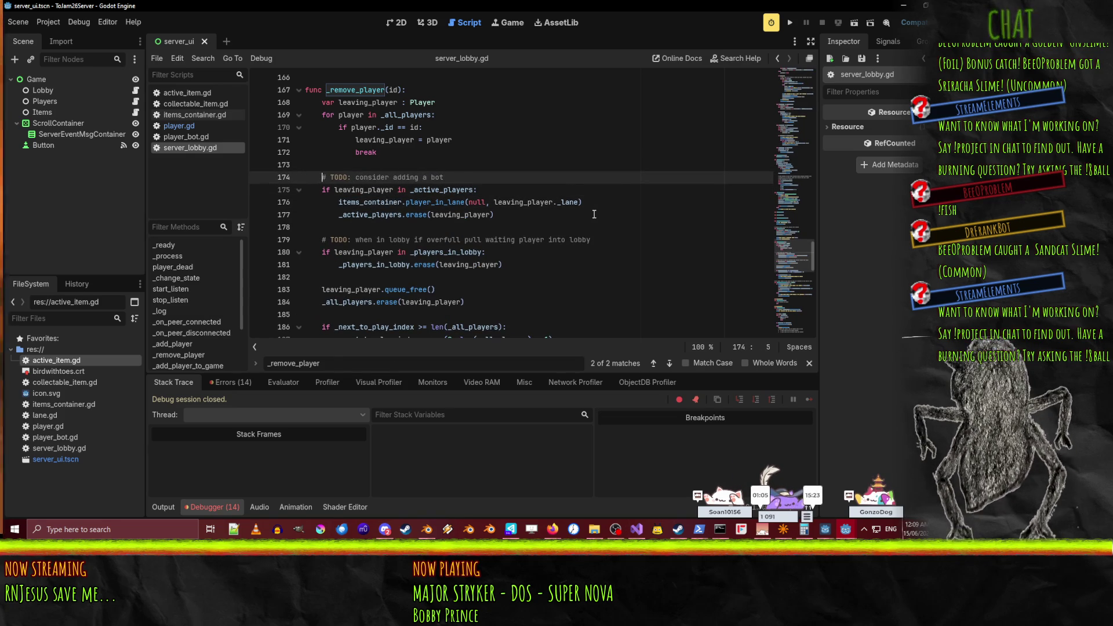
text(ce active player that left)
key(ctrl+s)
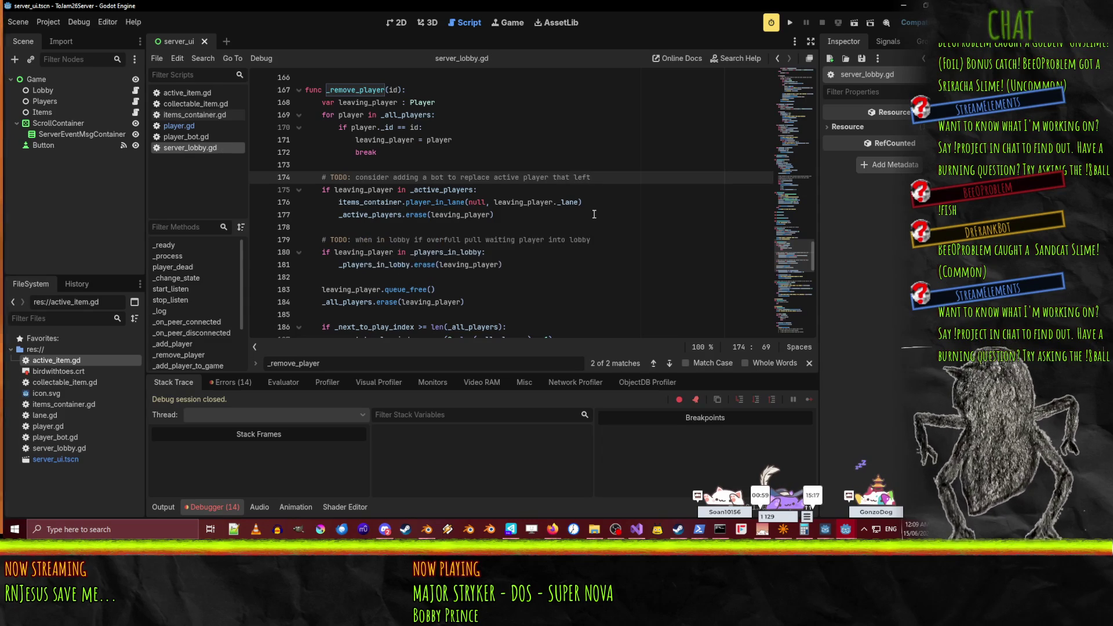
click(427, 239)
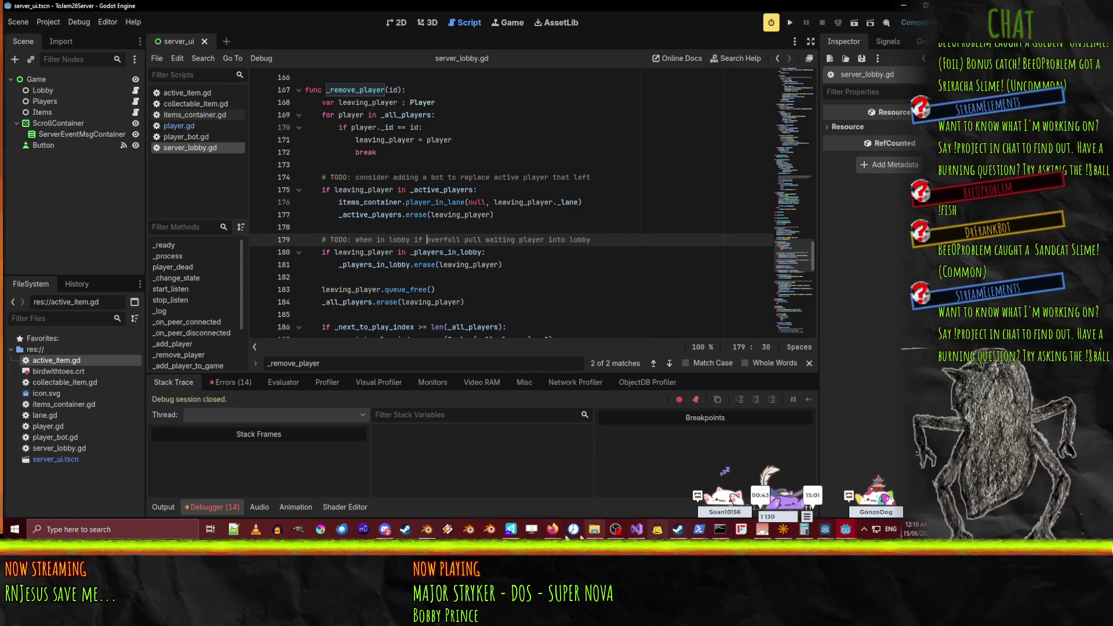
click(510, 529)
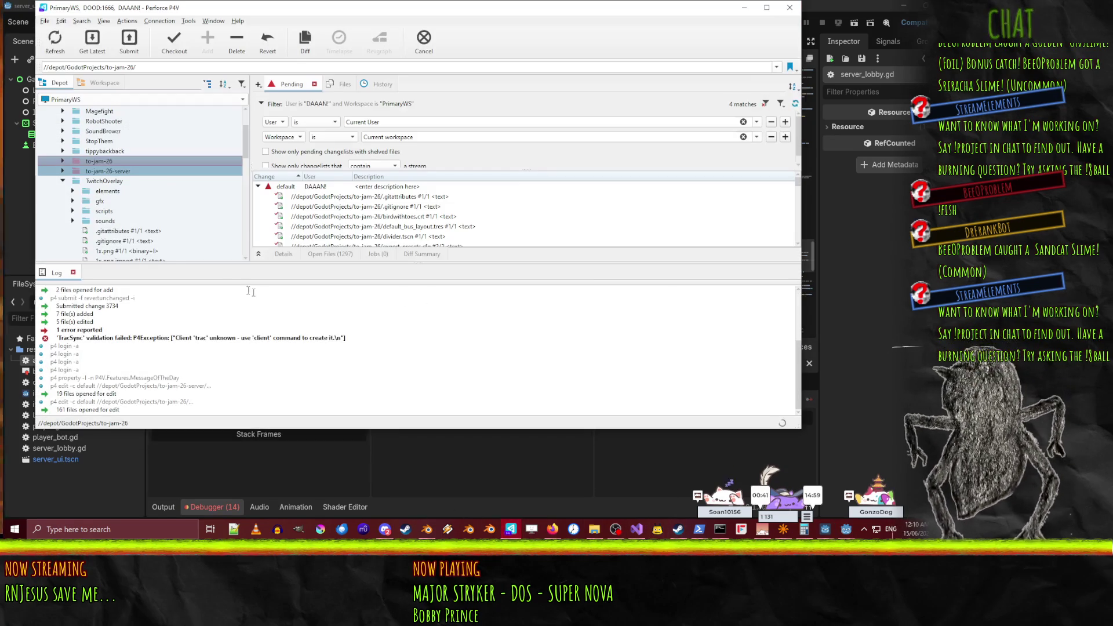
- Revert the 174 unchanged files from the default changelist, then submit its 6 edited files
right_click(303, 186)
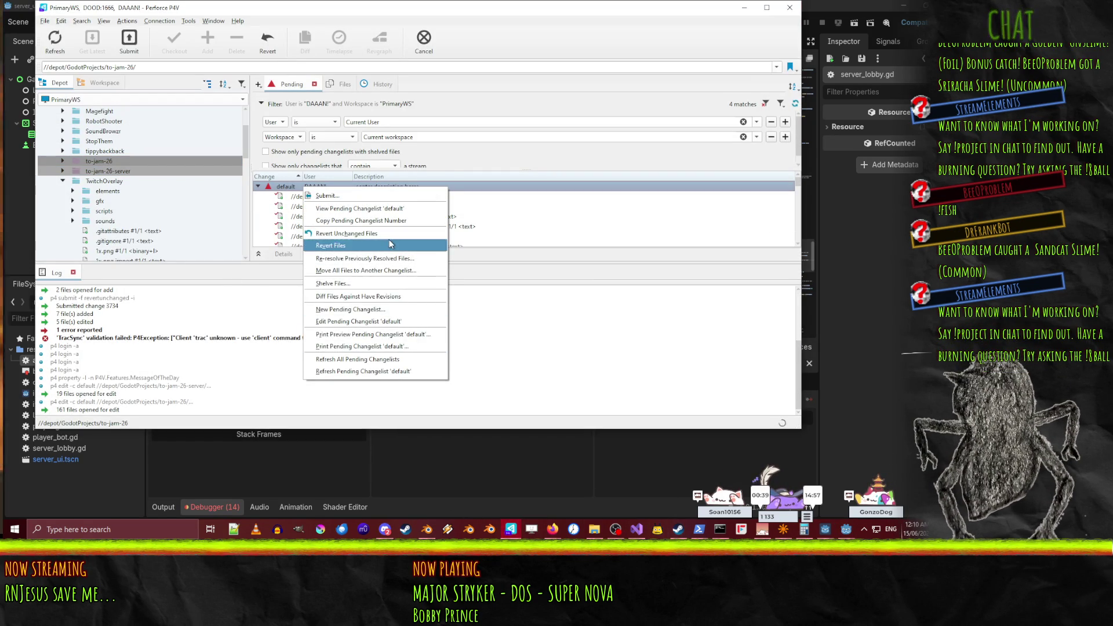
click(377, 233)
scroll(490, 232, up, 2)
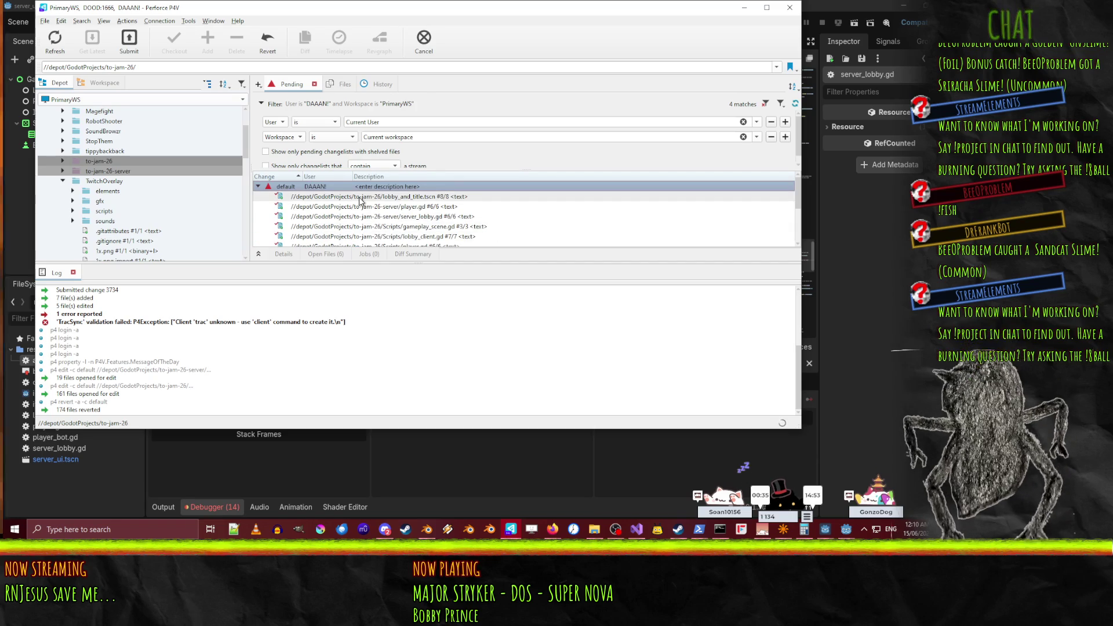
right_click(318, 190)
click(357, 197)
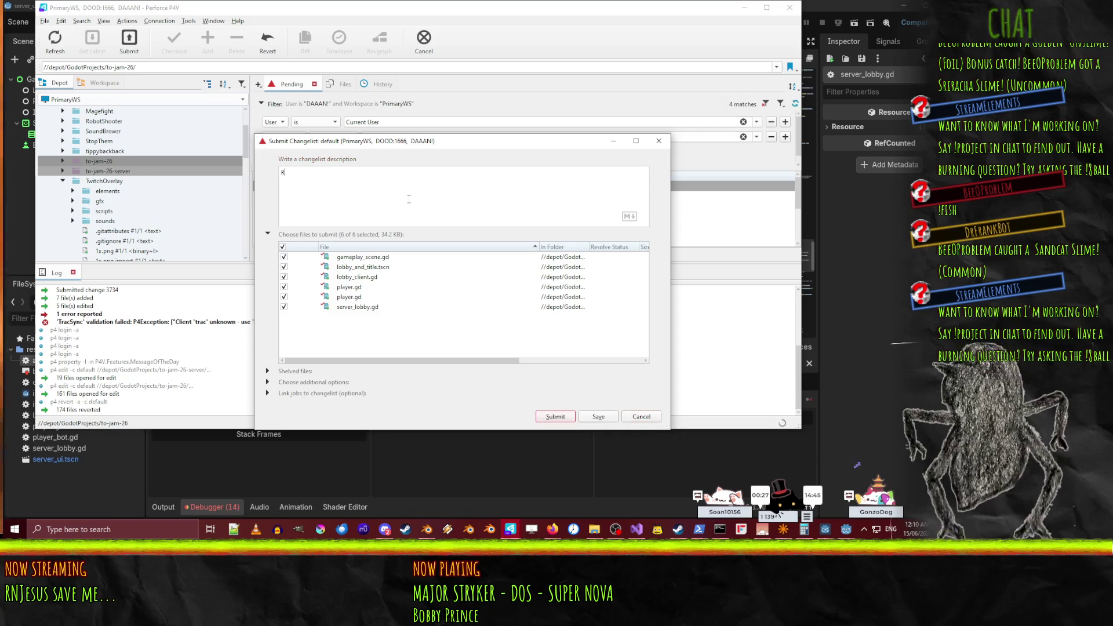
- Enter 'Ducks - Spectators can actually see the game (when starting from lobby) queue semi-working' as the description
text(Duck)
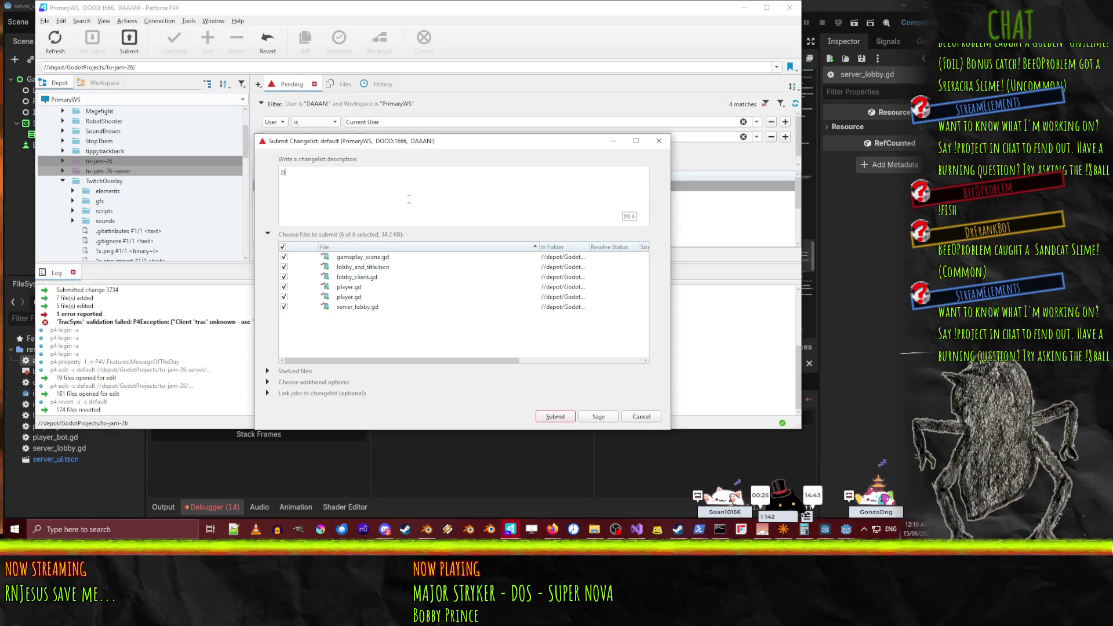
text(s Runnin)
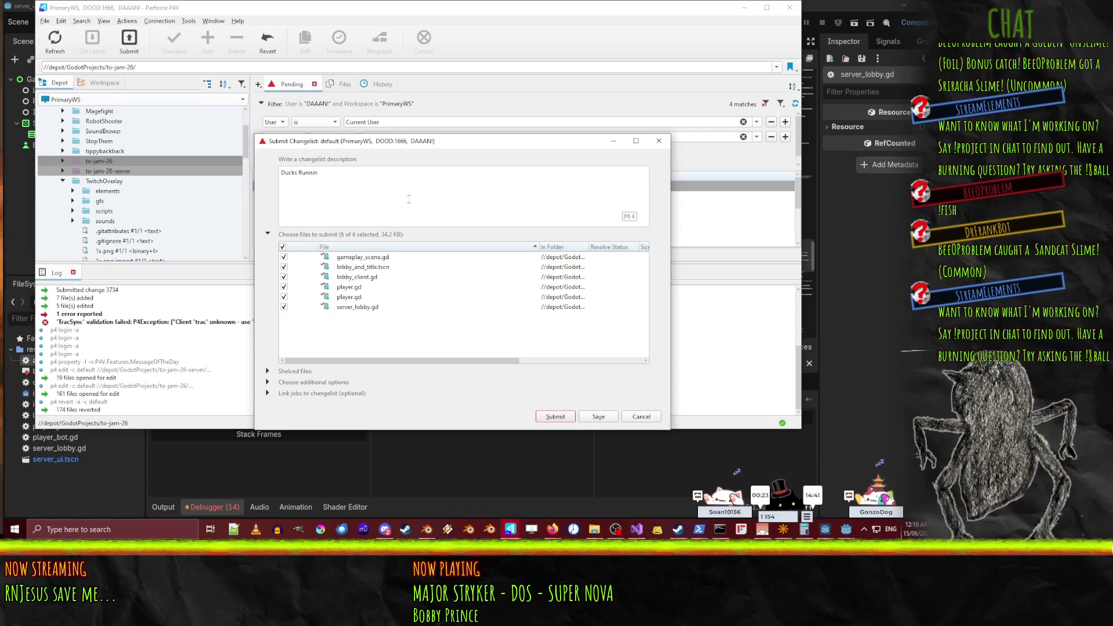
key(ctrl+a)
text(Du)
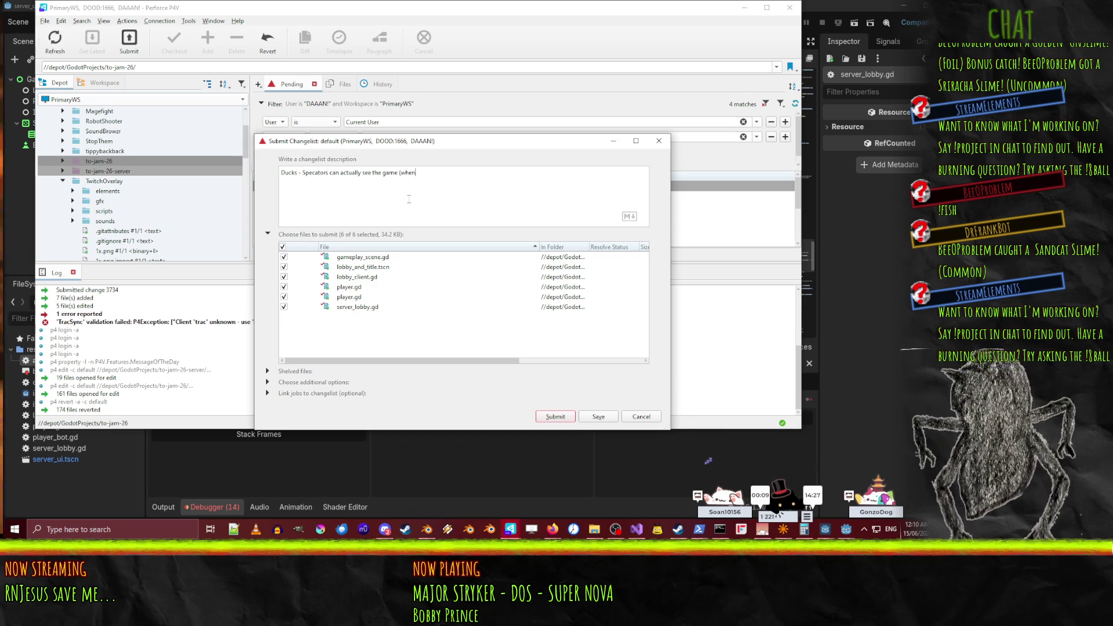
text(rting from lo)
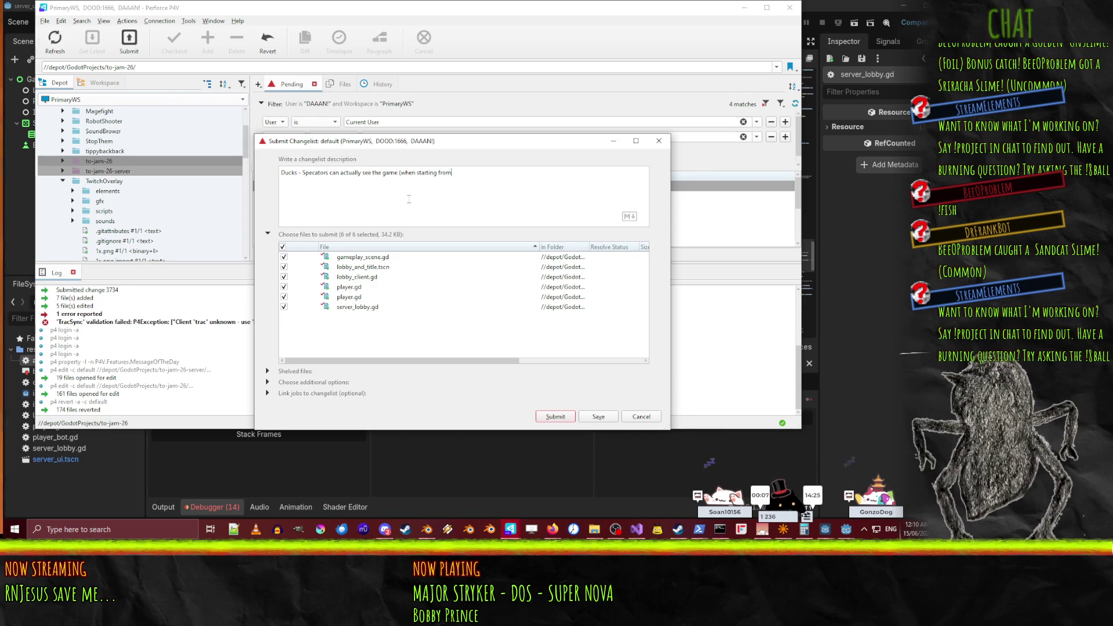
text(bby) )
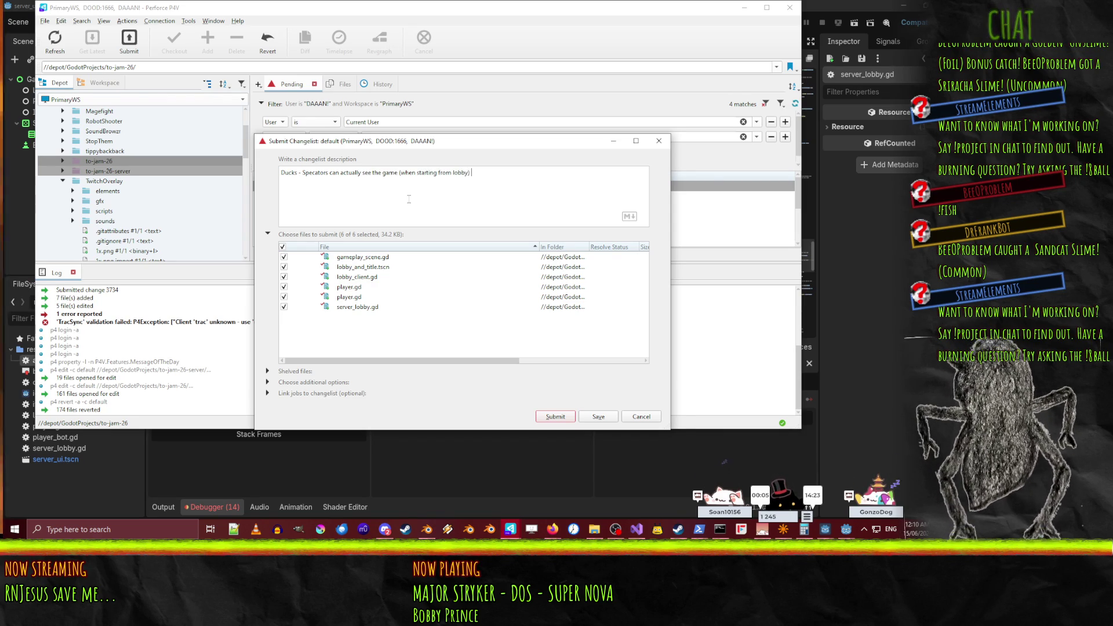
text(queue semi-)
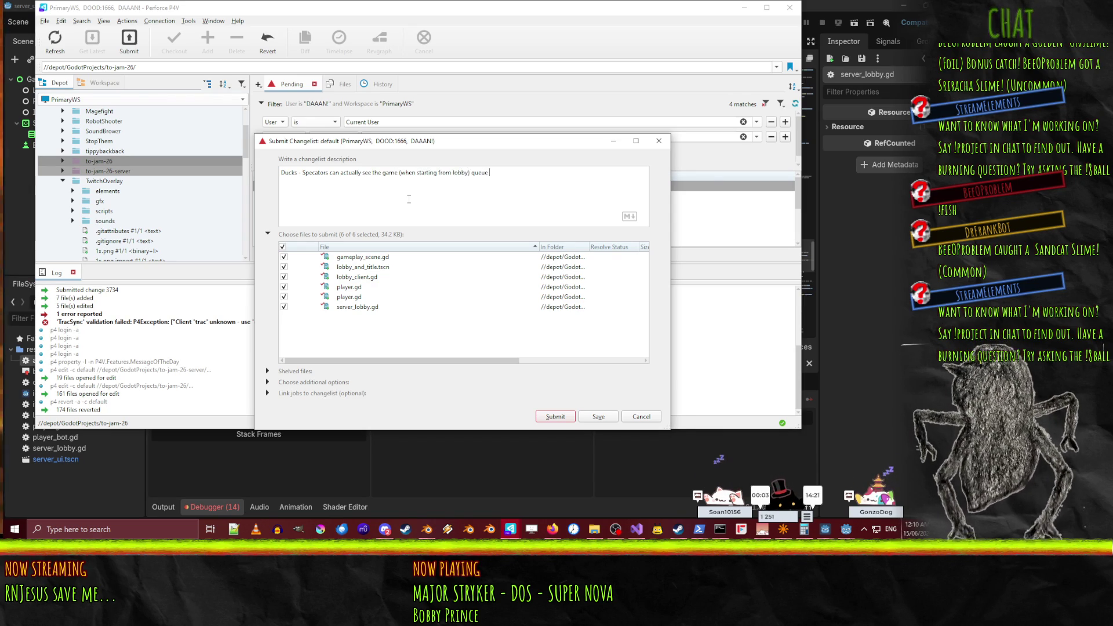
text(working)
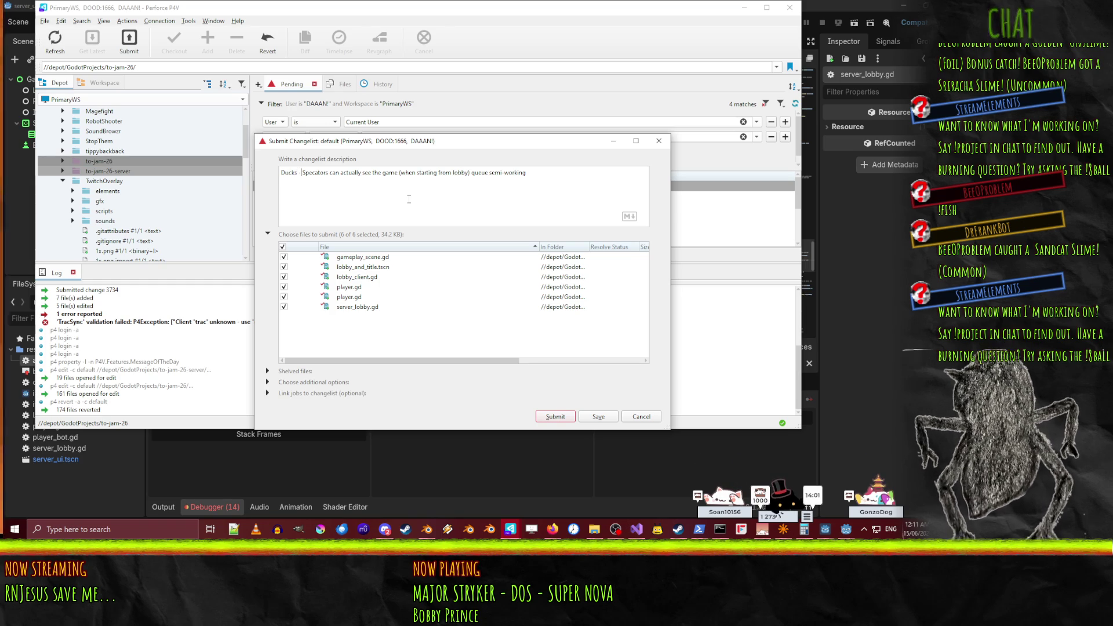
text(Players th)
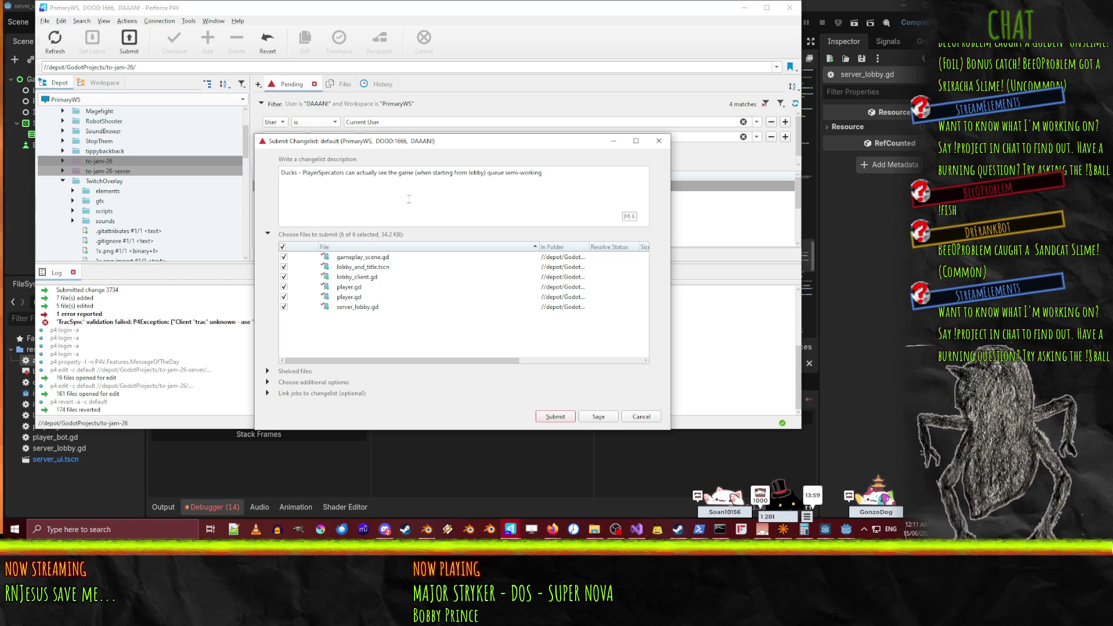